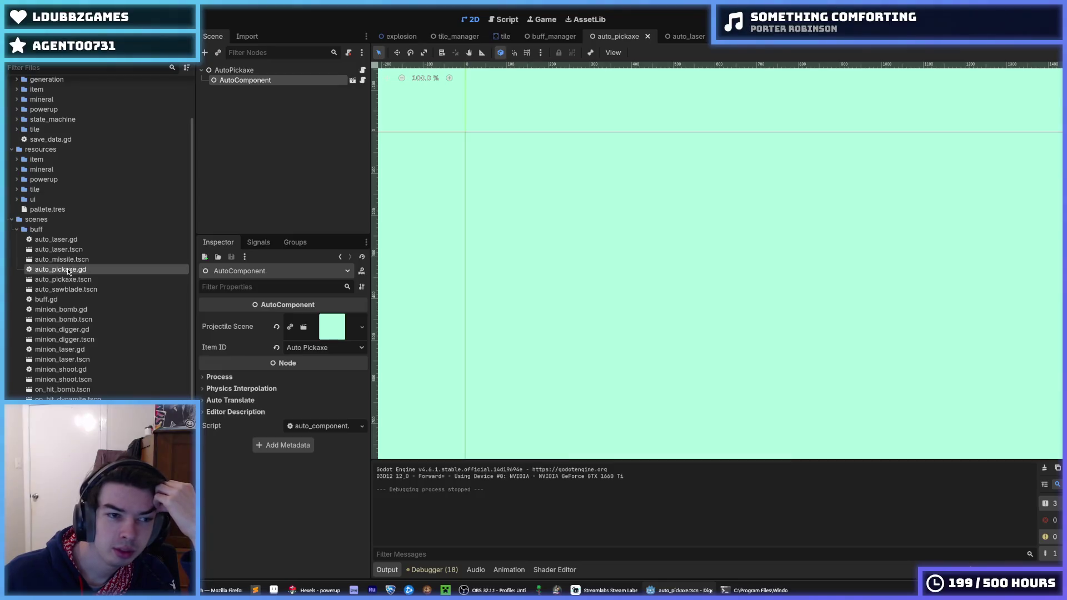
Browse the buff scene files and open the auto_pickaxe.gd script.
click(78, 251)
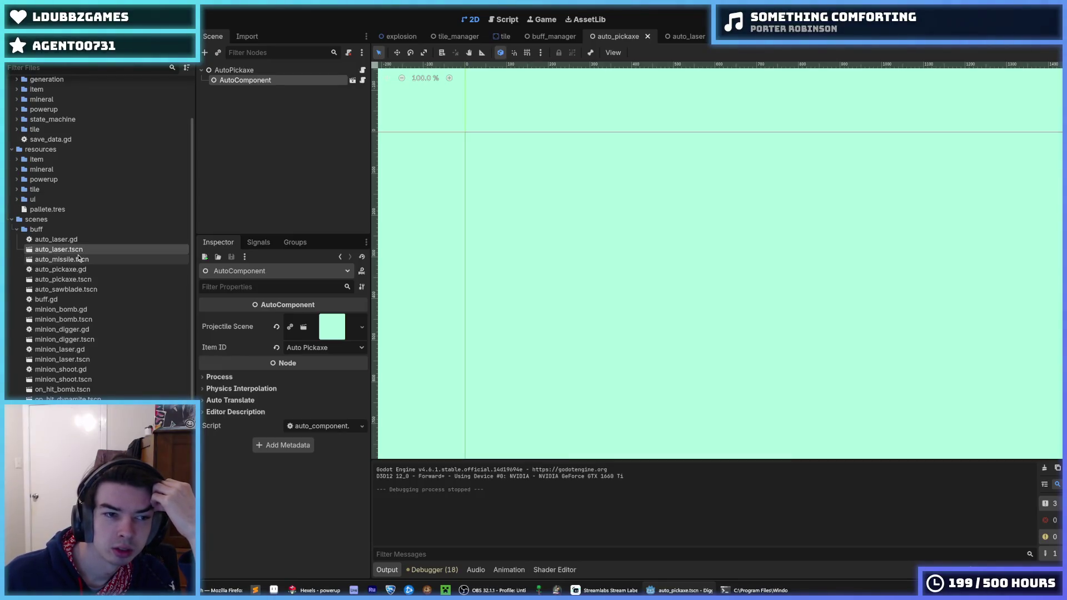
click(81, 259)
click(65, 250)
click(69, 259)
double_click(78, 271)
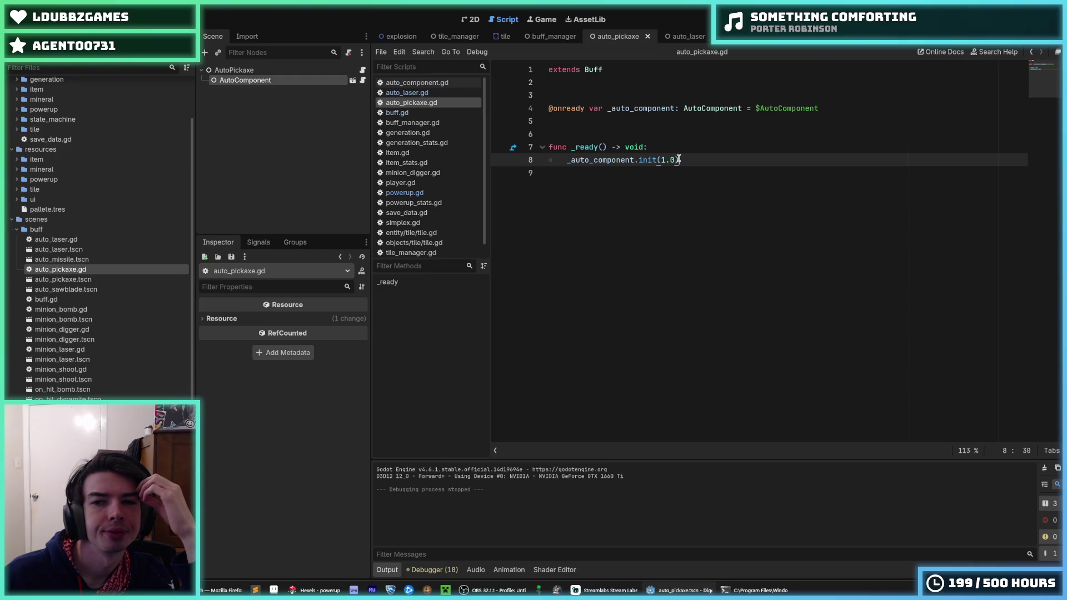
Select the 1.0 argument in the init call and inspect the AutoPickaxe root node.
drag(674, 160, 662, 161)
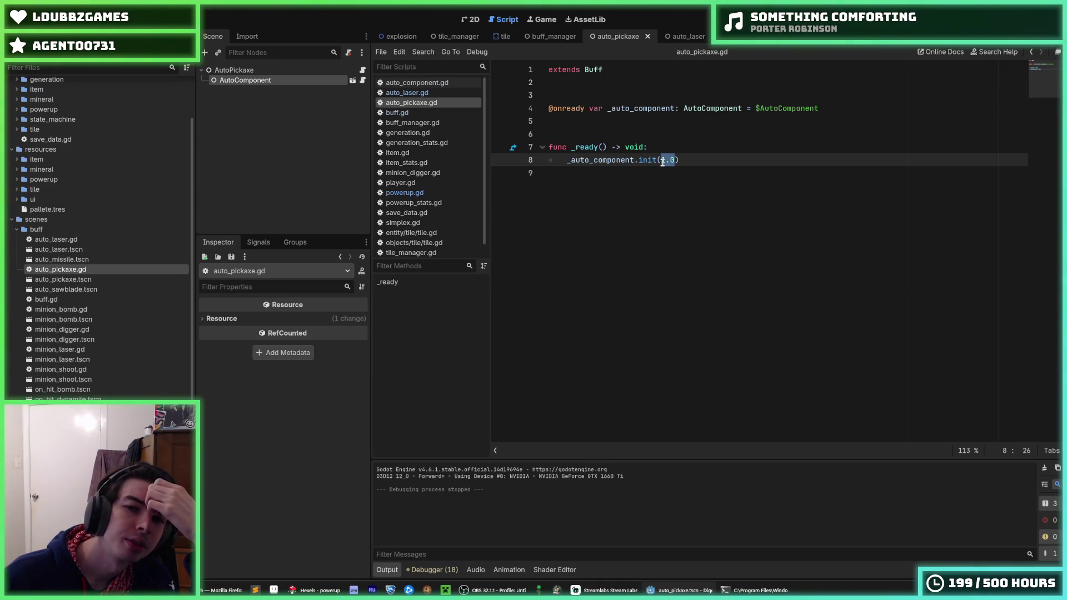
click(663, 161)
drag(662, 161, 675, 161)
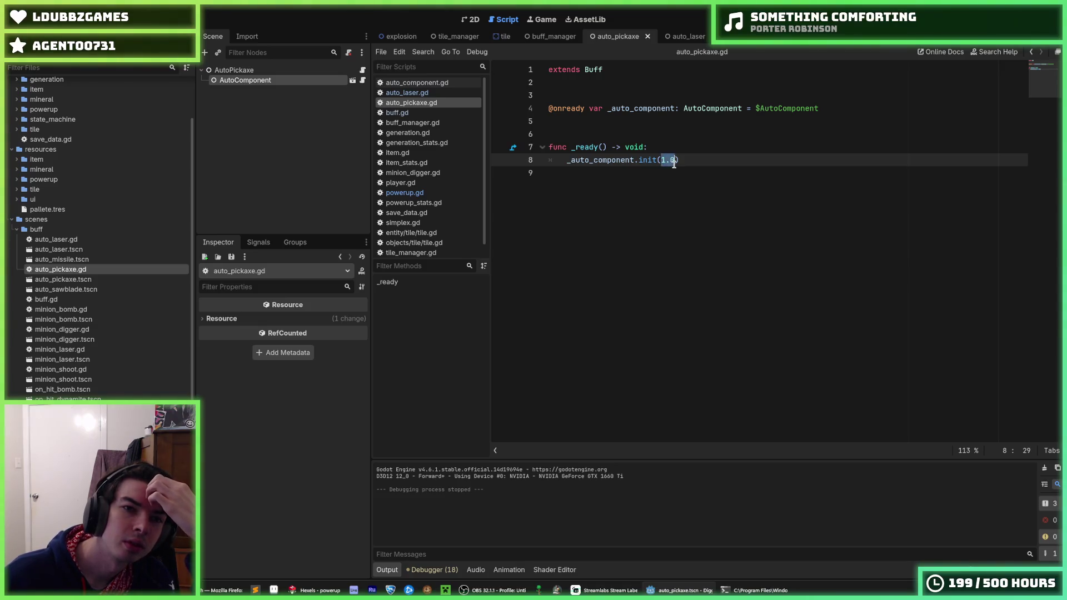
click(241, 71)
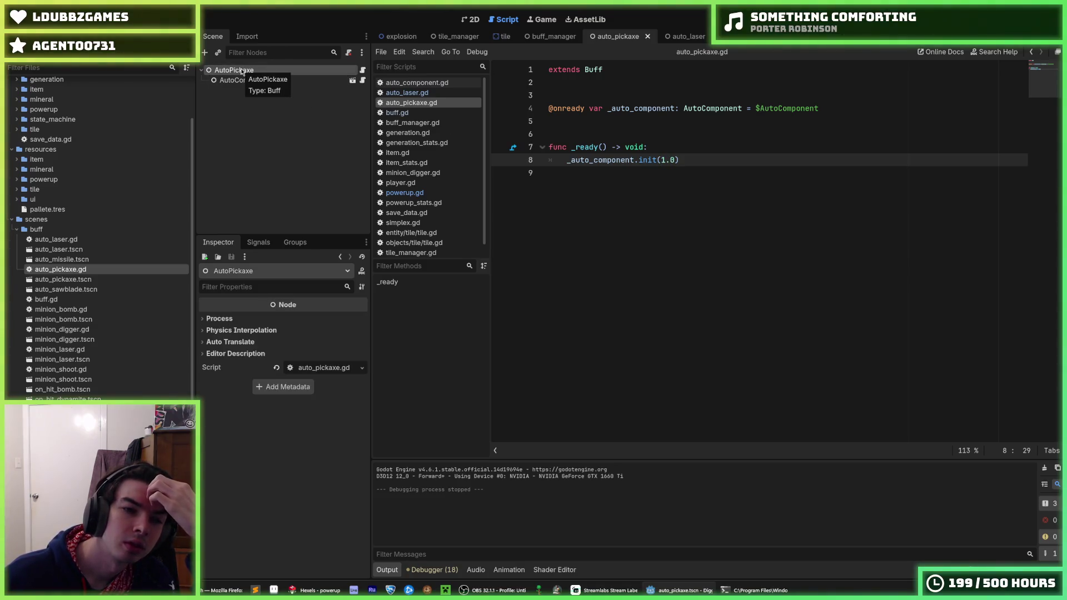
click(599, 104)
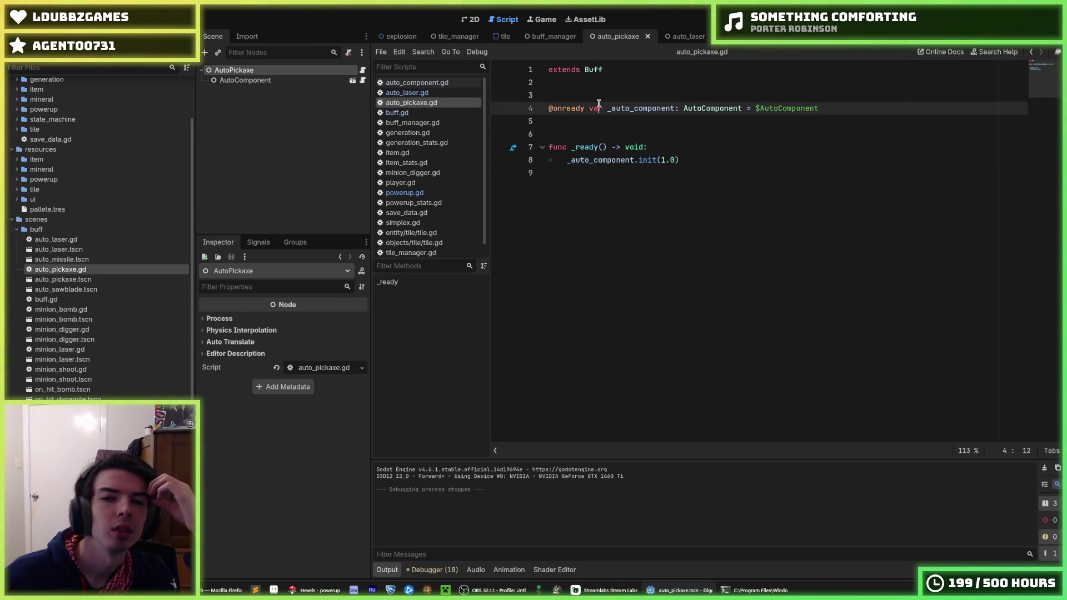
click(595, 100)
key(Return)
text(@exp)
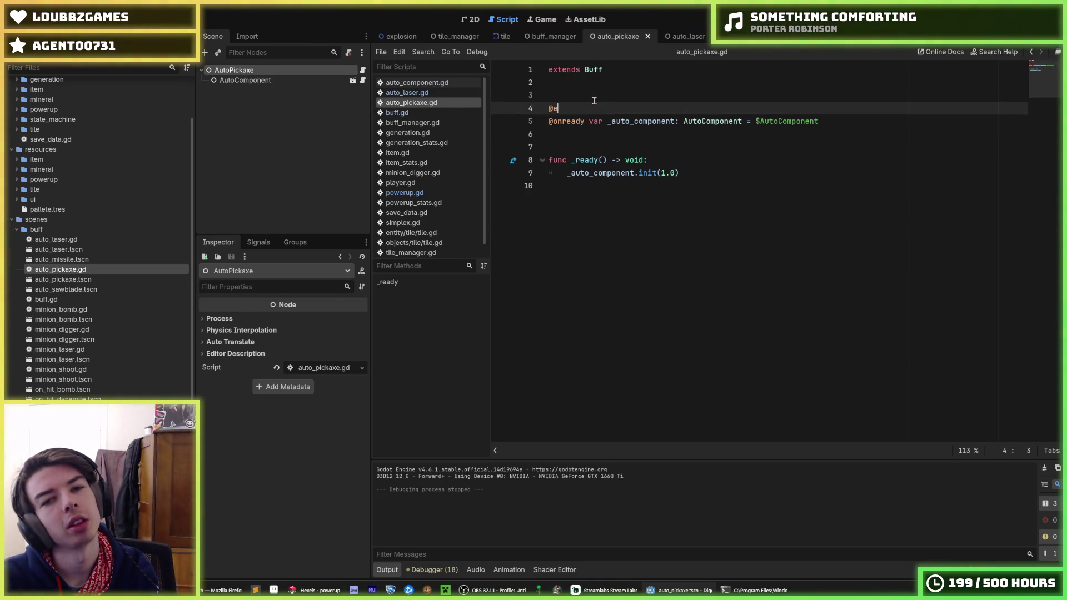
text(ort)
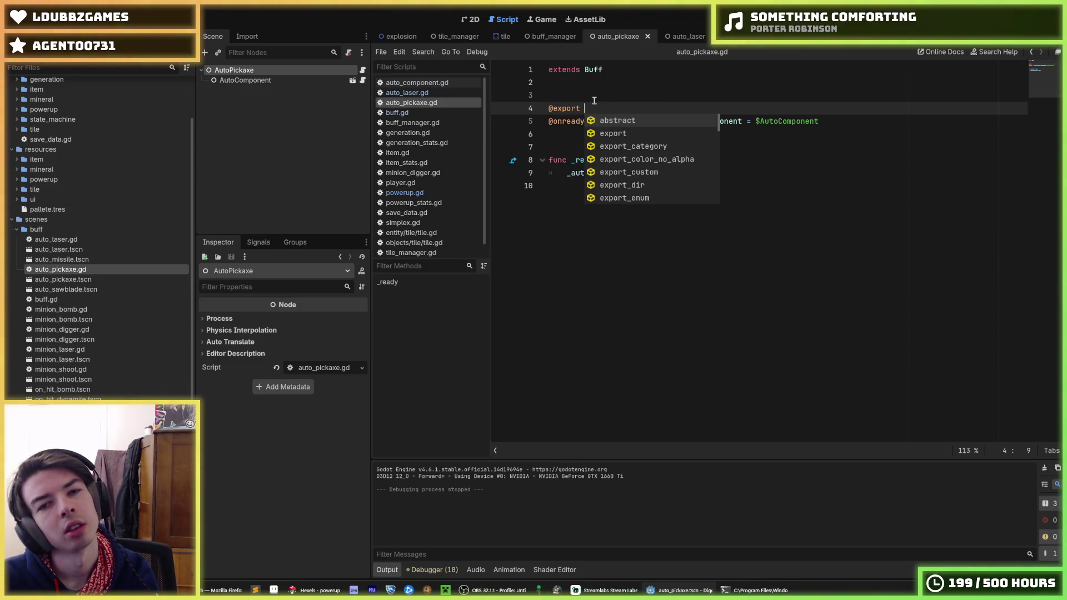
key(shift+Home)
key(Delete)
key(Delete)
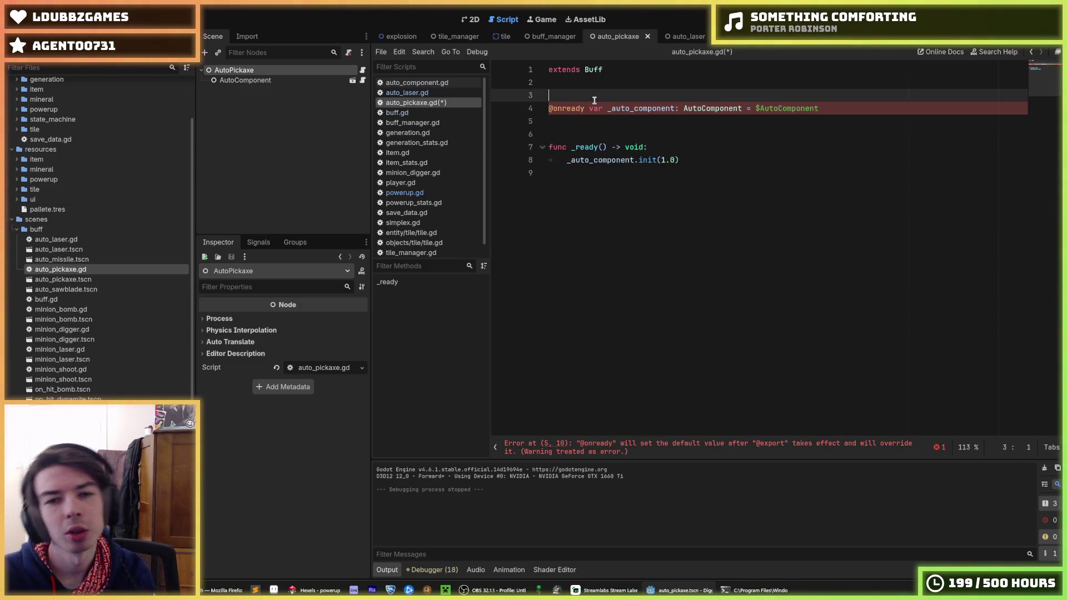
Write Item.stats[Item.Id.AUTO_PICKAXE].cooldown on a new line above the init call.
key(Down)
key(Down)
key(Down)
key(End)
key(Left)
key(ctrl+shift+Return)
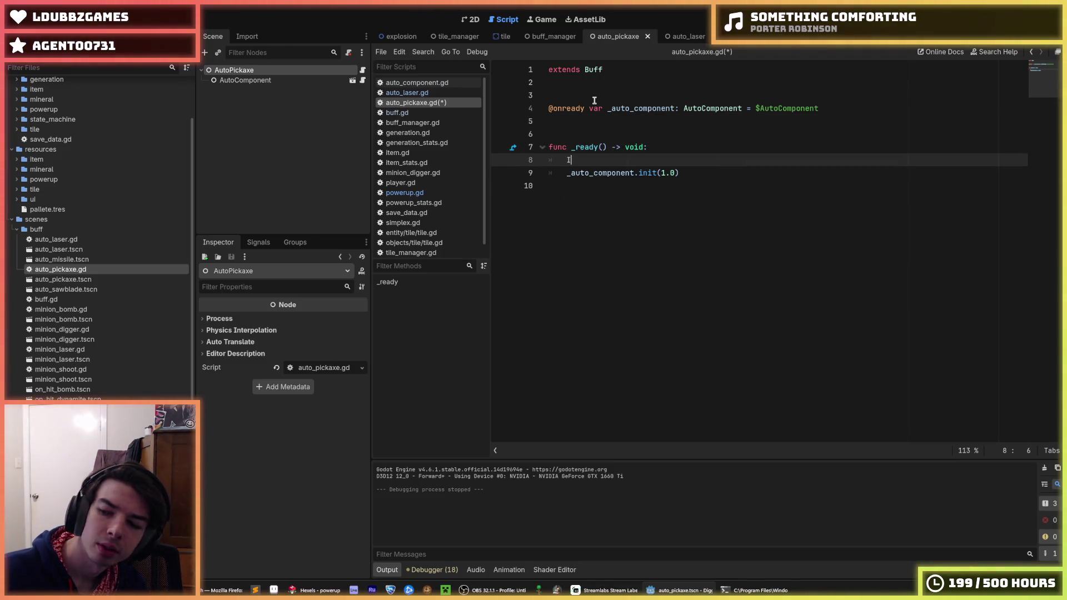
text(Item.)
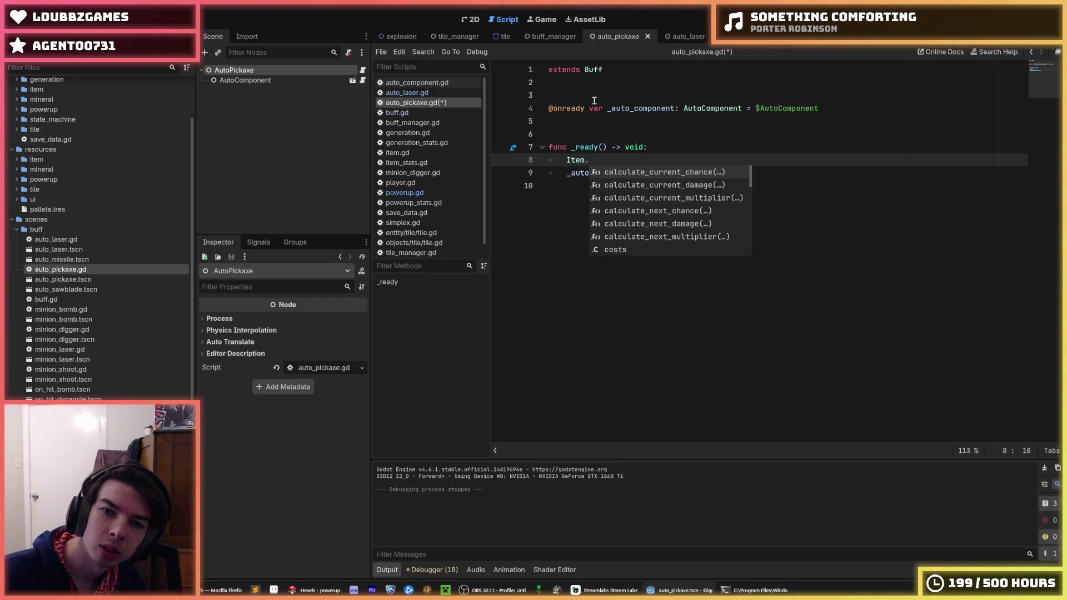
text(stats[Aut)
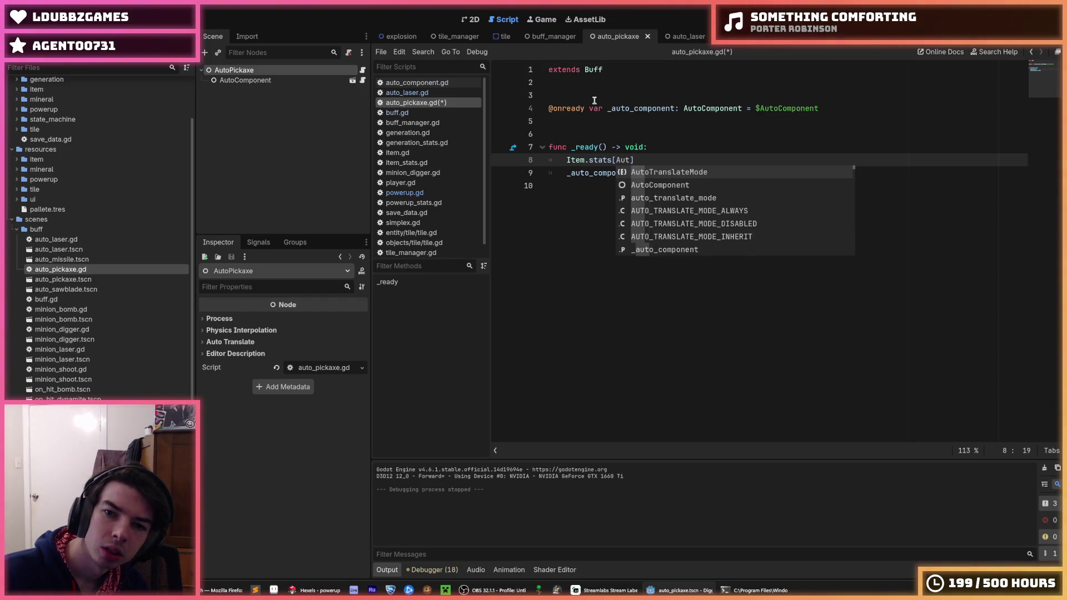
key(BackSpace)
key(BackSpace)
key(BackSpace)
text(Item.Id.)
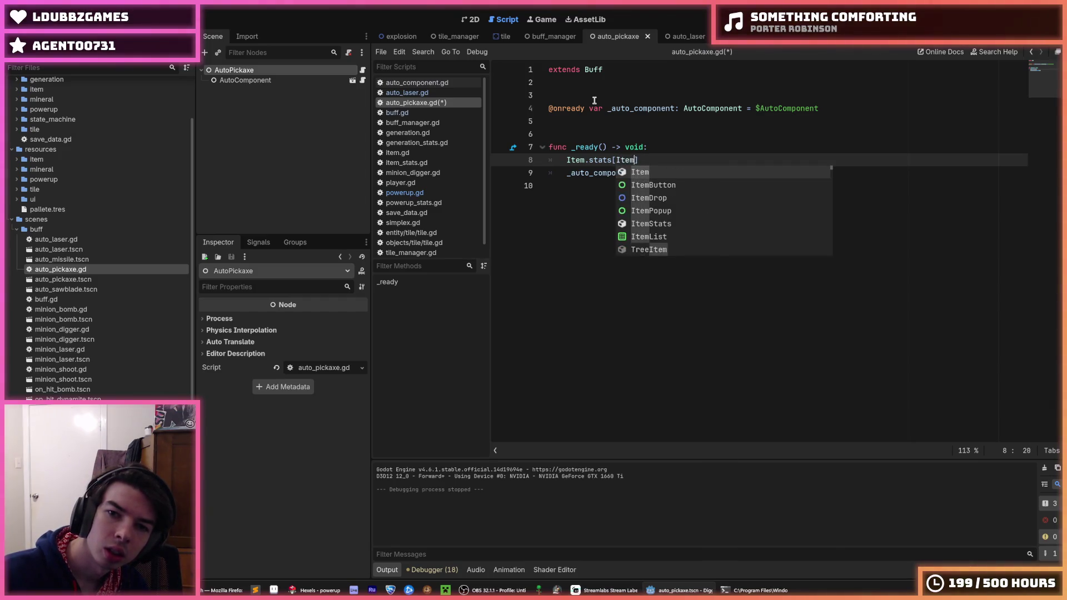
text(AUTO_PICKAX)
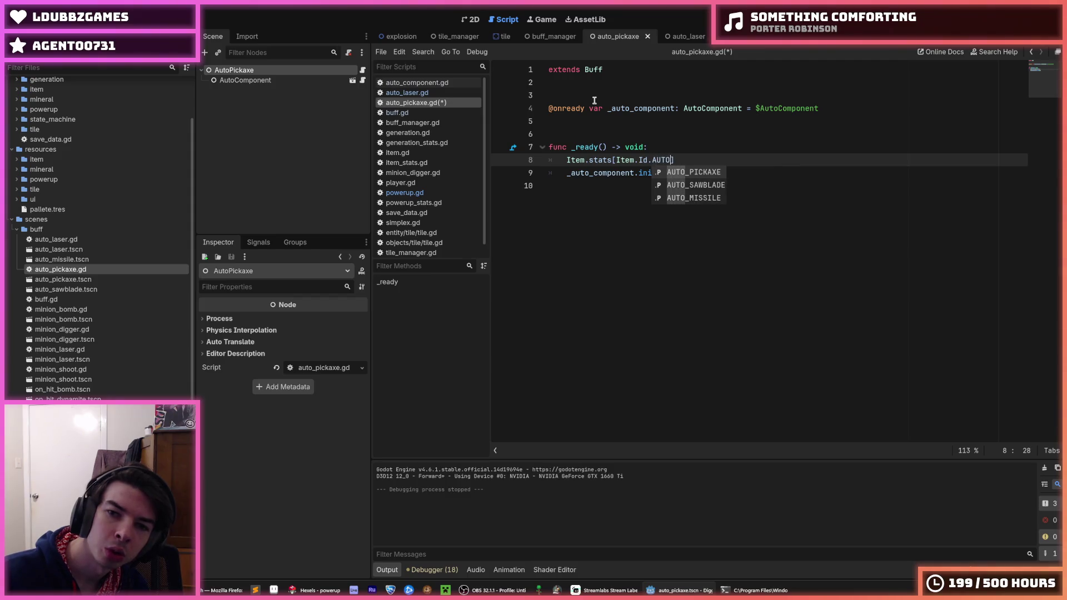
key(Return)
key(Home)
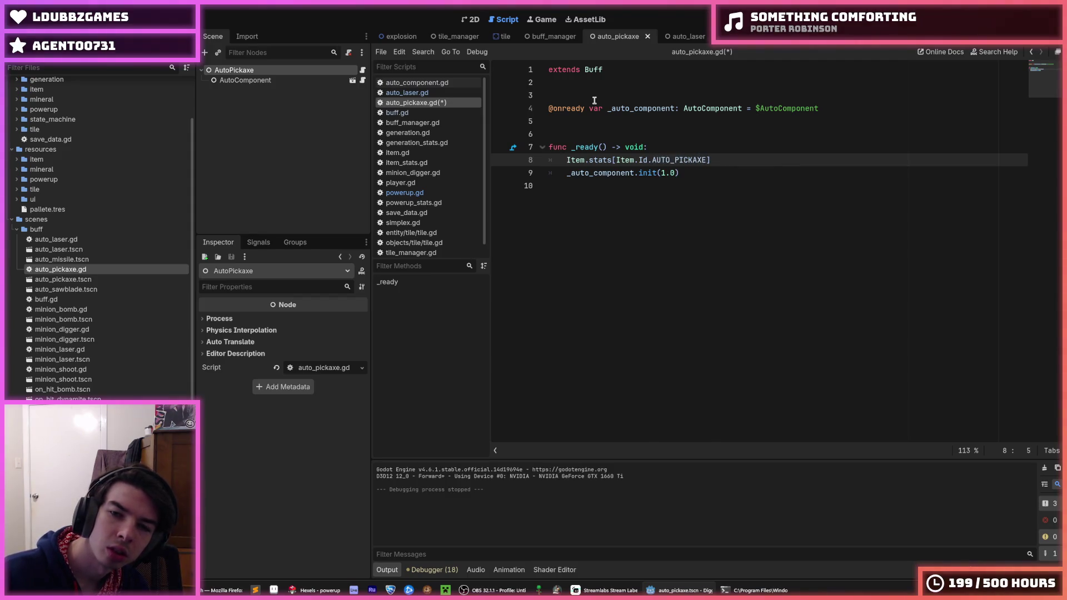
key(End)
text(.cooldown)
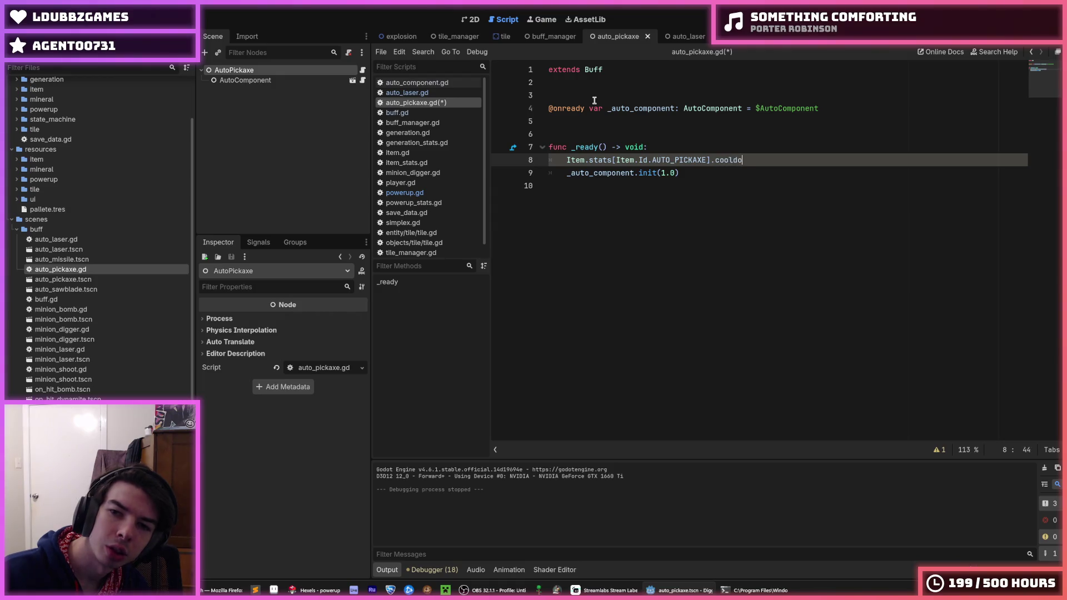
Move that expression into init() in place of 1.0, remove the blank line, and save.
key(shift+Home)
key(ctrl+x)
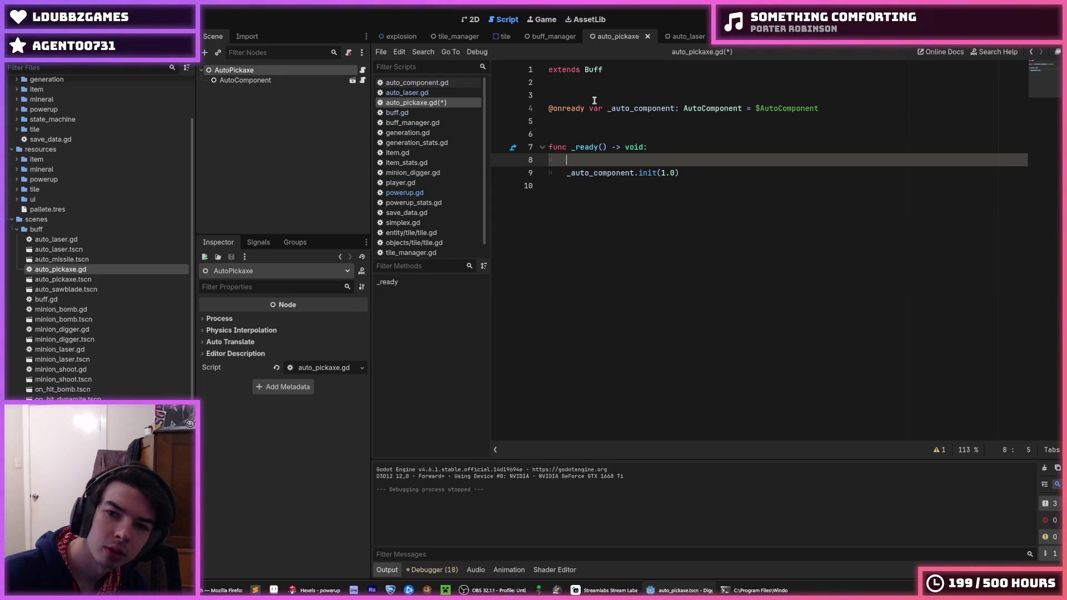
key(Down)
key(End)
key(Left)
key(shift+Left)
key(shift+Left)
key(ctrl+v)
key(Up)
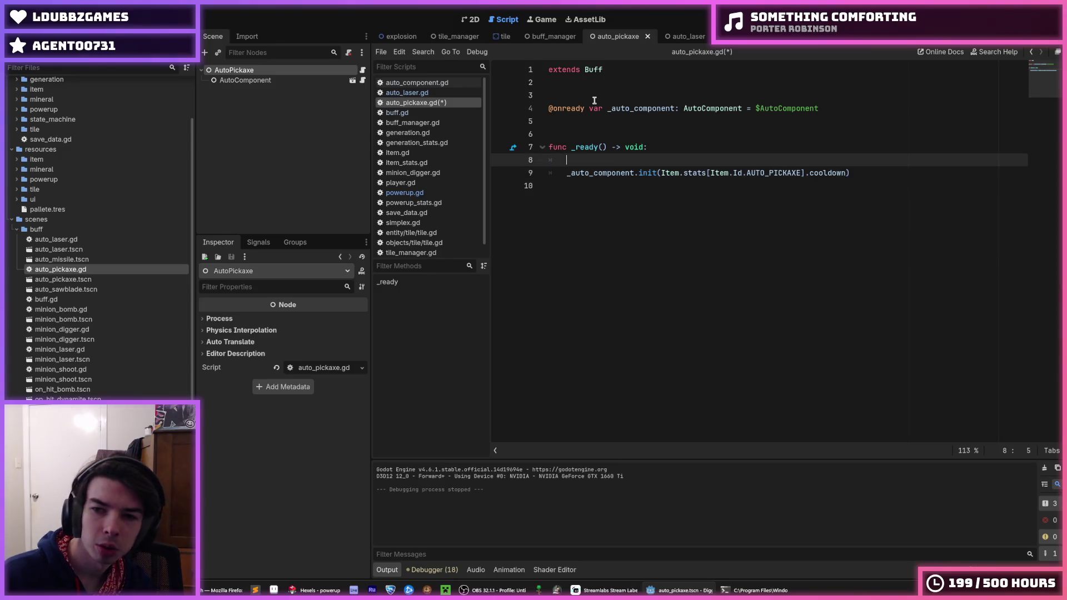
key(BackSpace)
key(BackSpace)
key(ctrl+s)
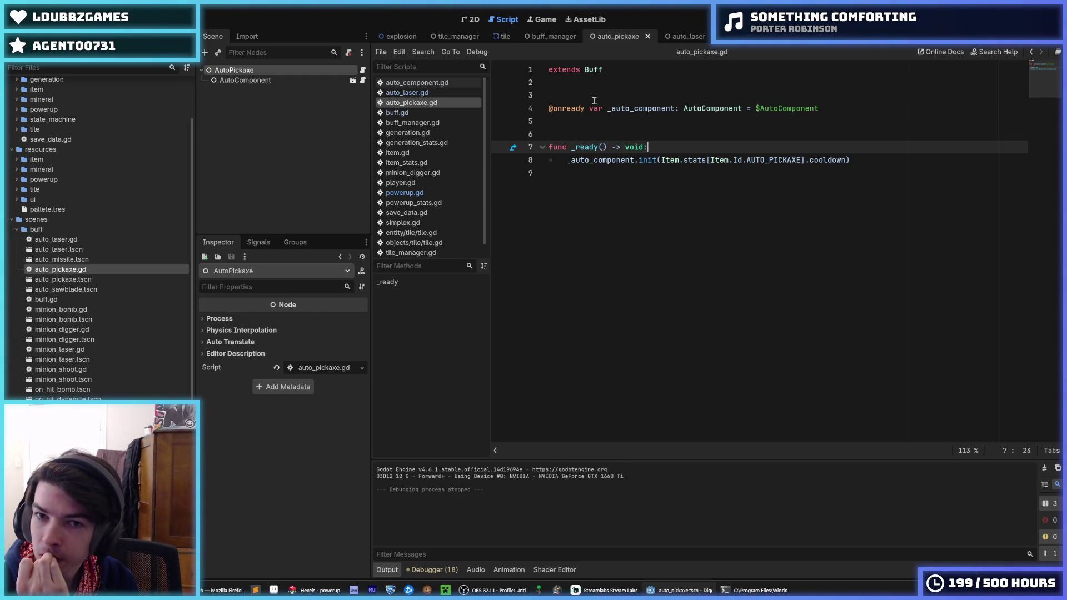
Open a new line under the _ready header, above the init call.
key(Return)
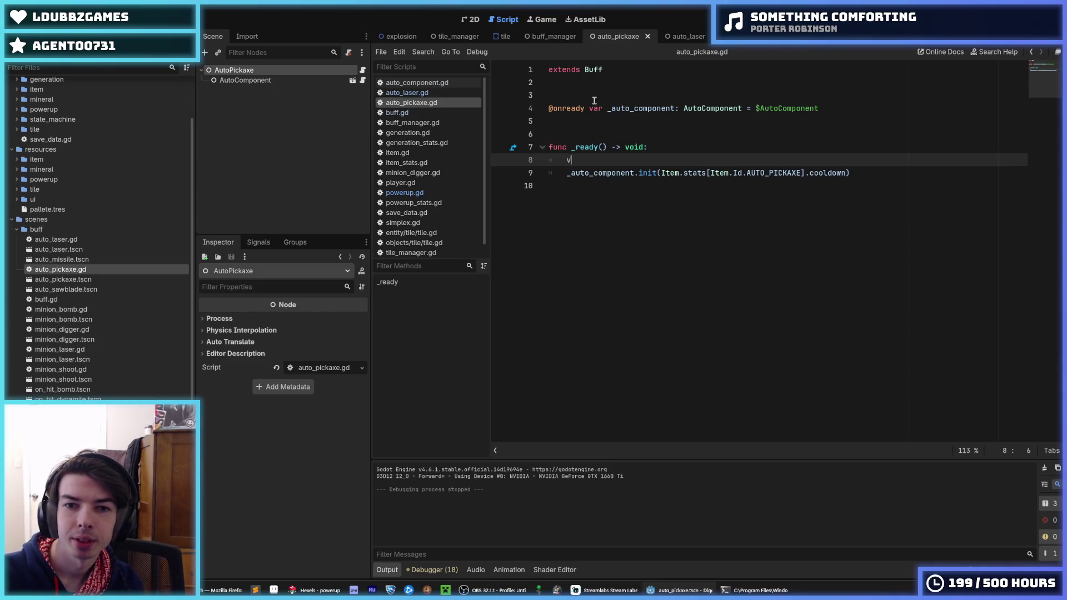
Declare var stats := Item.stats[Item.Id.AUTO_PICKAXE] on the new line.
text(var stats :=)
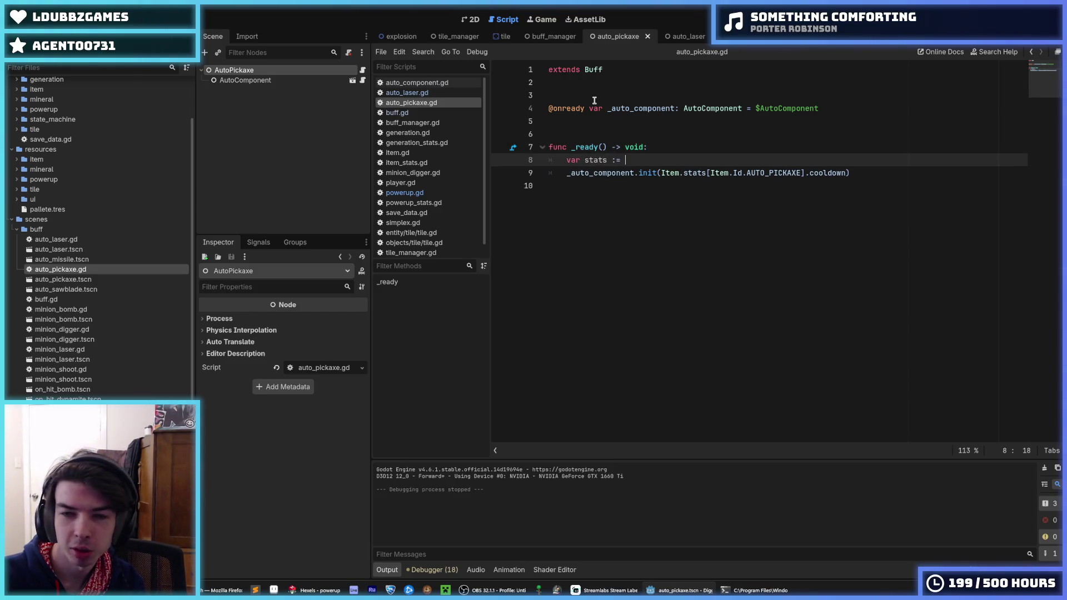
key(Escape)
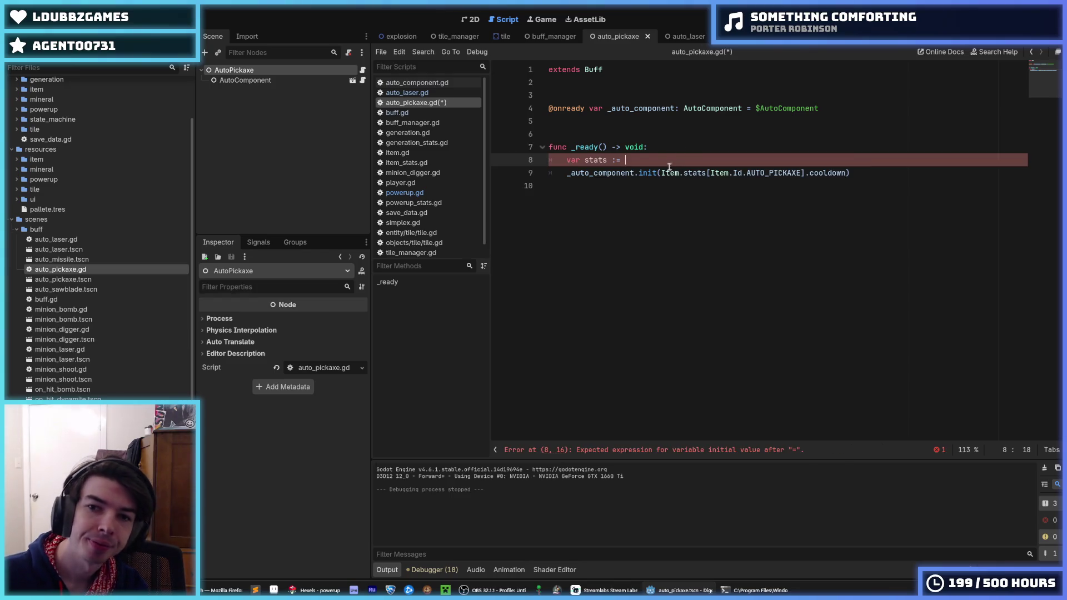
drag(660, 173, 846, 174)
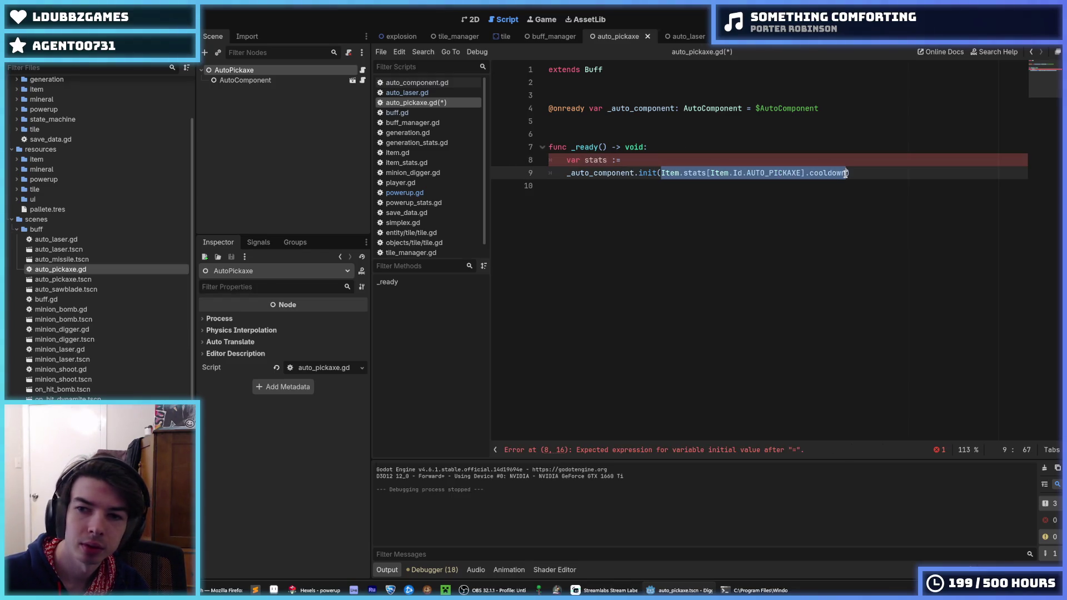
key(ctrl+c)
click(739, 162)
key(ctrl+v)
double_click(592, 161)
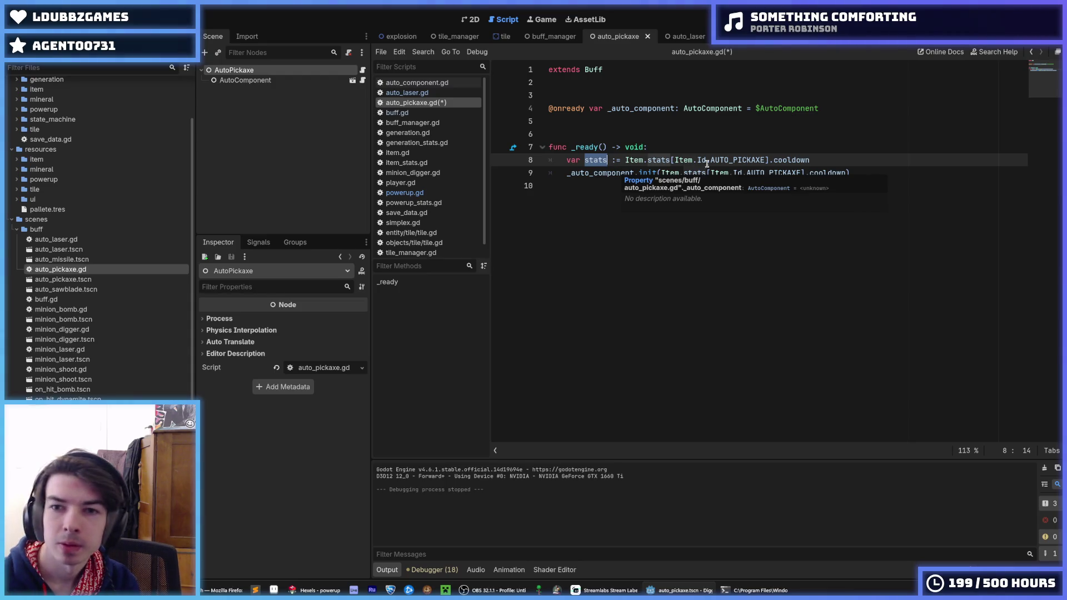
drag(812, 160, 770, 160)
key(BackSpace)
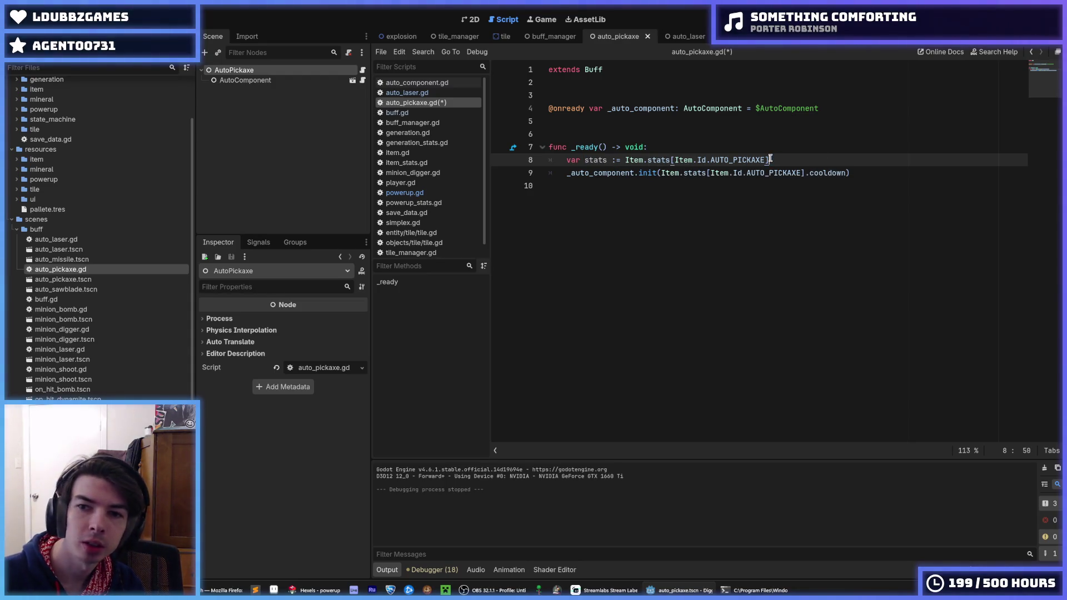
double_click(594, 160)
Change the init call to pass stats.damage and stats.cooldown, then save.
click(661, 173)
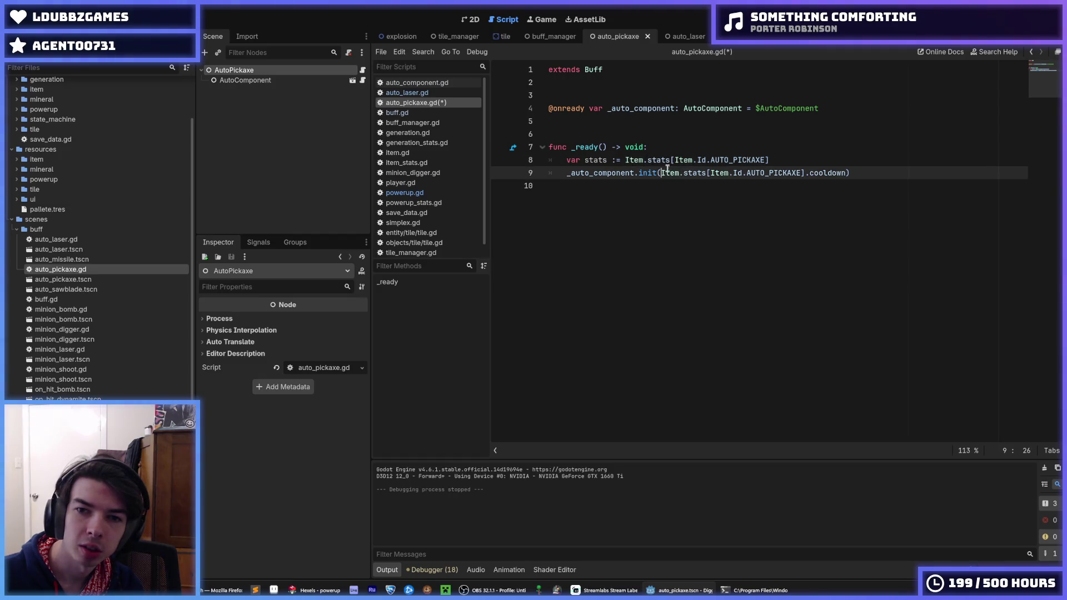
text(stats.d)
key(Return)
text(,)
key(shift+End)
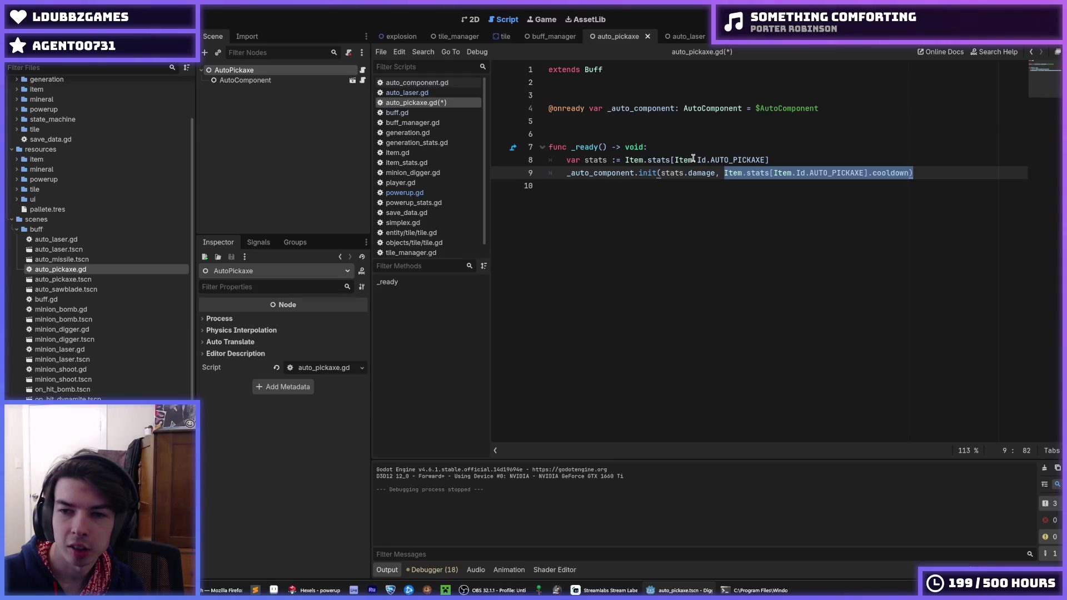
key(shift+Left)
key(shift+Left)
key(shift+Left)
text(stats)
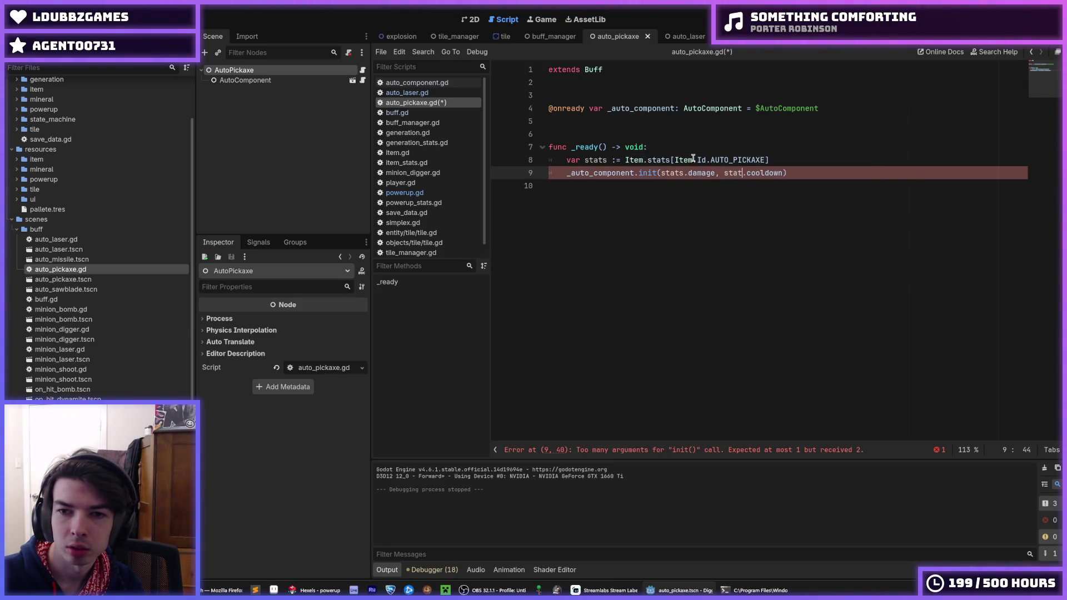
key(Escape)
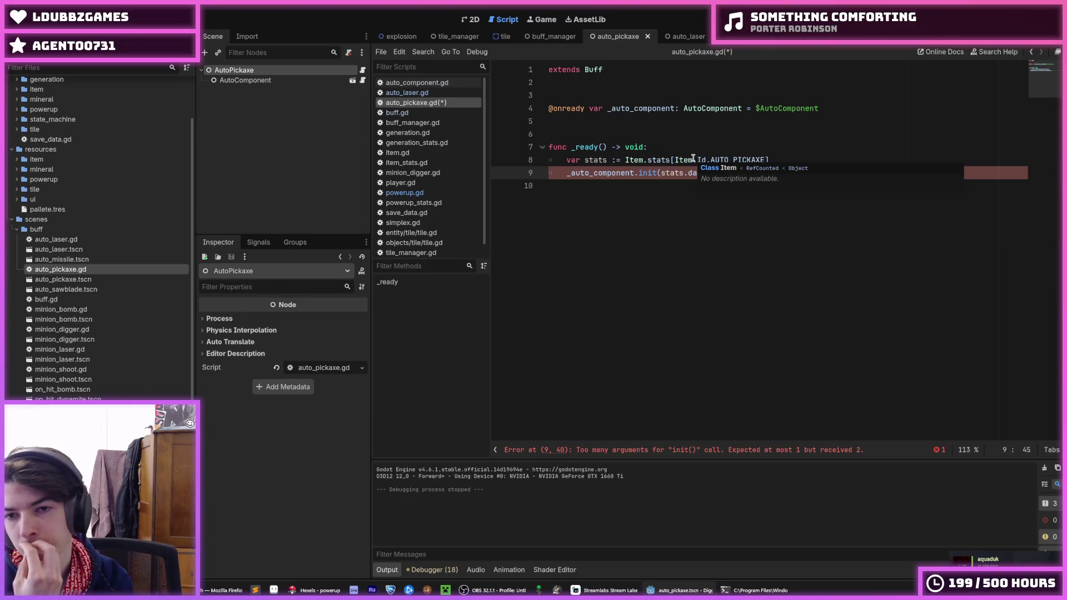
key(ctrl+s)
In auto_component.gd, add a damage: int parameter before cooldown in init.
click(409, 83)
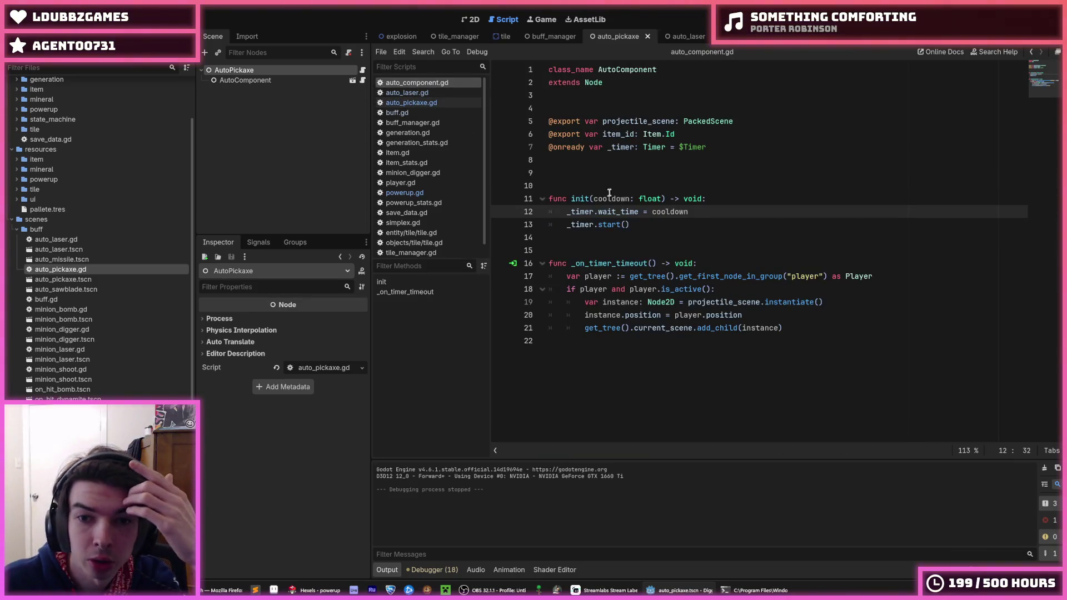
click(591, 198)
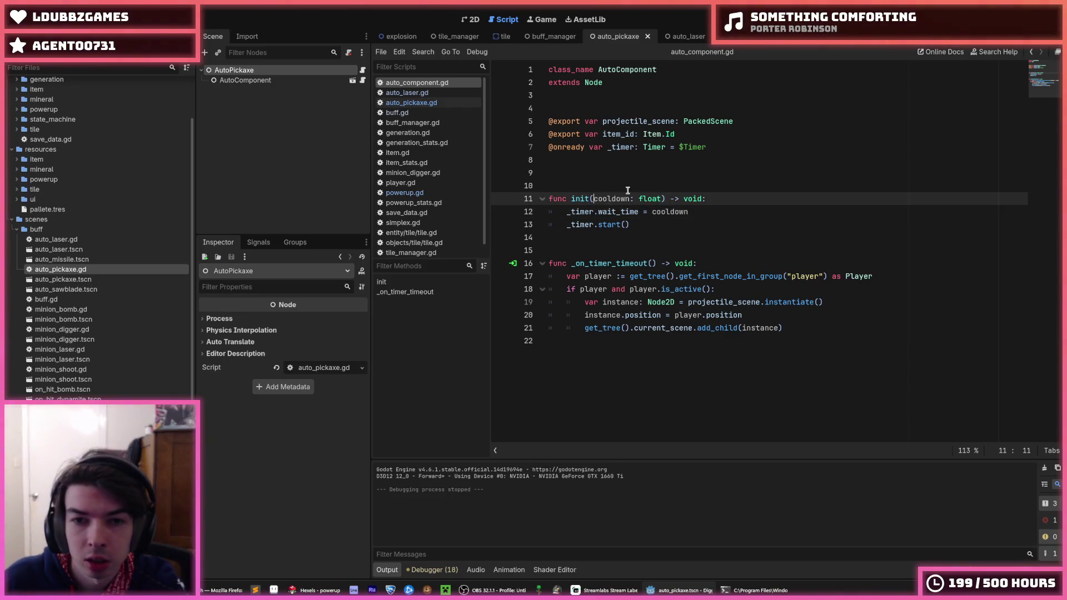
text(daamg)
key(BackSpace)
key(BackSpace)
key(BackSpace)
text(mage)
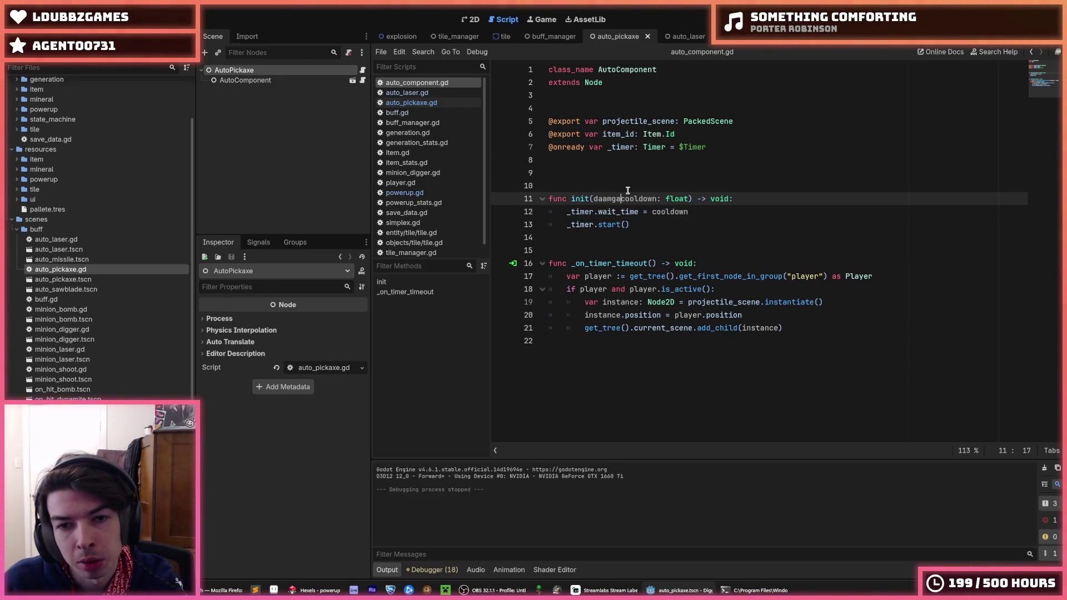
text(,)
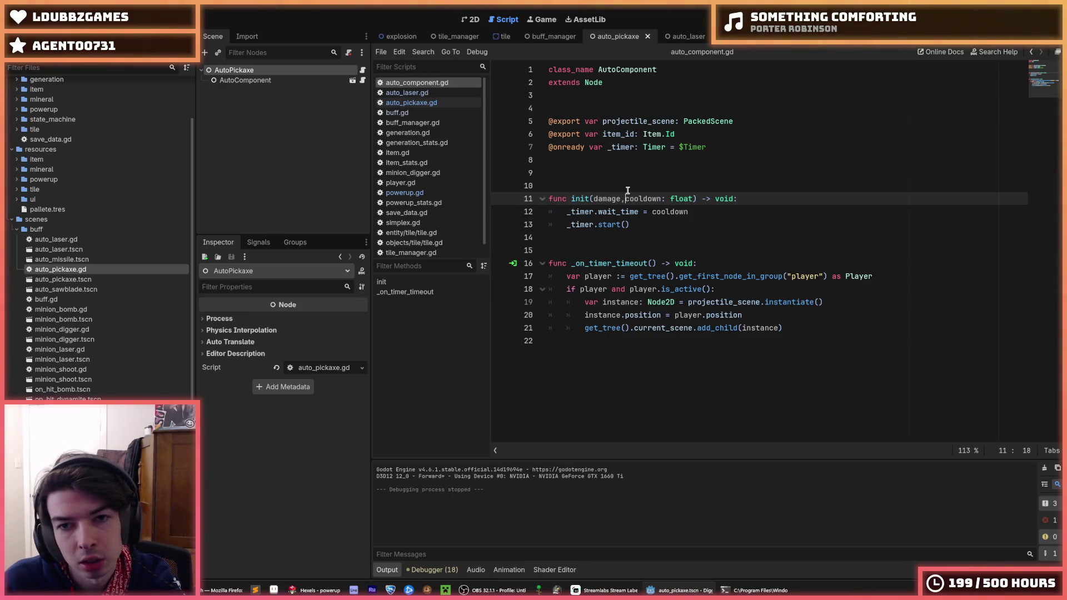
key(BackSpace)
key(BackSpace)
text(: float,)
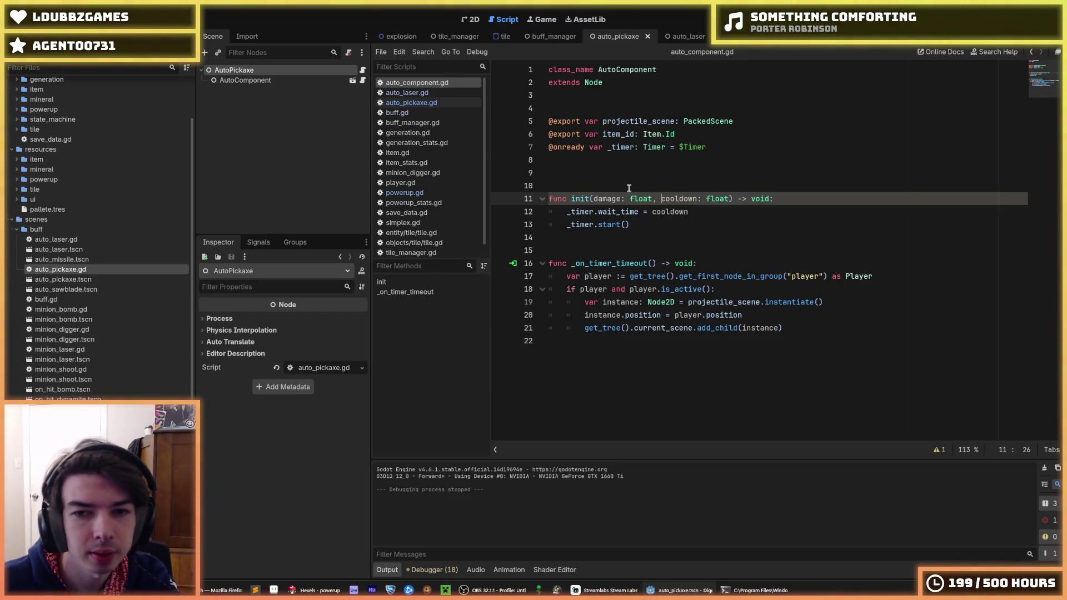
double_click(642, 198)
text(int)
Save auto_component.gd and switch back to auto_pickaxe.gd.
click(647, 178)
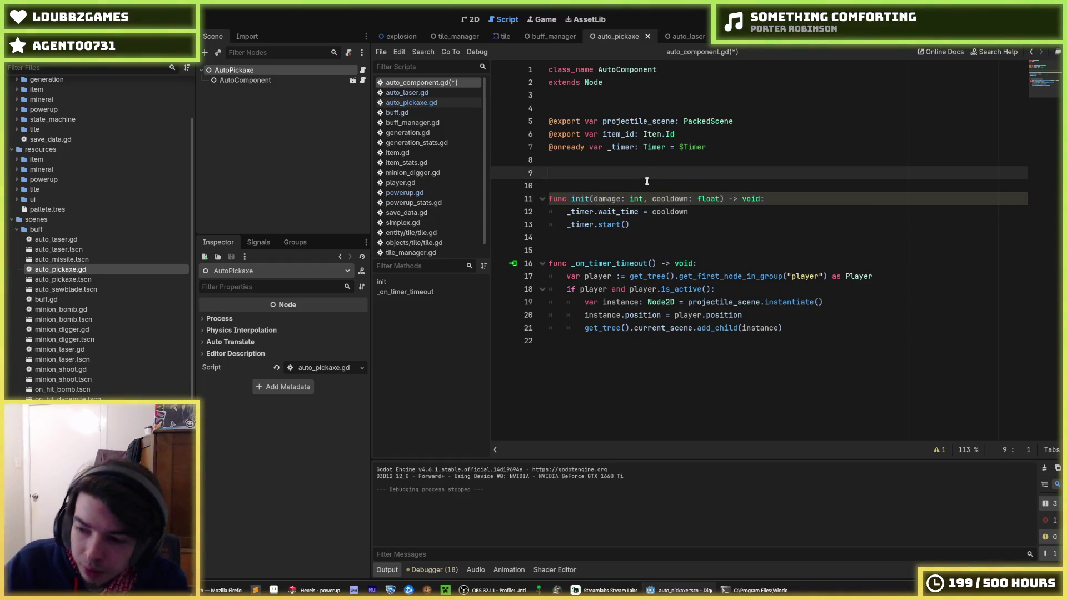
key(ctrl+s)
click(646, 183)
key(ctrl+s)
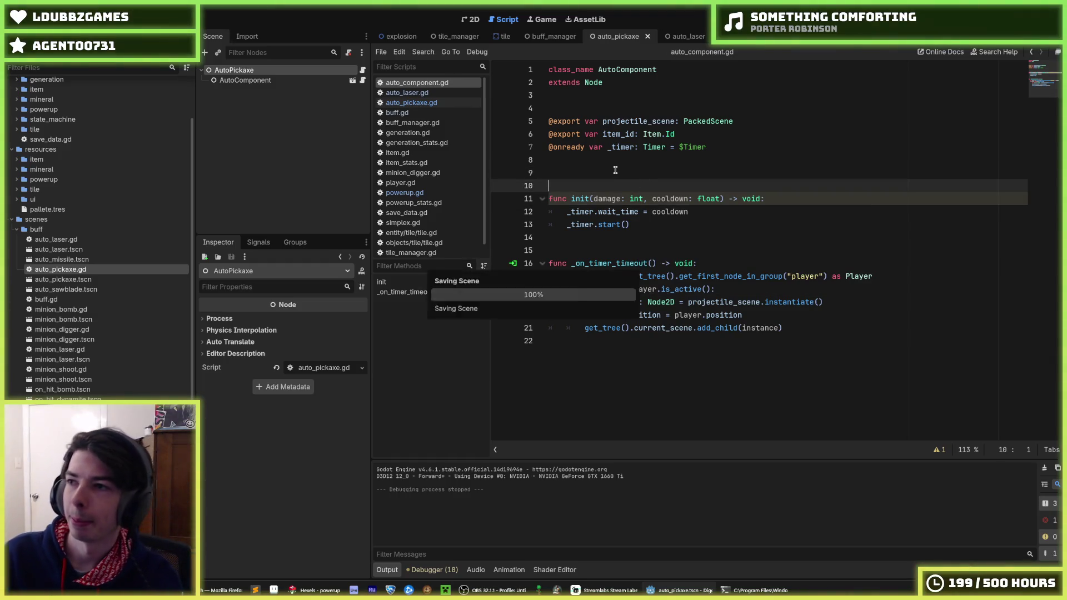
click(619, 161)
key(ctrl+s)
key(ctrl+s)
key(ctrl+s)
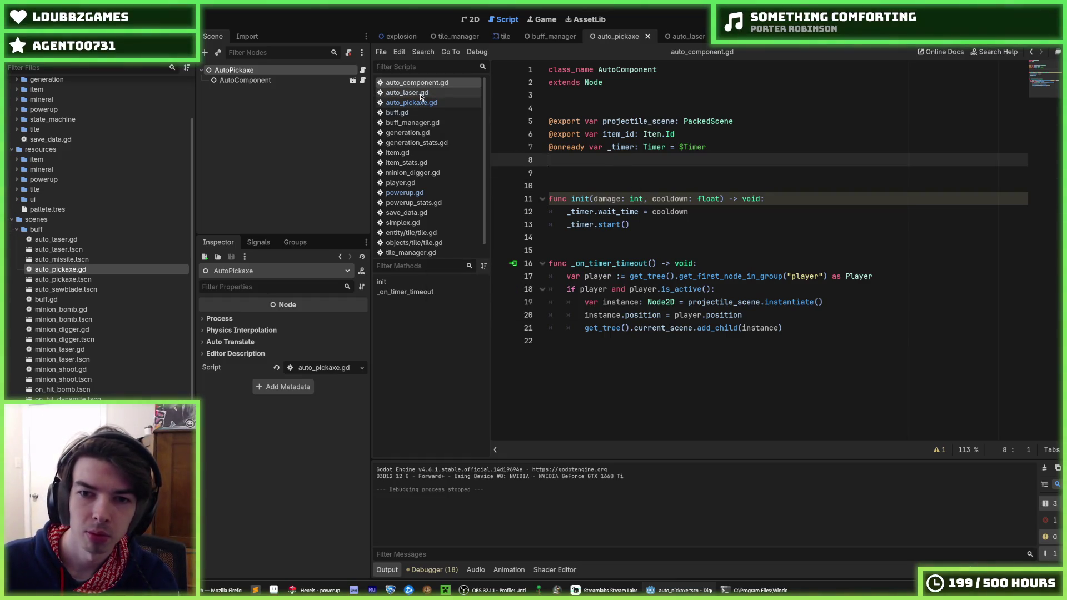
click(421, 96)
click(421, 102)
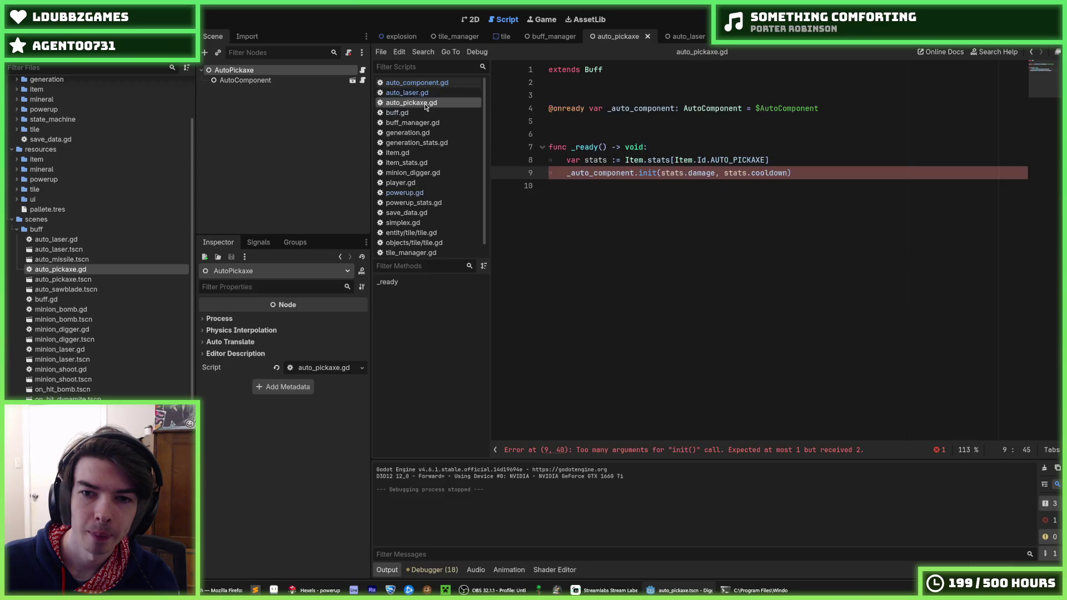
click(801, 163)
key(ctrl+s)
key(ctrl+s)
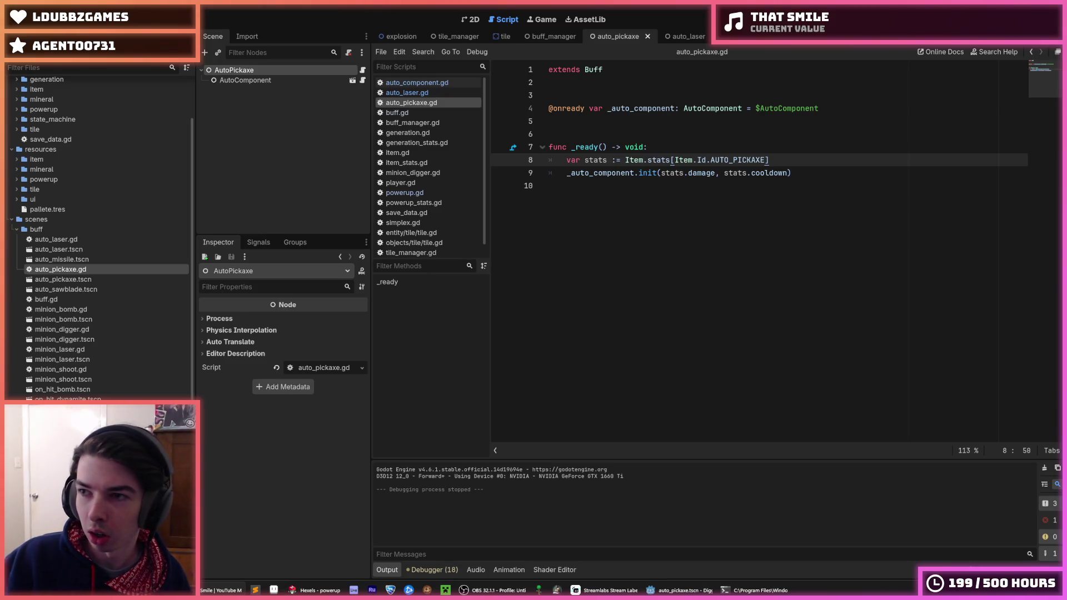
click(705, 249)
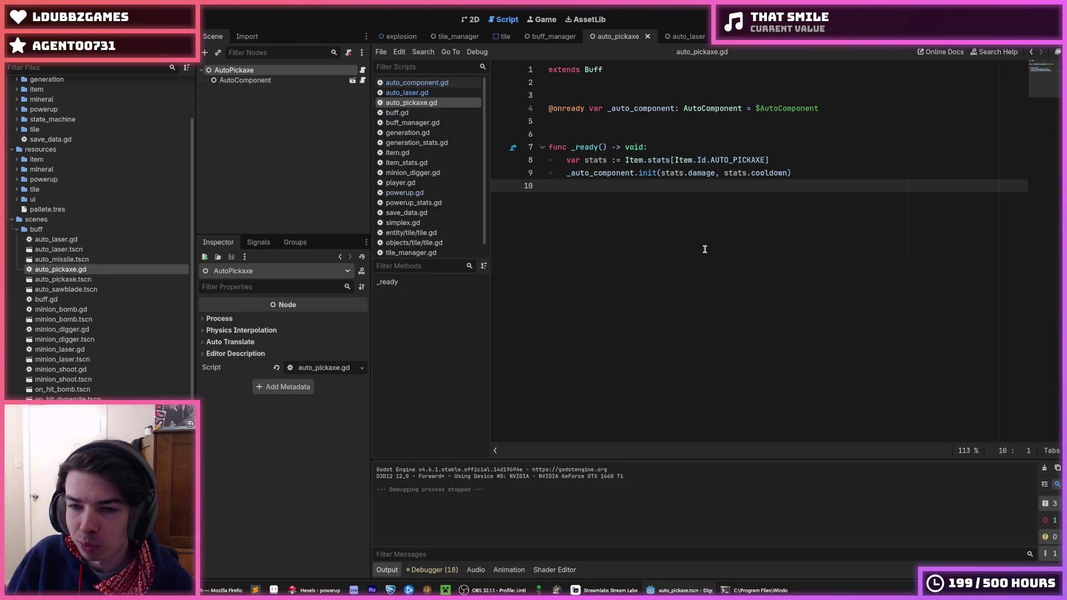
click(796, 161)
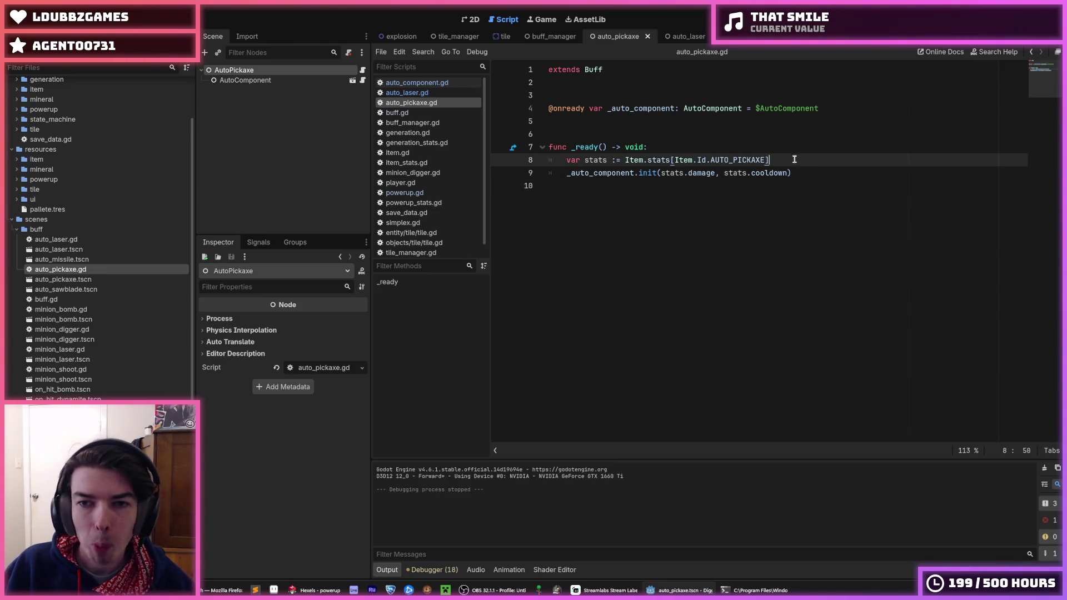
click(803, 173)
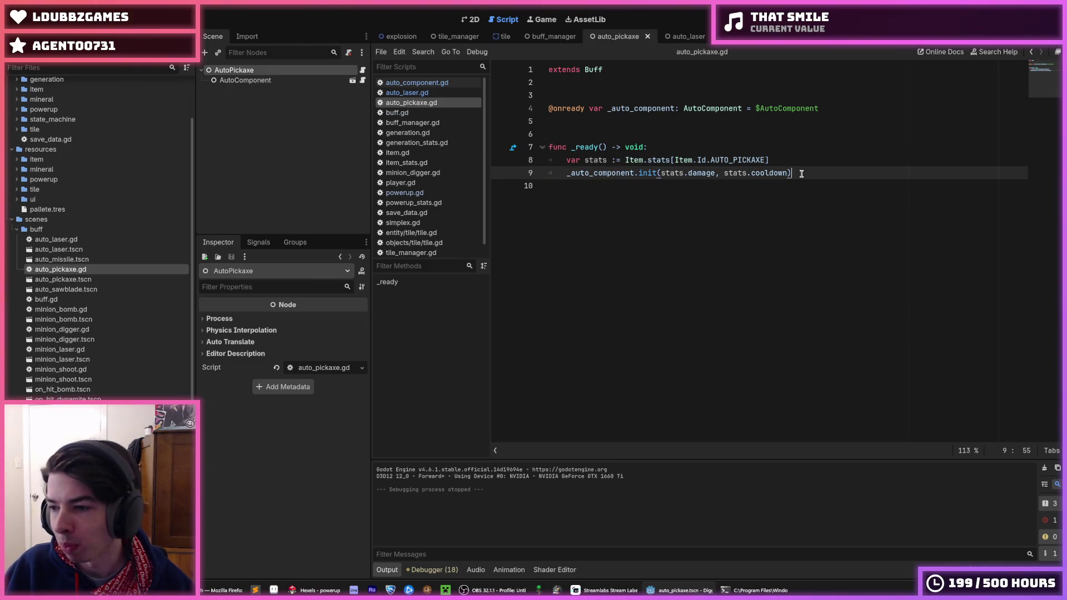
click(782, 159)
click(803, 168)
click(796, 161)
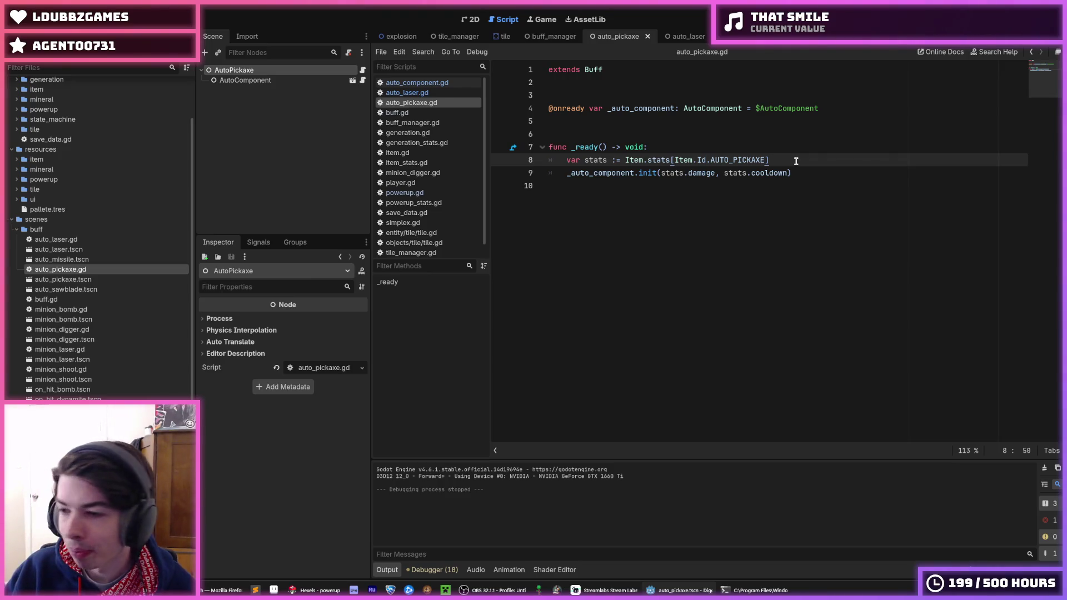
click(812, 169)
click(803, 162)
click(808, 171)
click(798, 162)
click(815, 171)
click(807, 164)
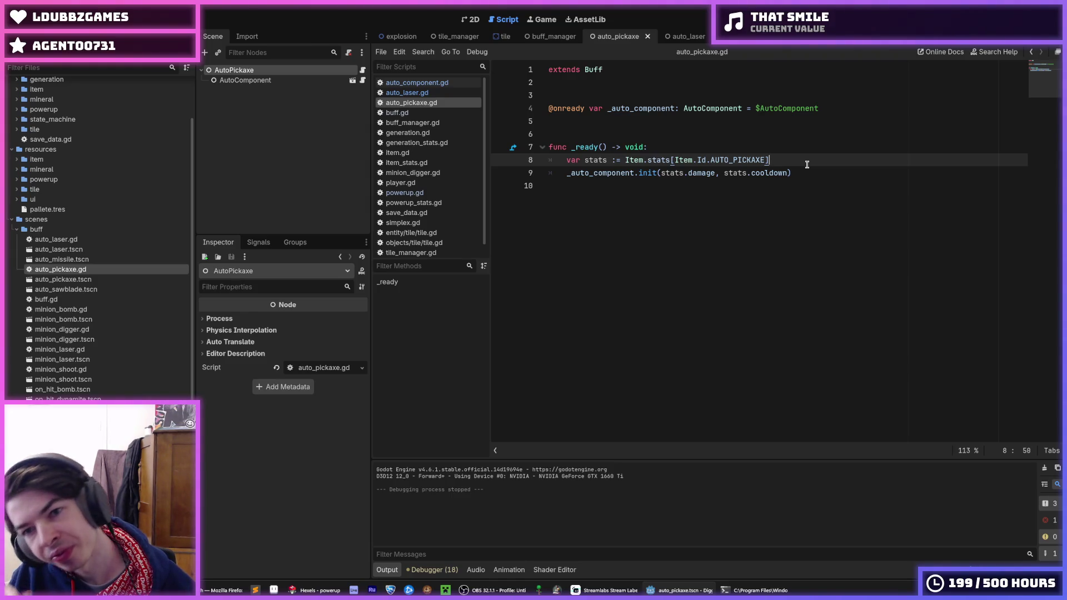
mouse_move(798, 160)
mouse_down()
mouse_move(564, 161)
mouse_move(655, 172)
mouse_move(798, 159)
mouse_move(578, 148)
mouse_move(565, 161)
mouse_up()
click(798, 158)
click(649, 161)
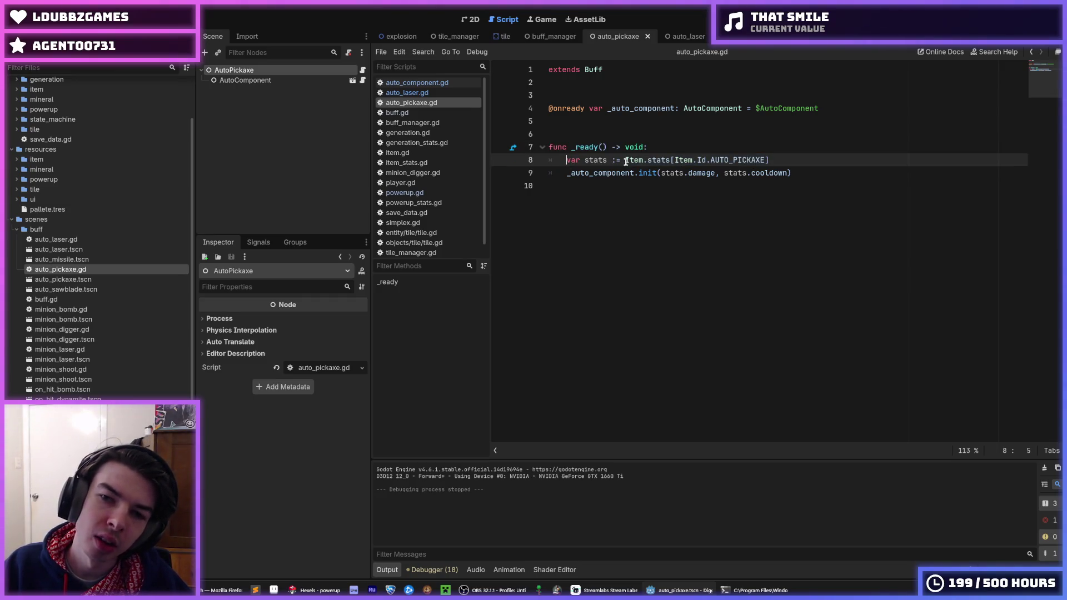
click(606, 172)
double_click(606, 172)
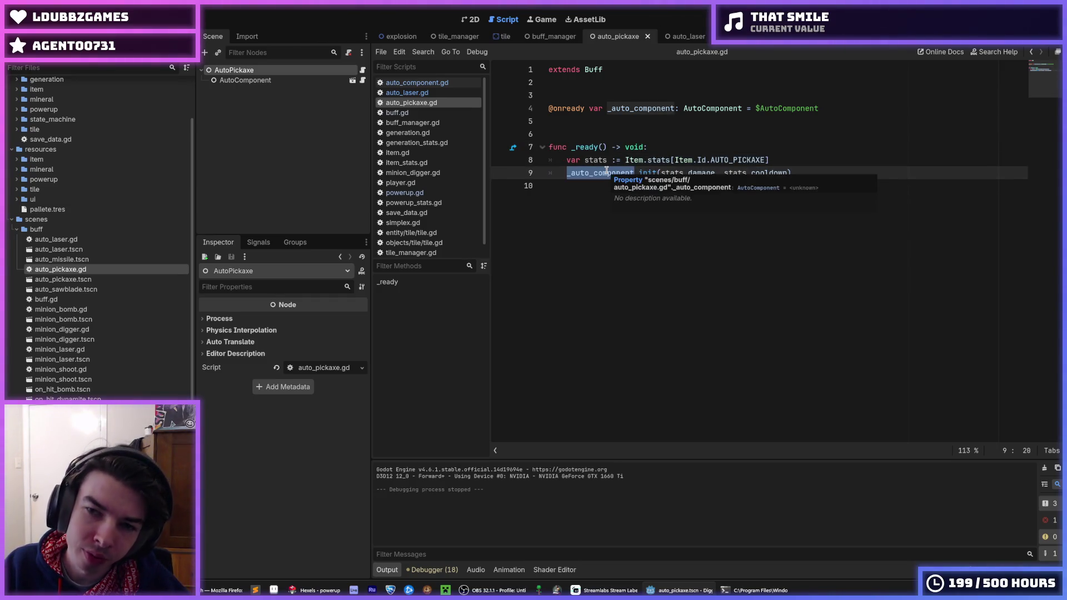
double_click(607, 172)
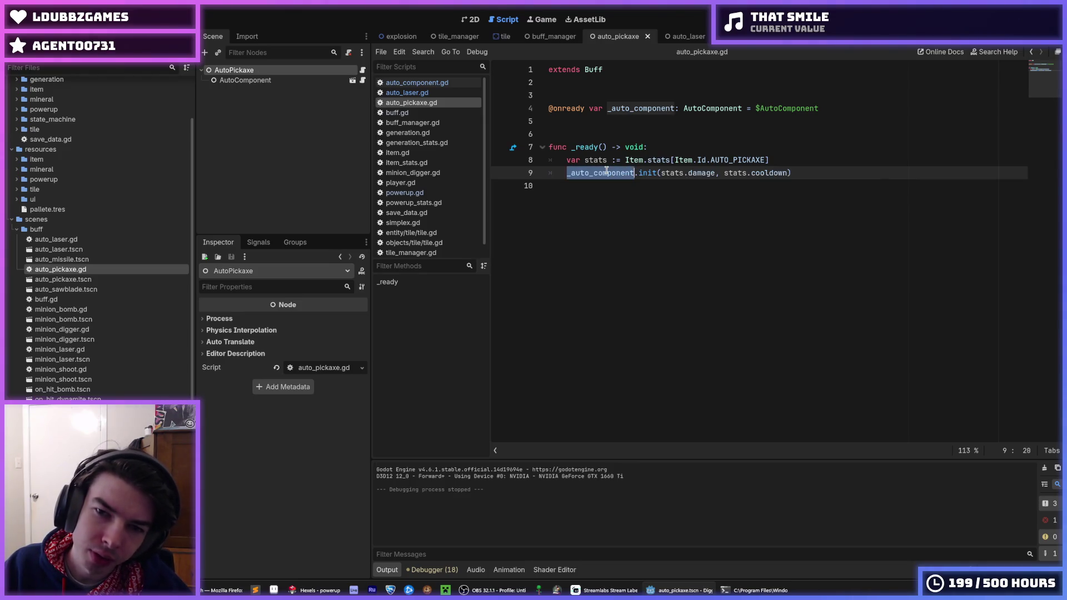
mouse_move(606, 170)
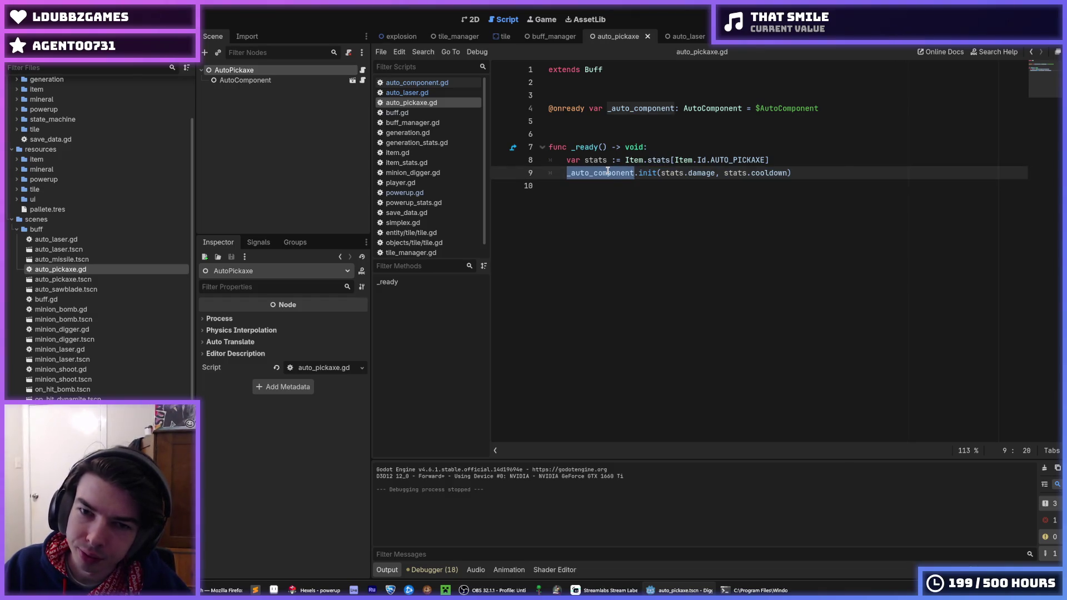
click(645, 172)
mouse_move(660, 173)
mouse_down()
mouse_move(788, 174)
mouse_move(660, 173)
mouse_up()
click(788, 174)
click(662, 173)
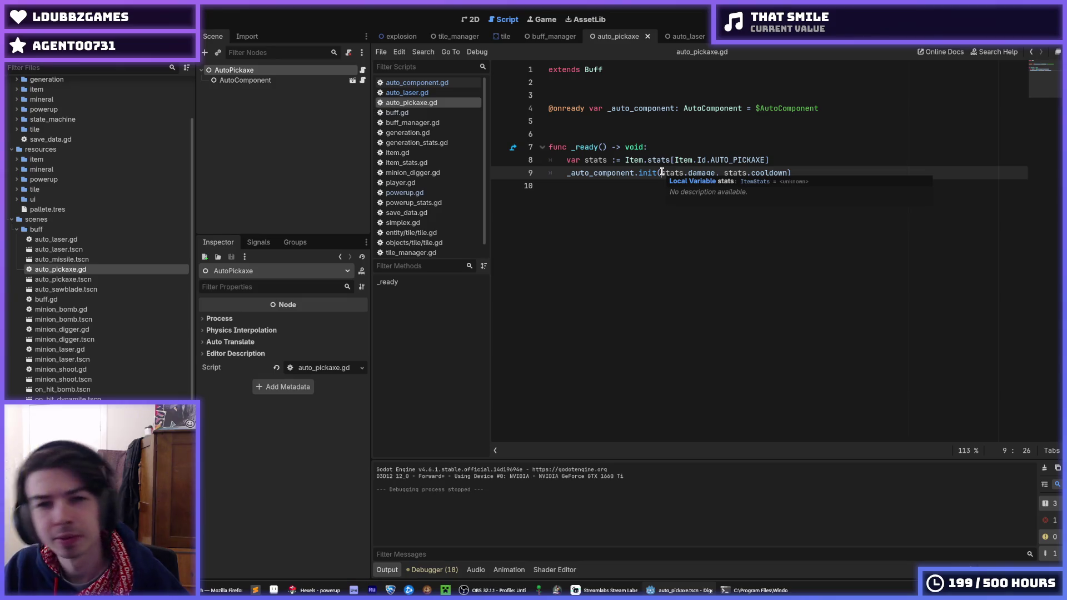
click(784, 160)
click(799, 169)
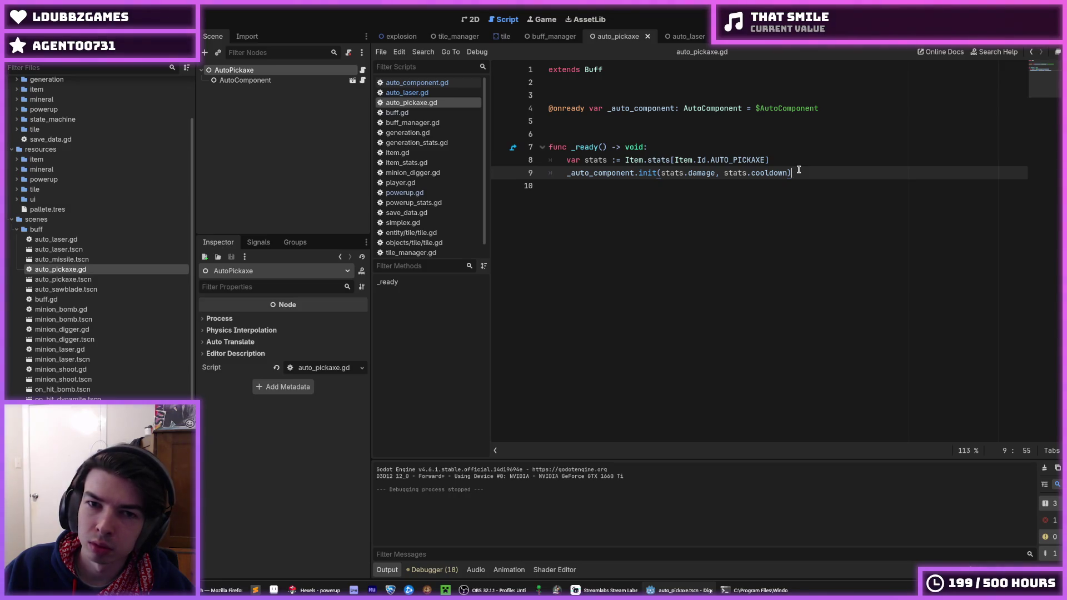
key(Up)
key(Up)
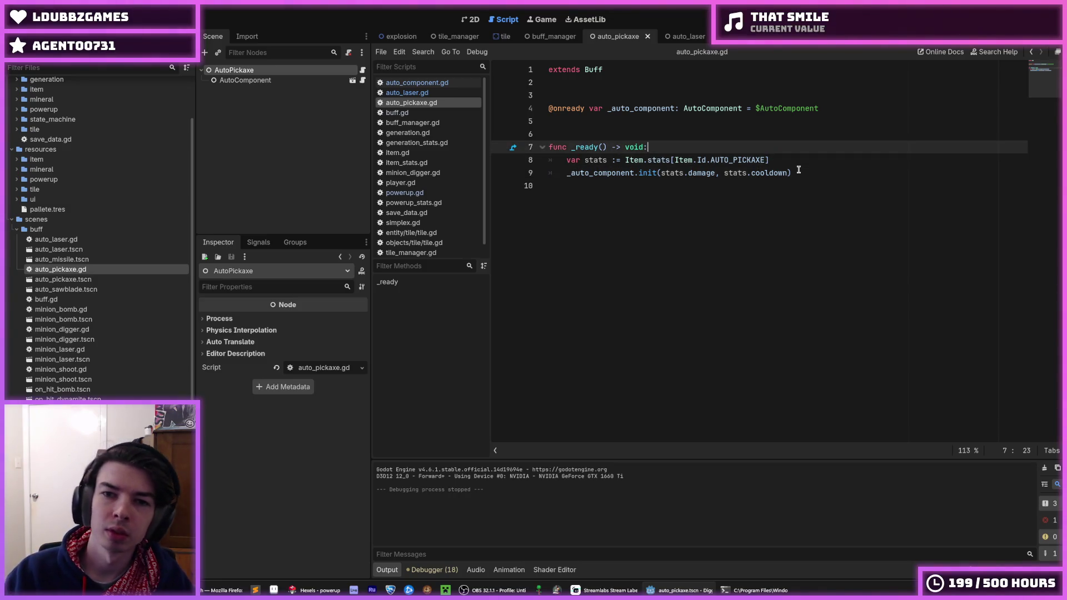
Wrap the stats declaration in an 'if powerup:' branch and save.
key(Return)
text(if powerup:)
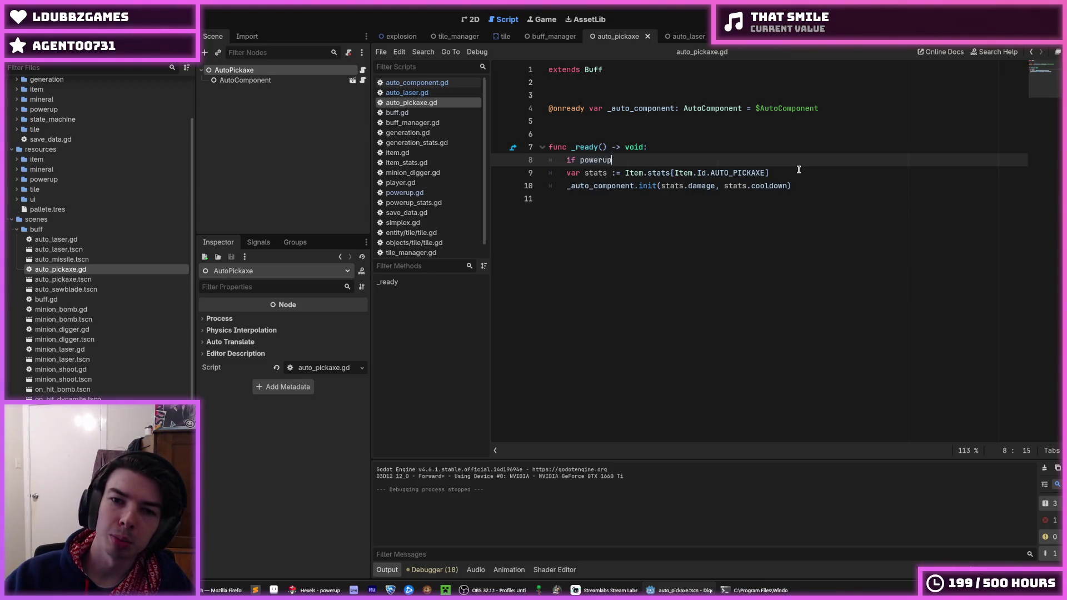
key(Down)
key(Tab)
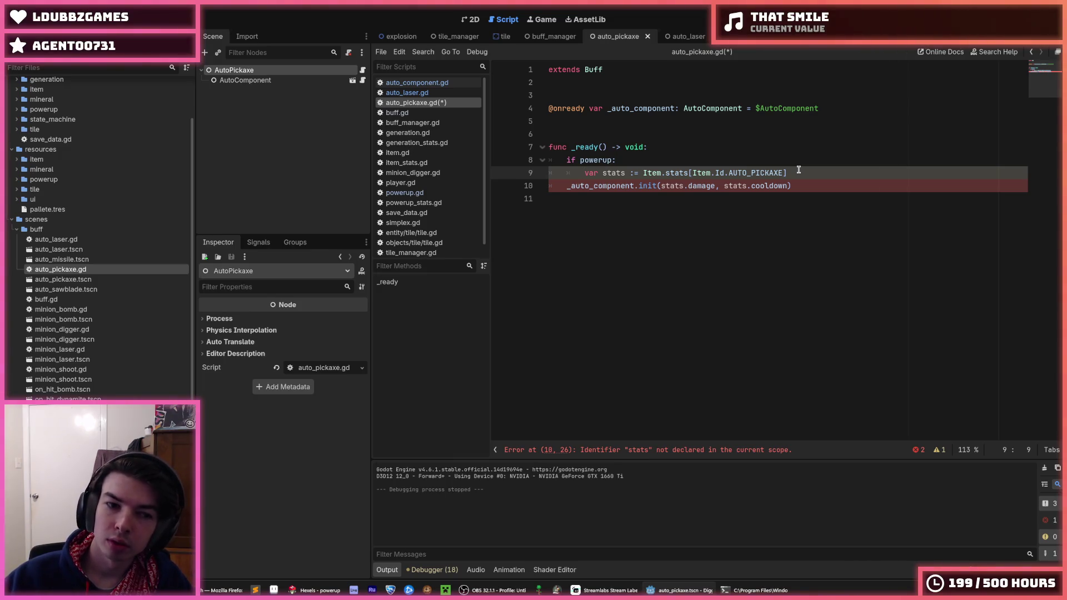
key(ctrl+s)
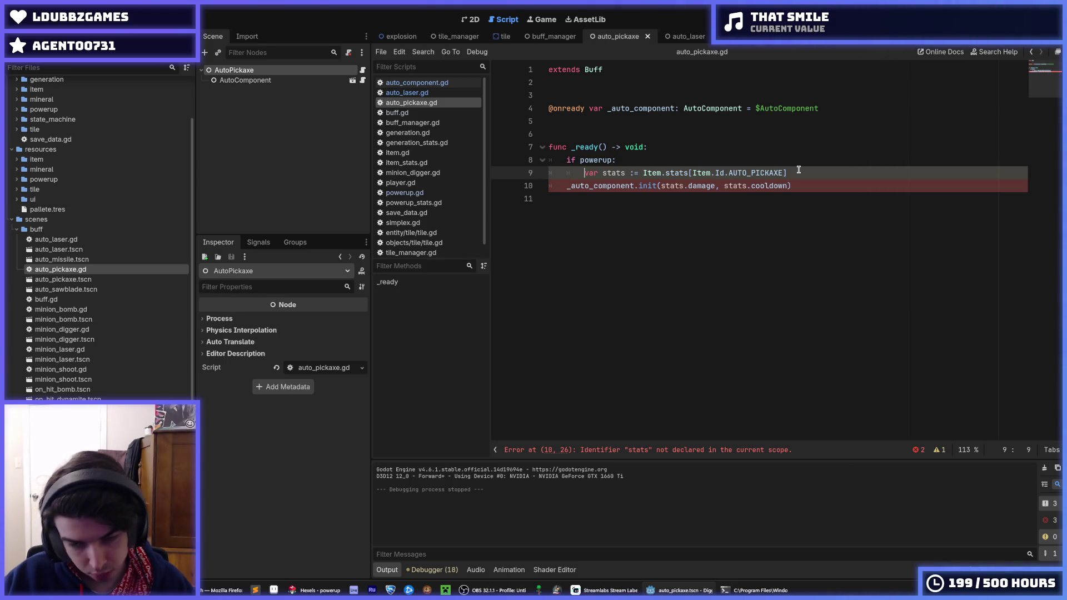
Look through player.gd and powerup.gd, then open buff_manager.gd.
click(675, 148)
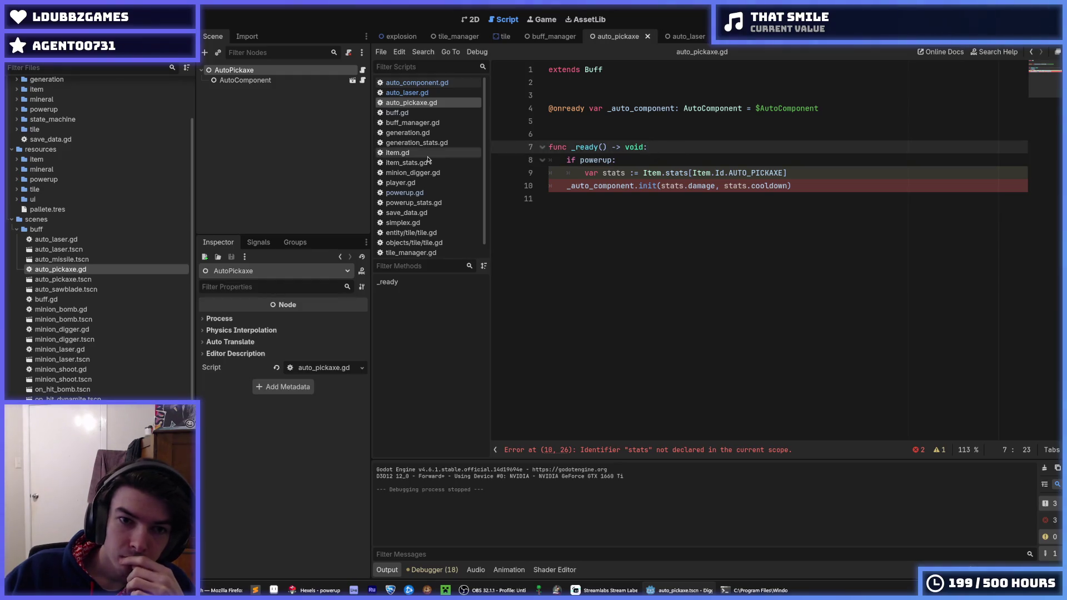
click(426, 195)
click(400, 183)
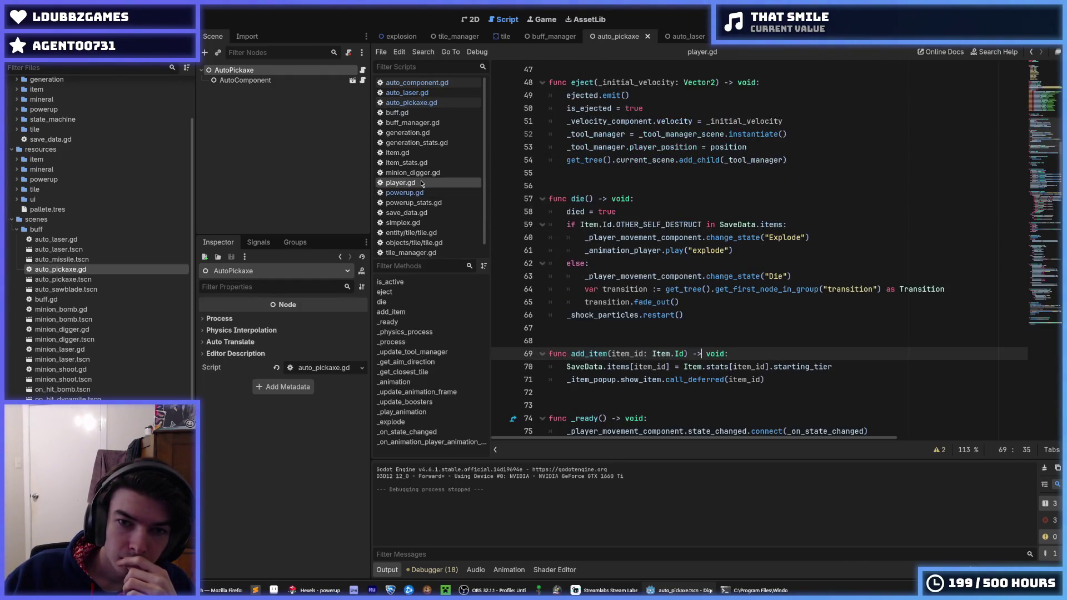
scroll(189, 251, up, 3)
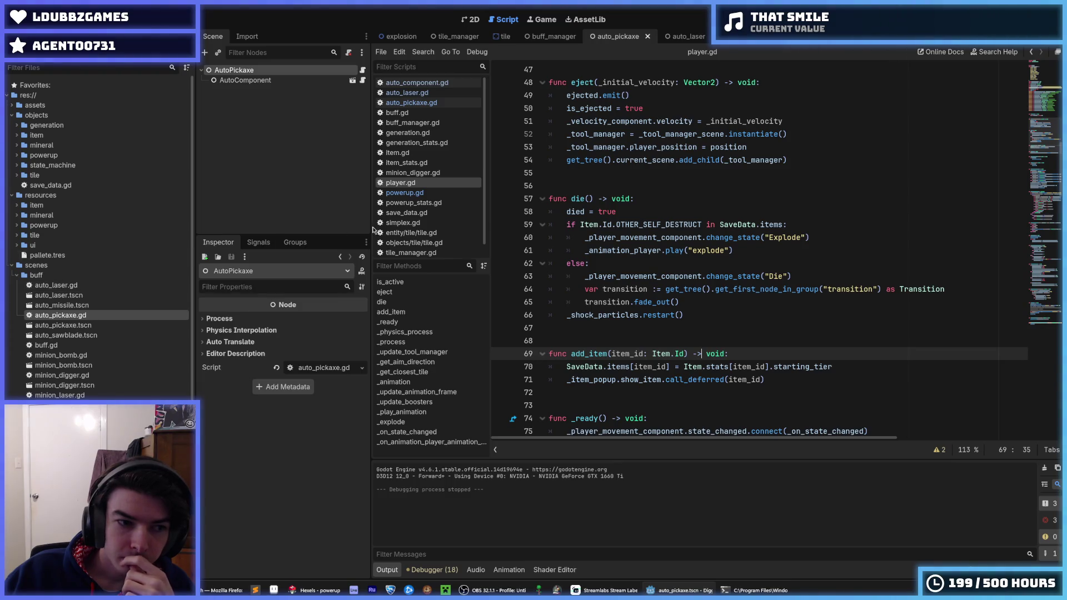
click(439, 194)
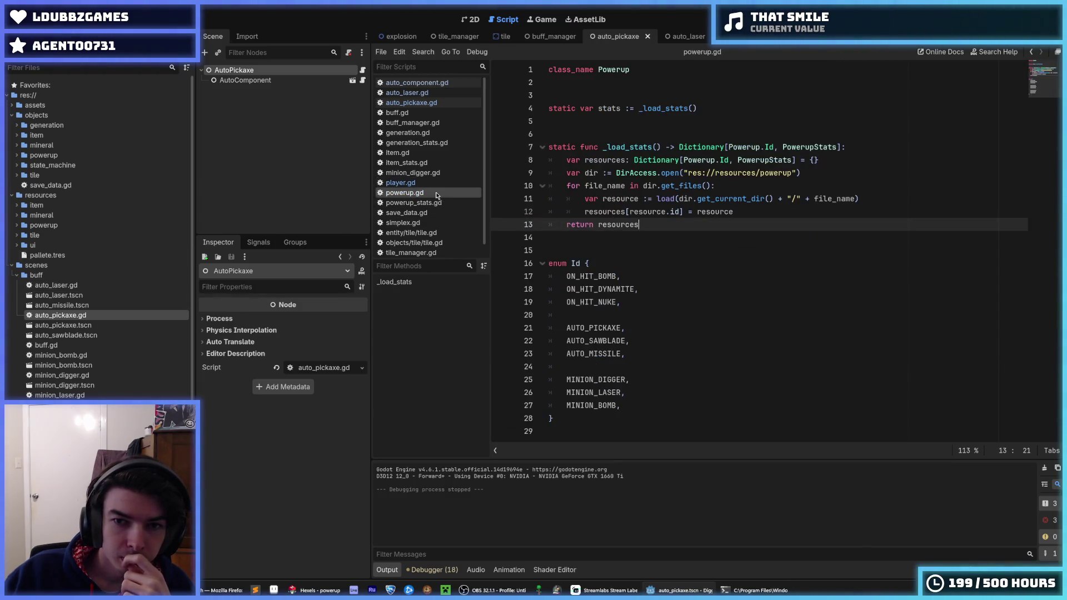
click(412, 122)
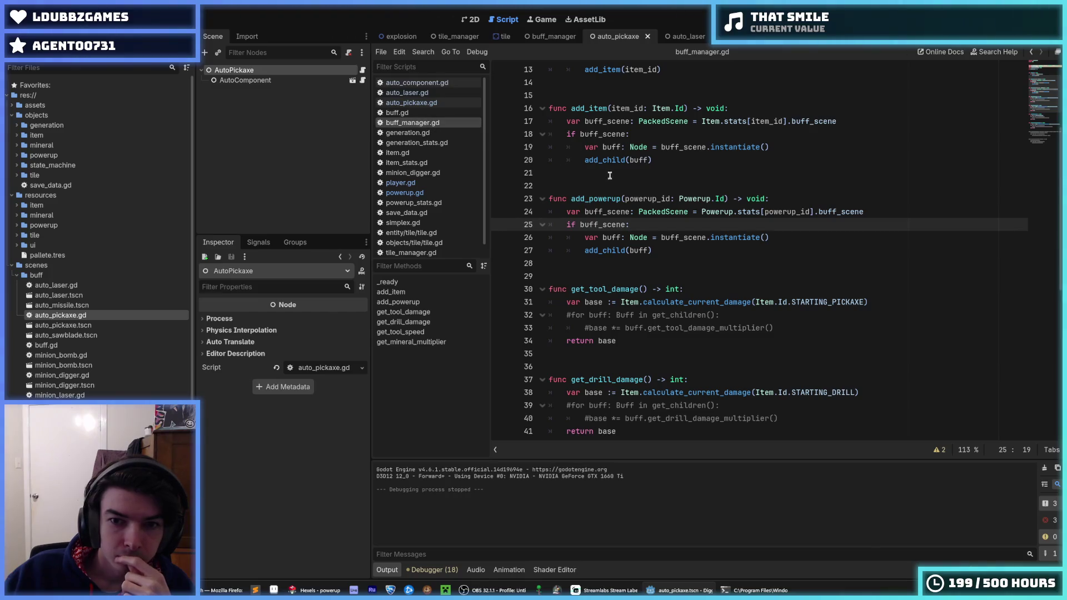
Add a buff.init() call below the buff instantiation in add_item.
click(782, 147)
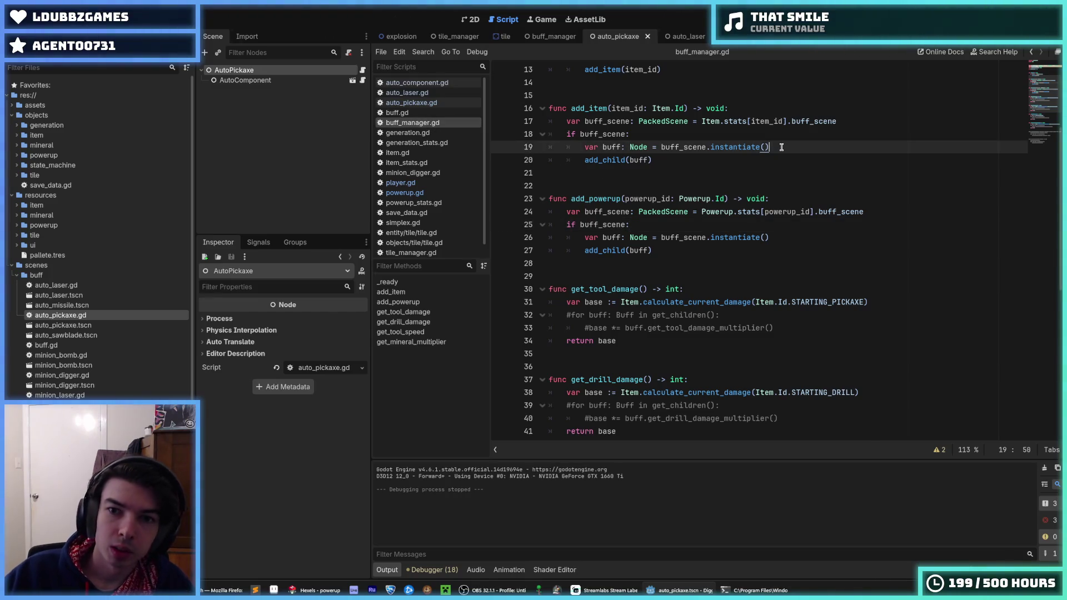
key(Return)
text(buff.inmi)
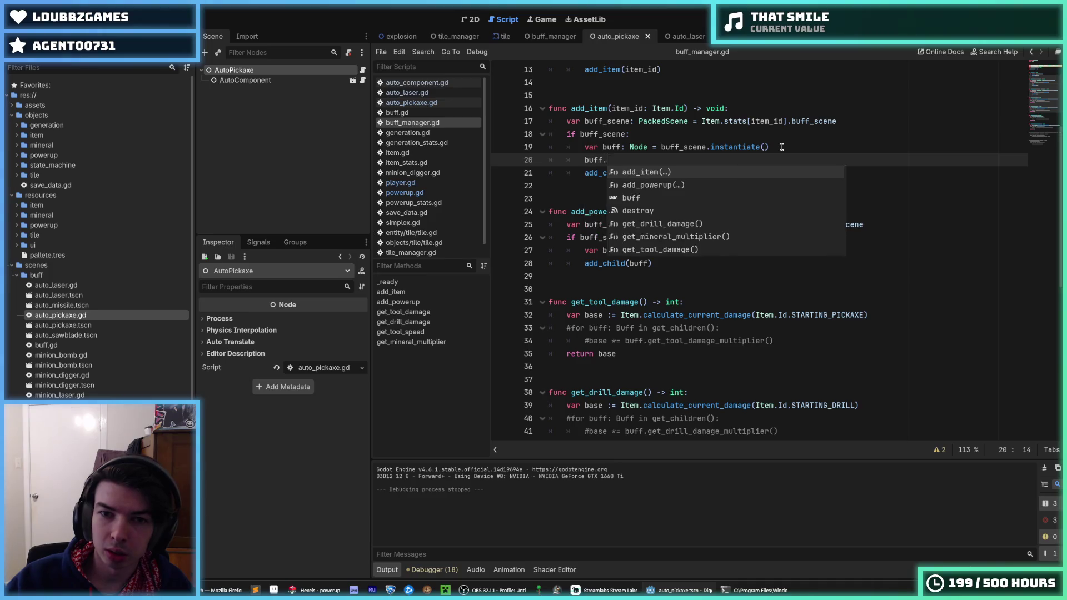
key(BackSpace)
key(BackSpace)
text(it()
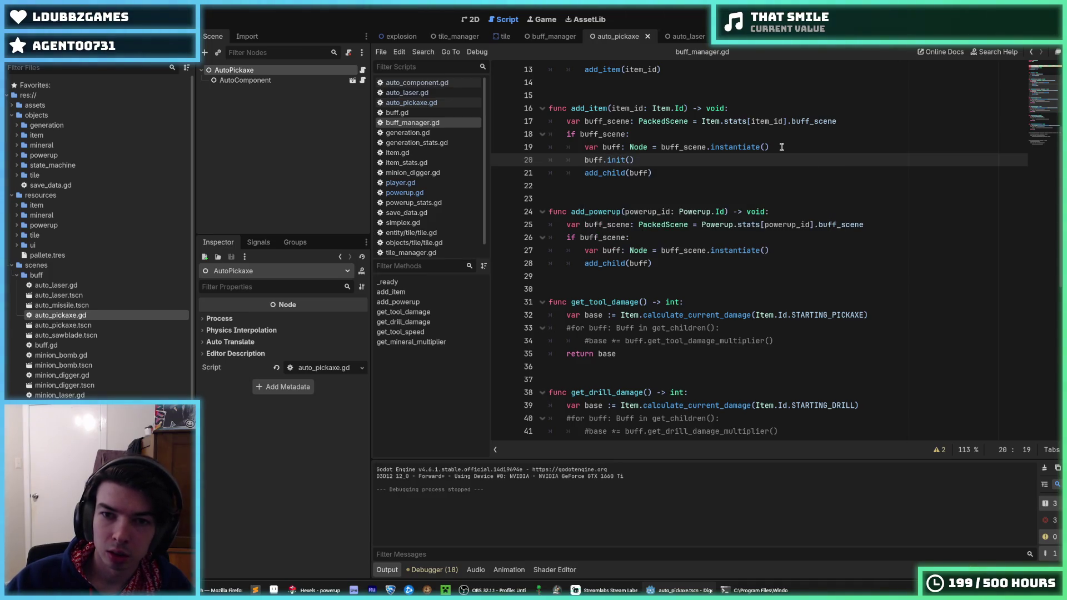
Type both instantiated buff variables as Buff instead of Node.
key(Up)
key(shift+Right)
key(shift+Right)
key(shift+Right)
text(Buff)
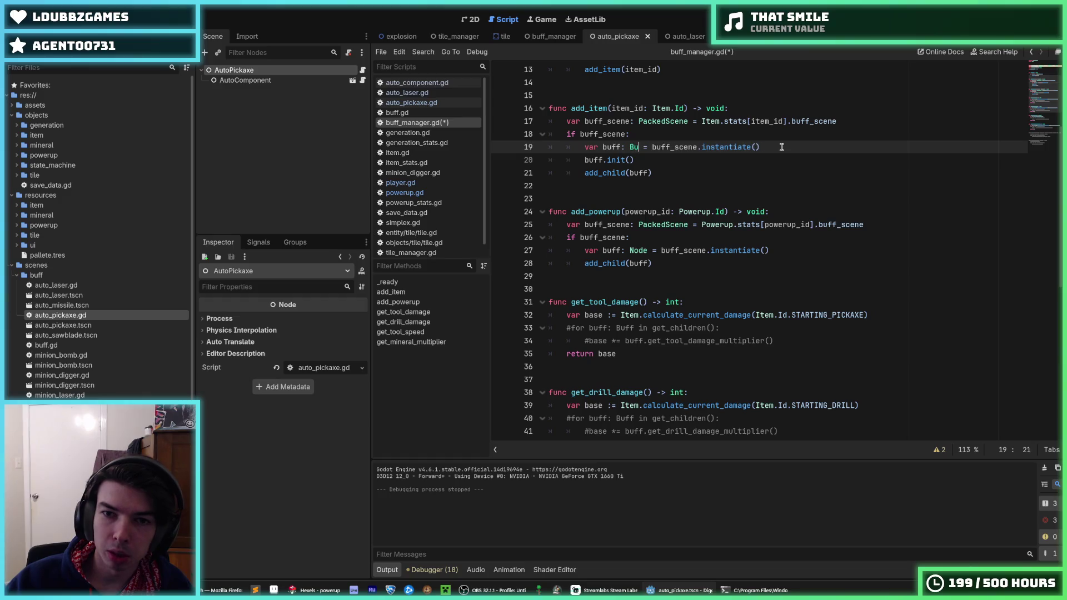
key(Down)
key(Down)
key(Down)
key(shift+Left)
key(shift+Left)
key(shift+Left)
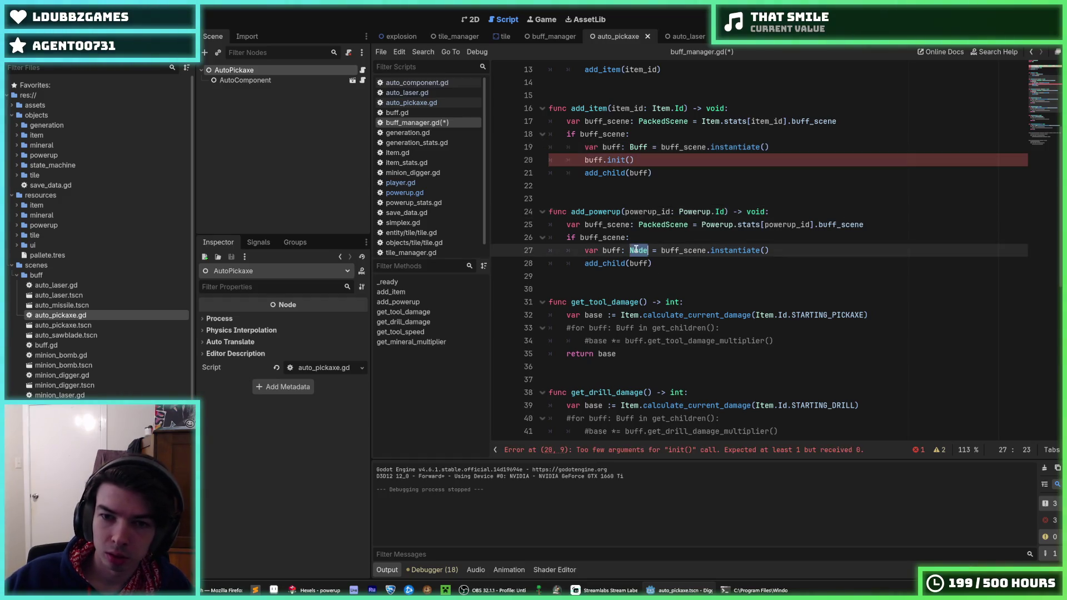
text(Buff)
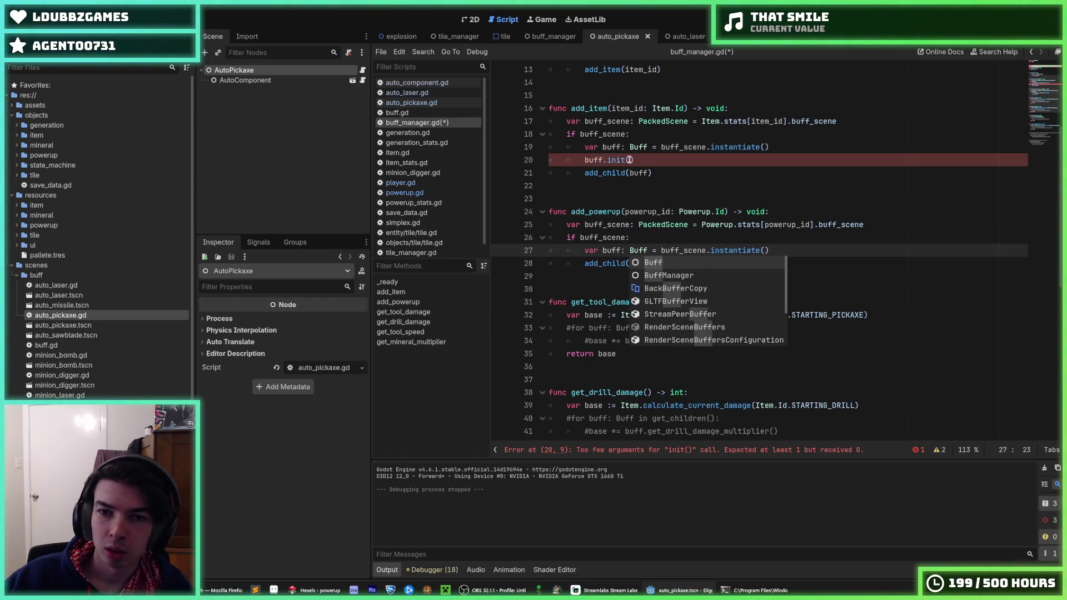
Pass false to the item buff's init, add buff.init(true) for the powerup, and save.
click(632, 160)
key(BackSpace)
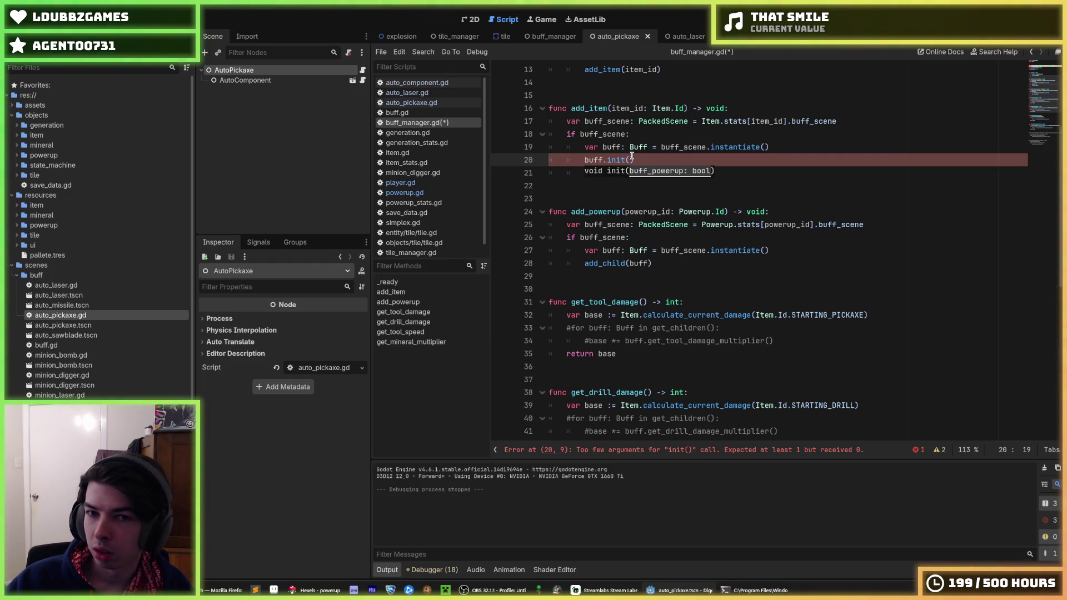
text(false)
key(Down)
key(Down)
key(Down)
key(End)
key(Return)
text(buff.i)
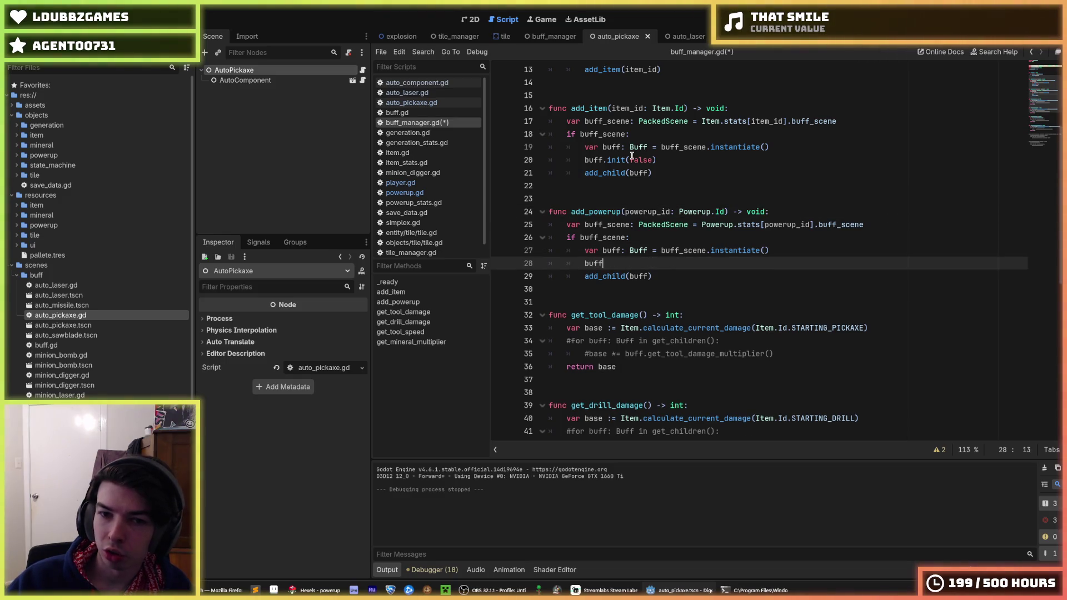
text(nit)
key(Return)
text(true)
key(ctrl+s)
Scroll up and review the updated buff_manager.gd code.
scroll(702, 180, up, 4)
click(683, 160)
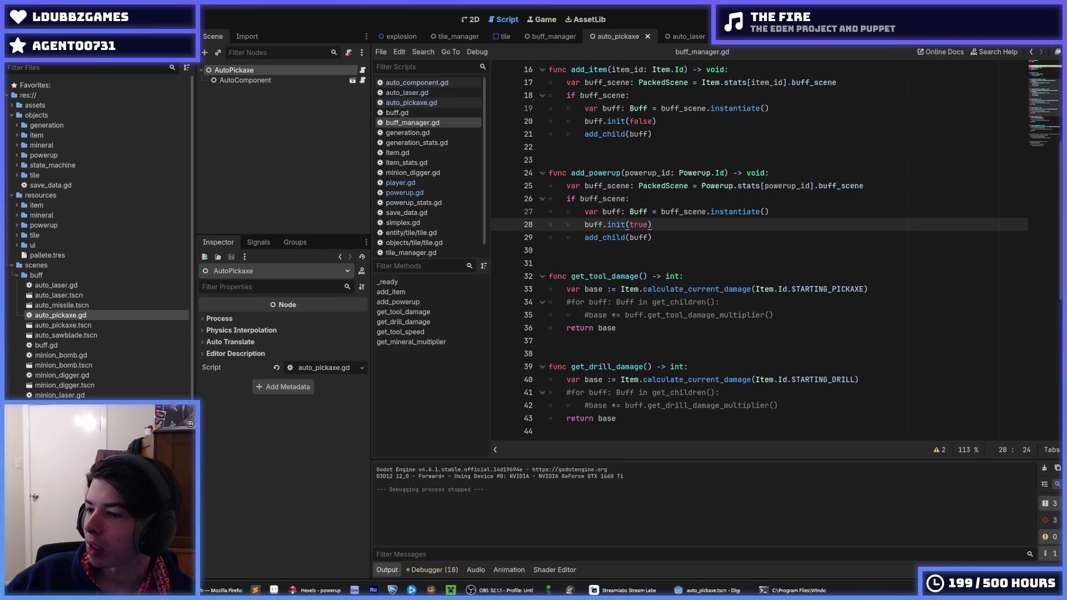
click(781, 212)
click(783, 223)
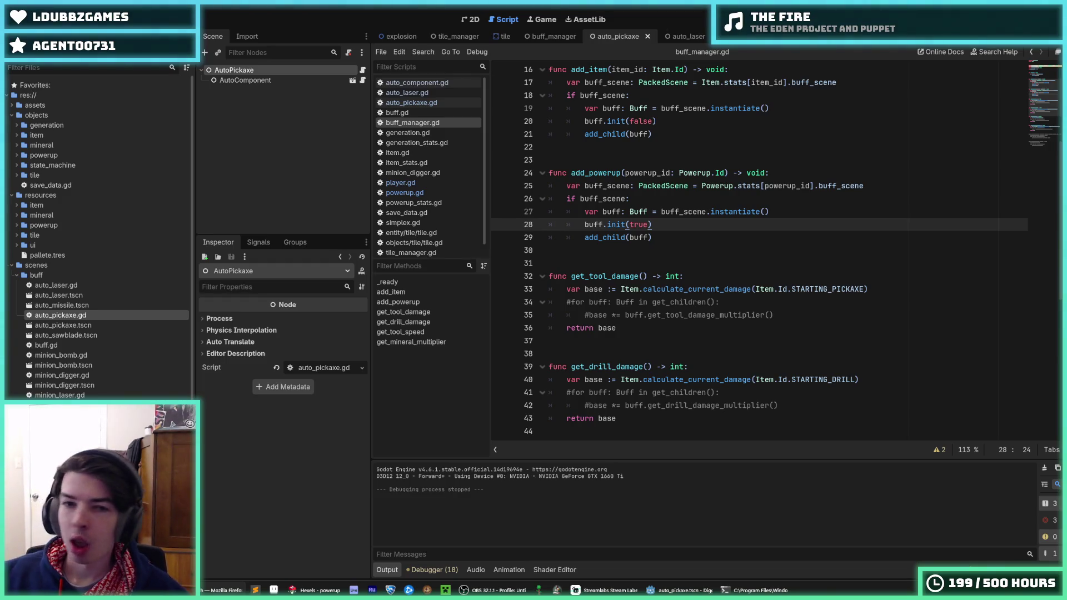
click(787, 209)
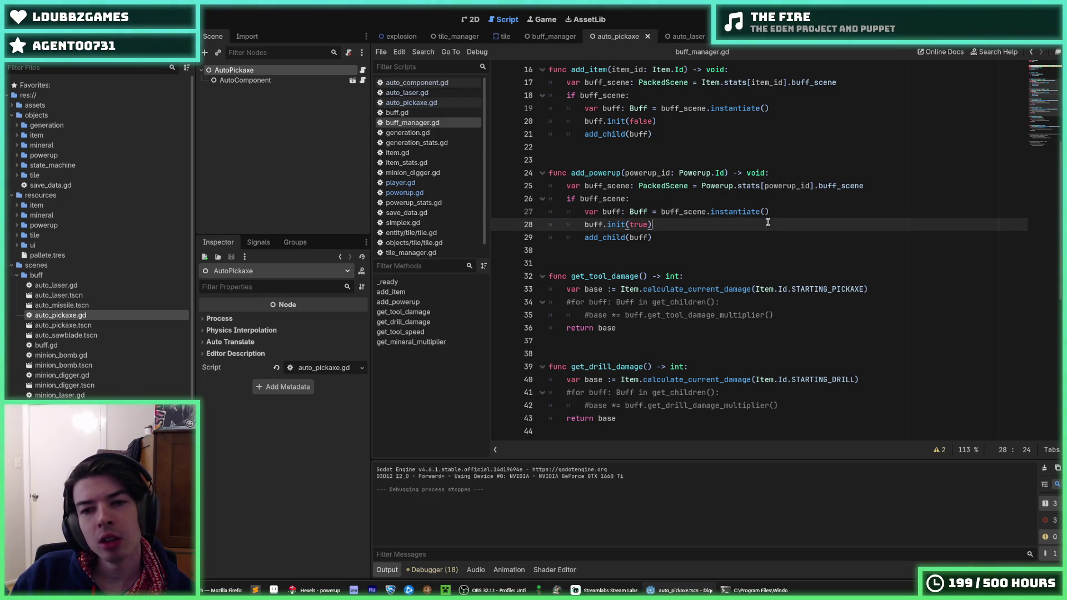
click(769, 222)
click(782, 210)
click(778, 220)
click(779, 213)
click(772, 224)
click(779, 214)
click(771, 227)
click(777, 214)
click(774, 222)
click(780, 213)
click(774, 222)
click(778, 214)
click(772, 223)
click(778, 213)
click(771, 225)
click(777, 212)
click(771, 223)
click(781, 211)
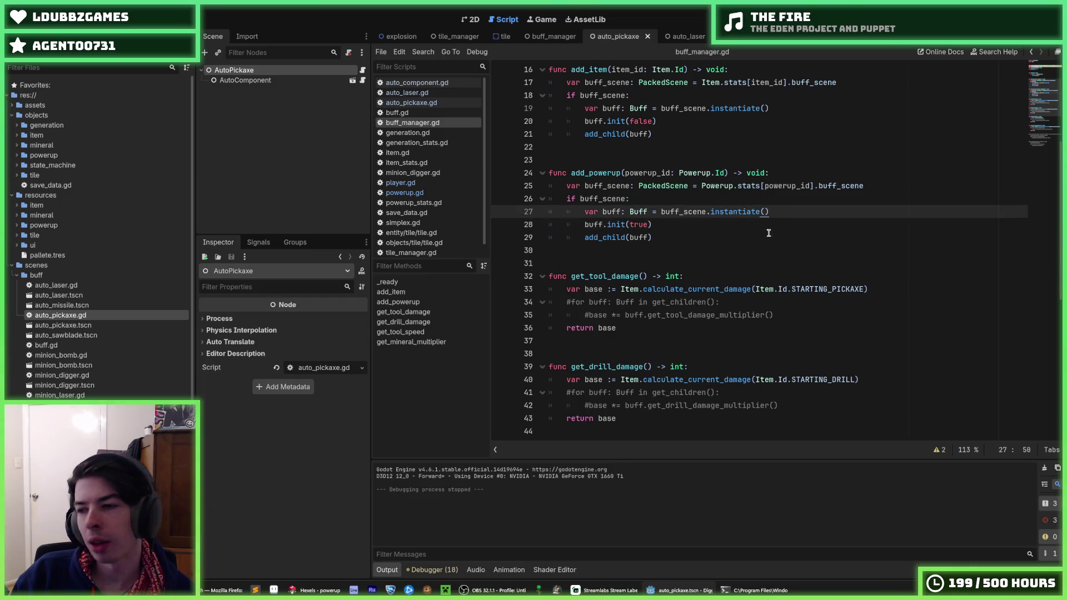
click(762, 238)
click(767, 225)
click(774, 213)
click(769, 223)
click(778, 213)
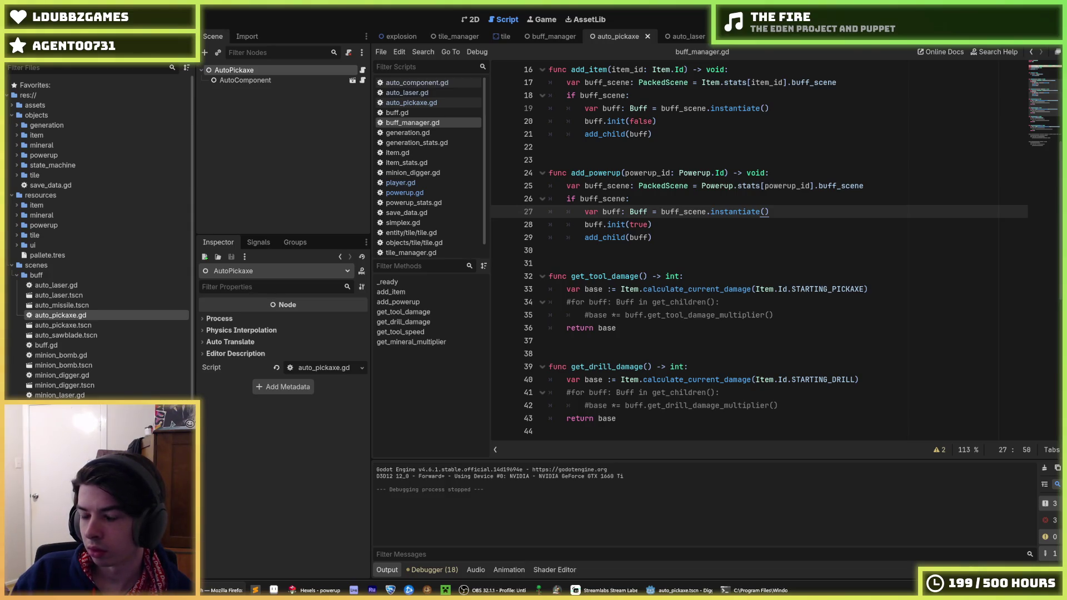
click(826, 174)
click(799, 201)
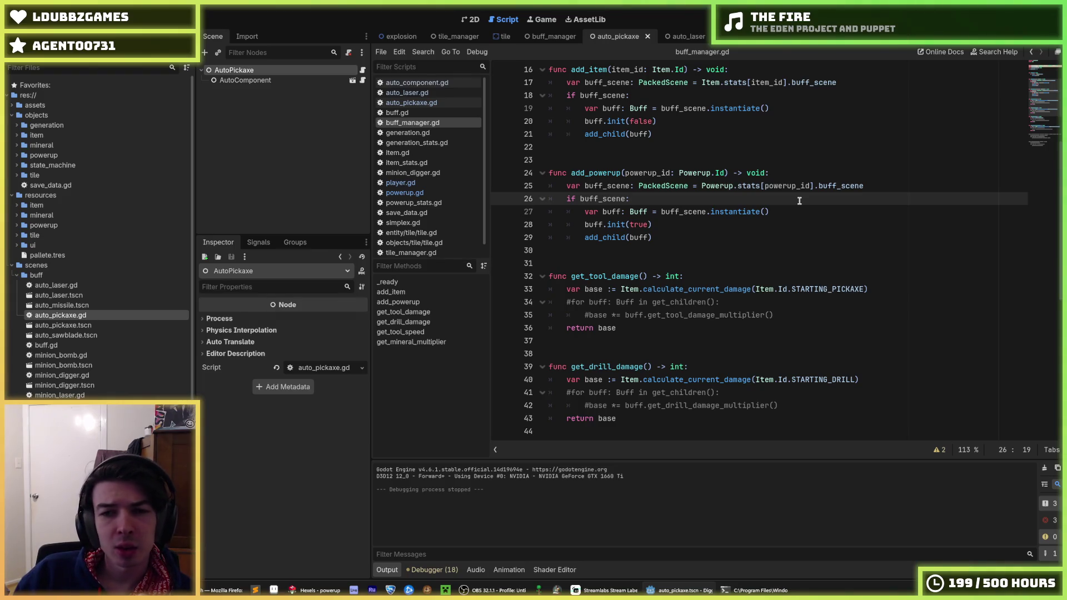
click(795, 212)
click(778, 224)
click(780, 213)
click(781, 223)
click(778, 211)
click(782, 224)
click(781, 213)
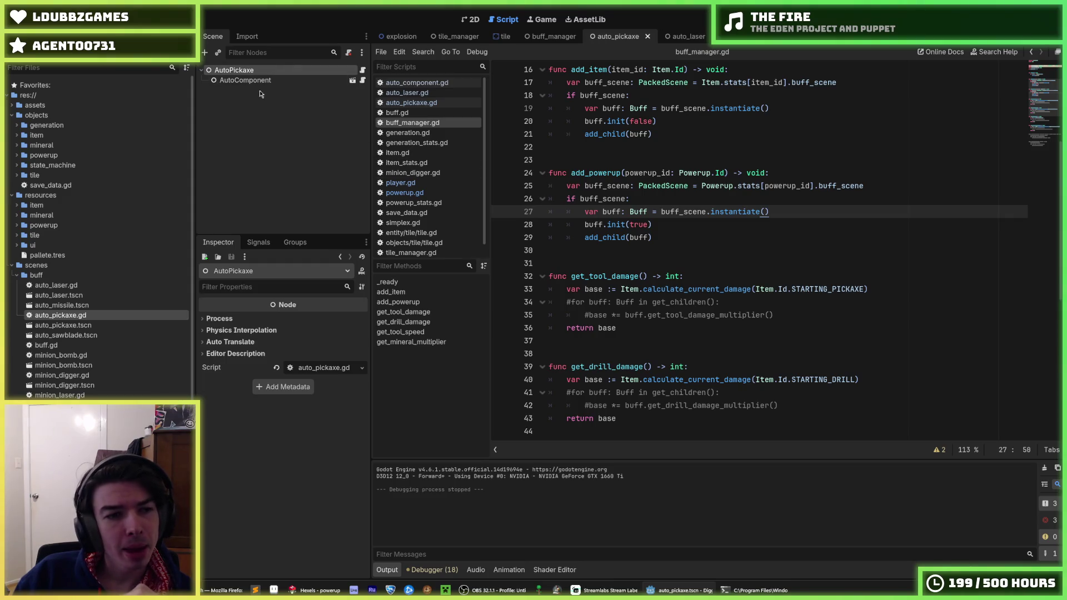
double_click(84, 317)
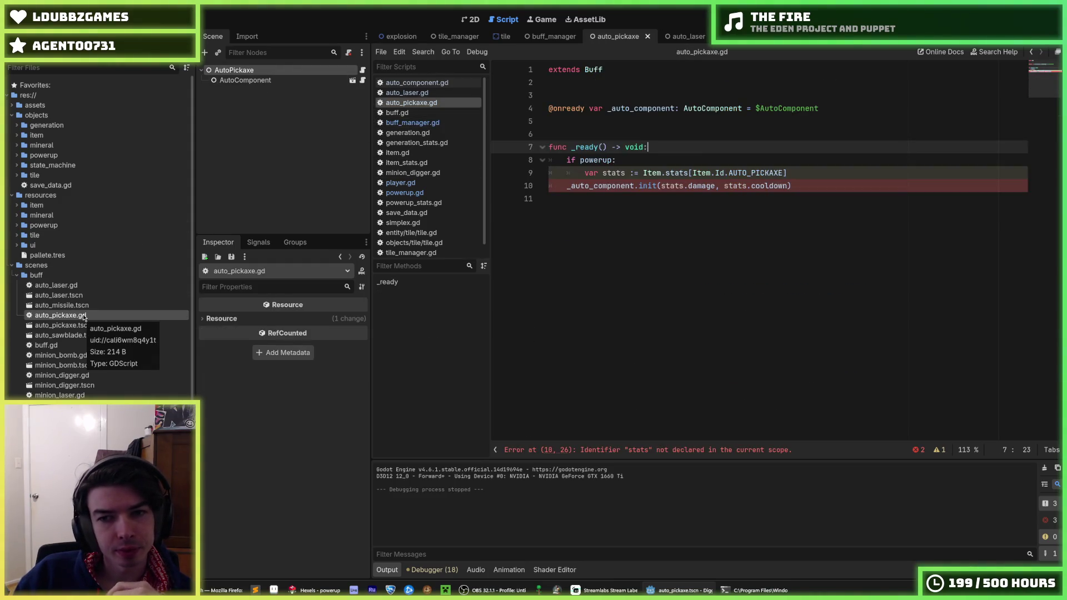
Add an else: line after the if powerup branch in _ready.
click(815, 168)
click(808, 158)
click(793, 172)
click(791, 162)
click(786, 173)
click(794, 162)
click(794, 168)
click(793, 162)
click(796, 168)
click(798, 162)
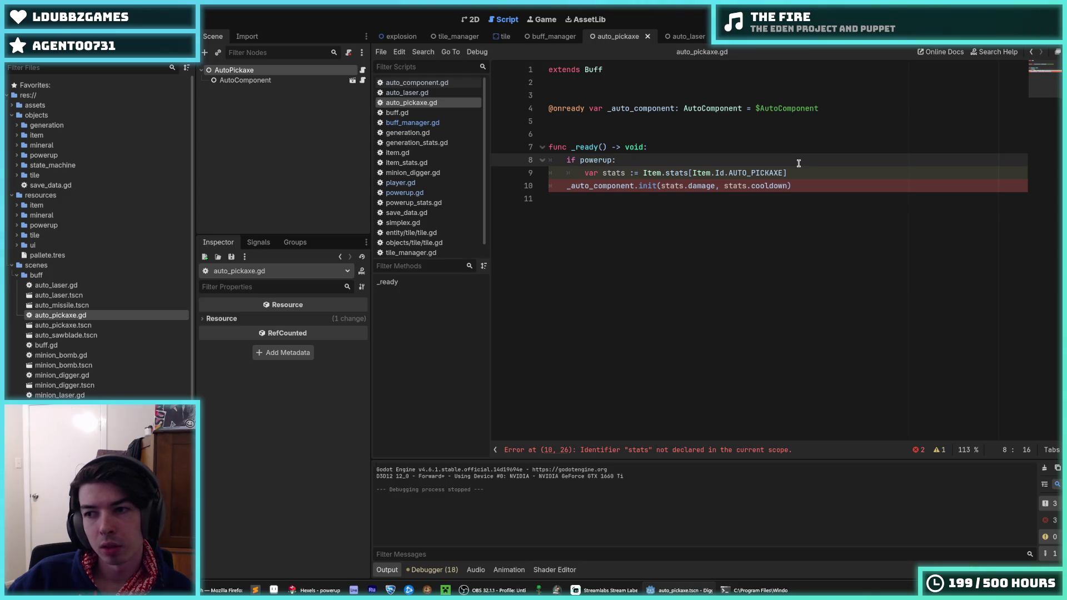
click(802, 173)
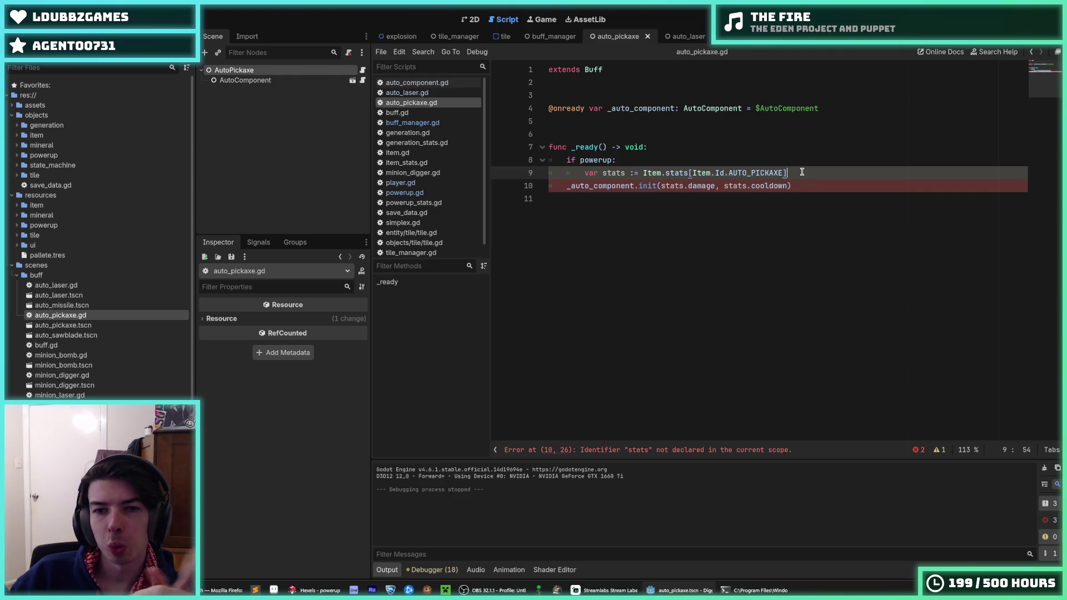
key(Return)
key(BackSpace)
text(else)
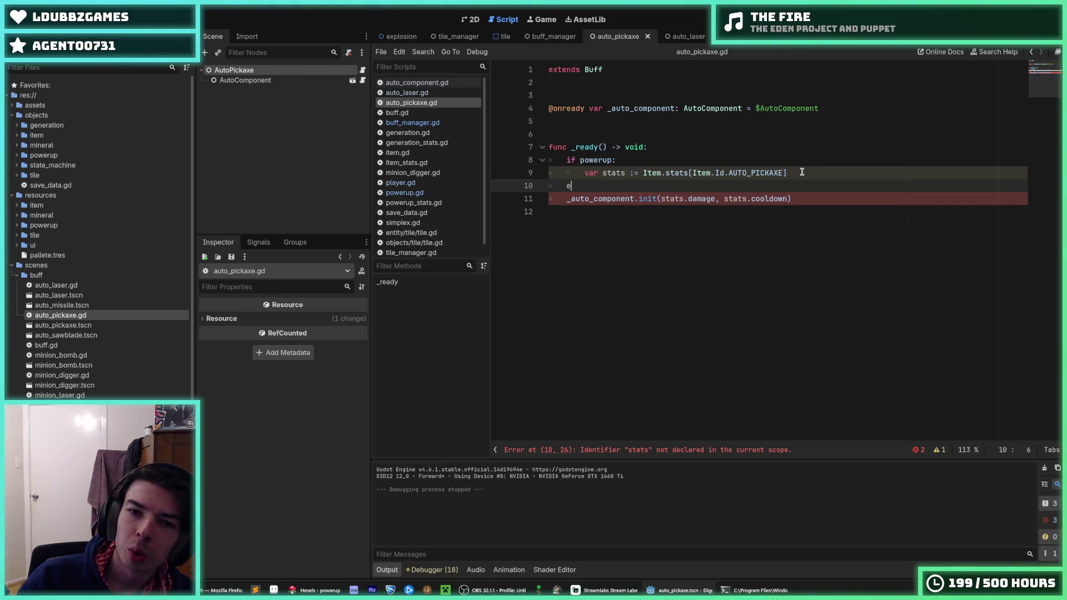
text(:)
key(Return)
Duplicate the Item stats declaration and move the copy under else.
key(Up)
key(Up)
key(Up)
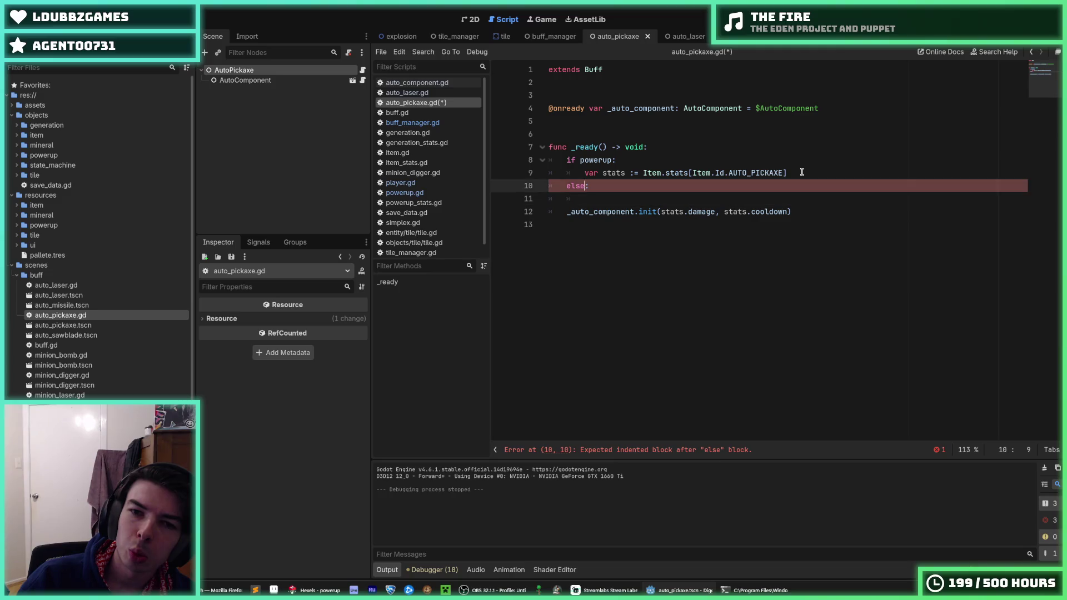
key(Down)
key(shift+Right)
key(shift+Right)
key(shift+Right)
key(ctrl+alt+Down)
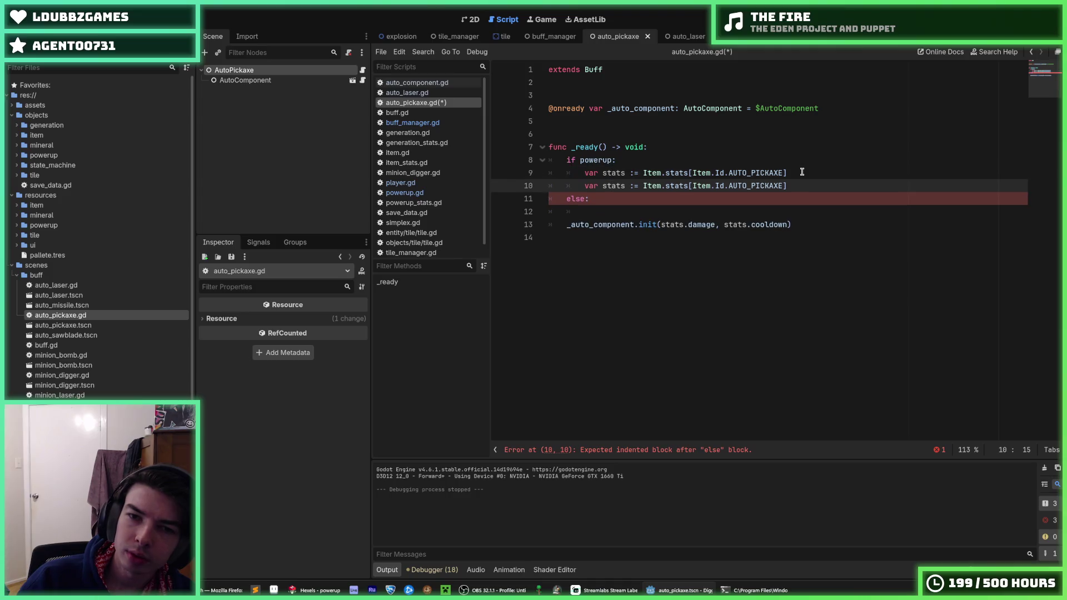
key(alt+Down)
Replace both Item references in the copied line with Powerup.
key(End)
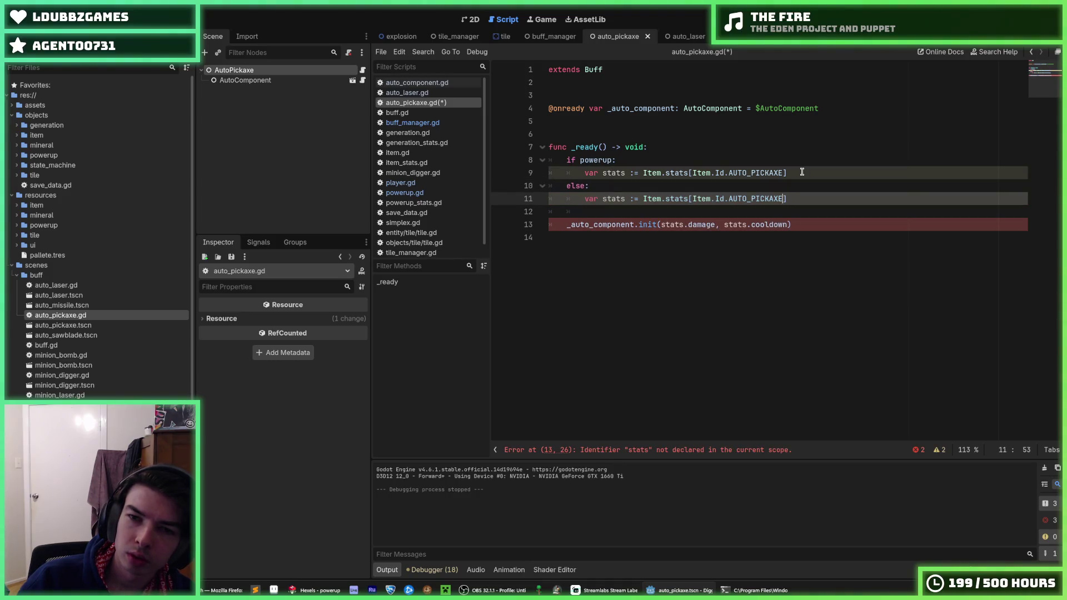
key(Left)
key(Left)
key(Left)
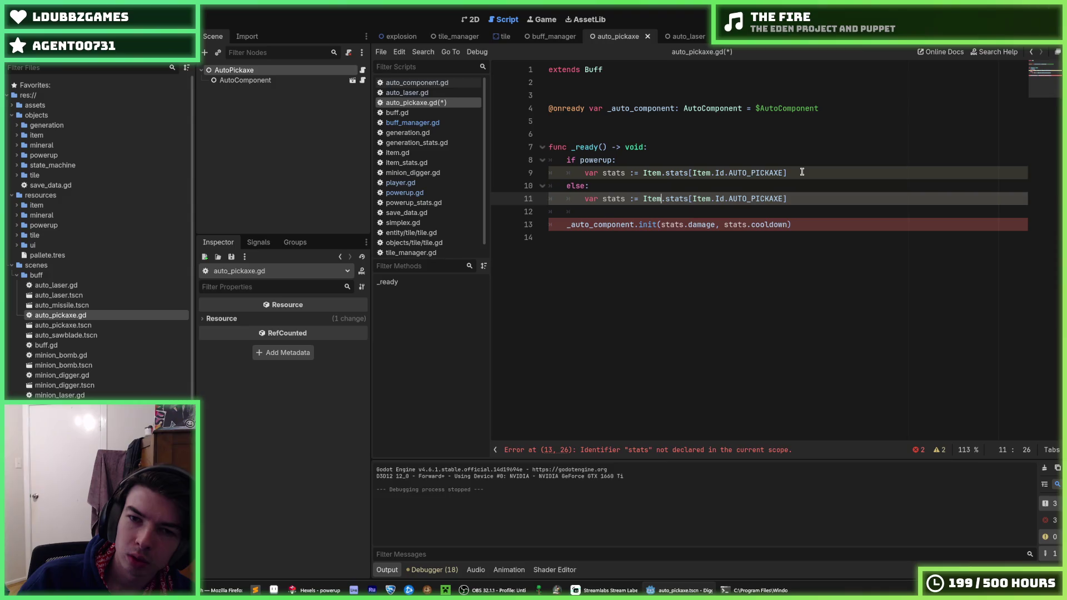
key(BackSpace)
key(BackSpace)
key(BackSpace)
key(ctrl+z)
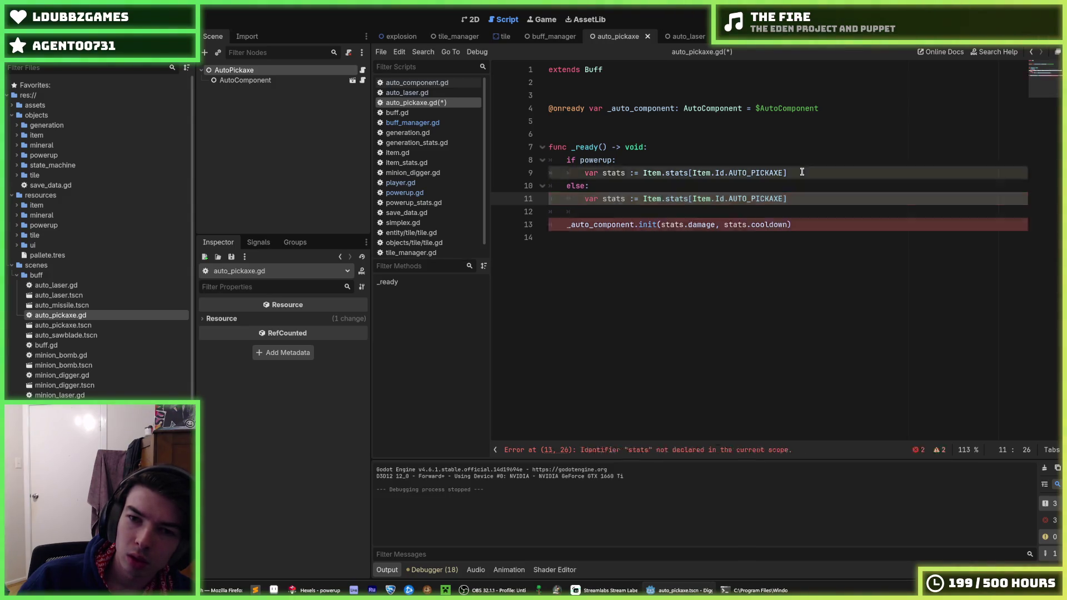
key(ctrl+d)
text(Powerup)
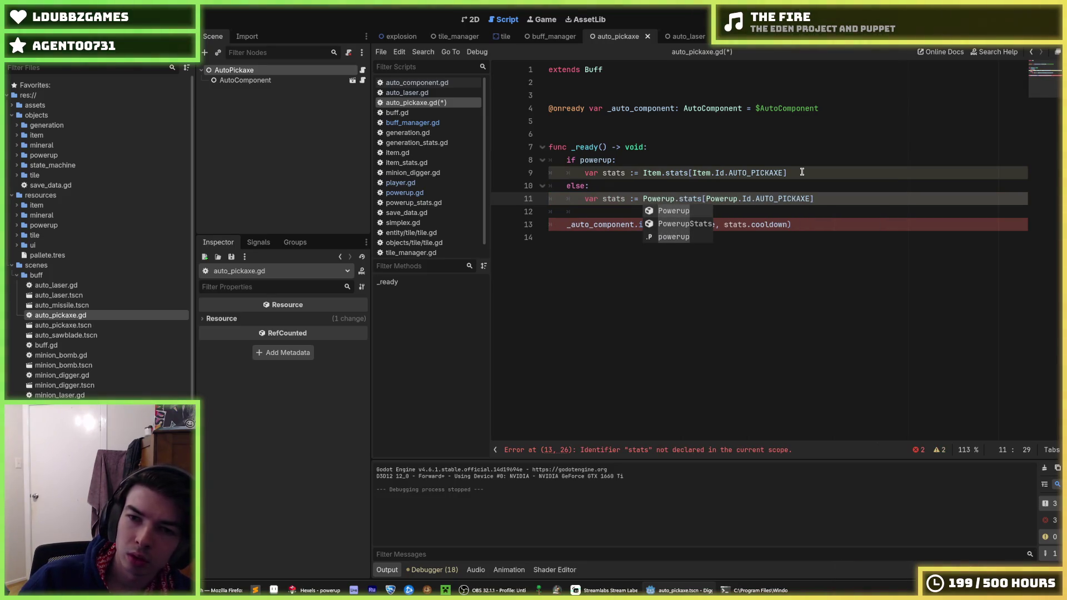
key(Escape)
click(802, 172)
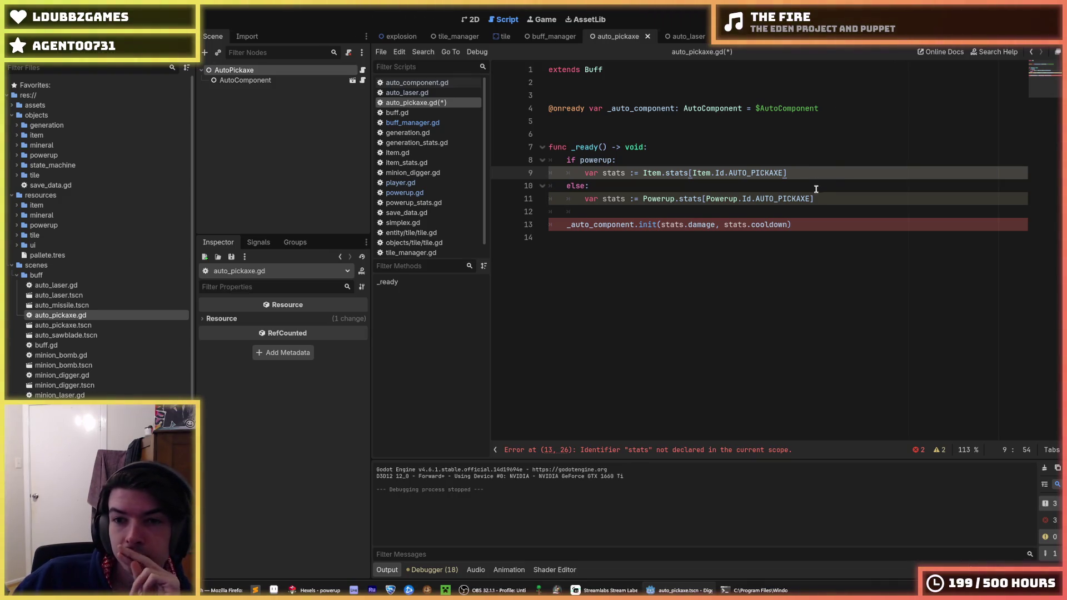
click(836, 197)
click(814, 187)
click(823, 196)
click(813, 187)
click(829, 171)
click(827, 185)
click(821, 172)
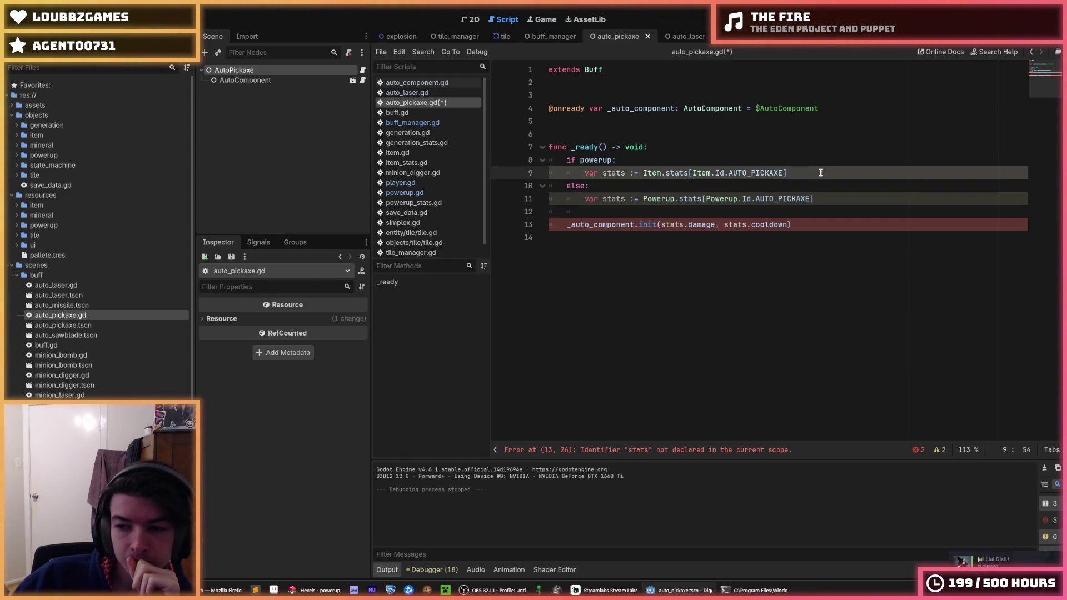
key(Down)
key(Up)
key(Down)
key(Up)
key(Down)
key(Up)
key(Down)
key(Up)
key(Down)
key(Up)
key(Down)
key(Up)
key(Down)
key(Up)
key(Down)
key(Up)
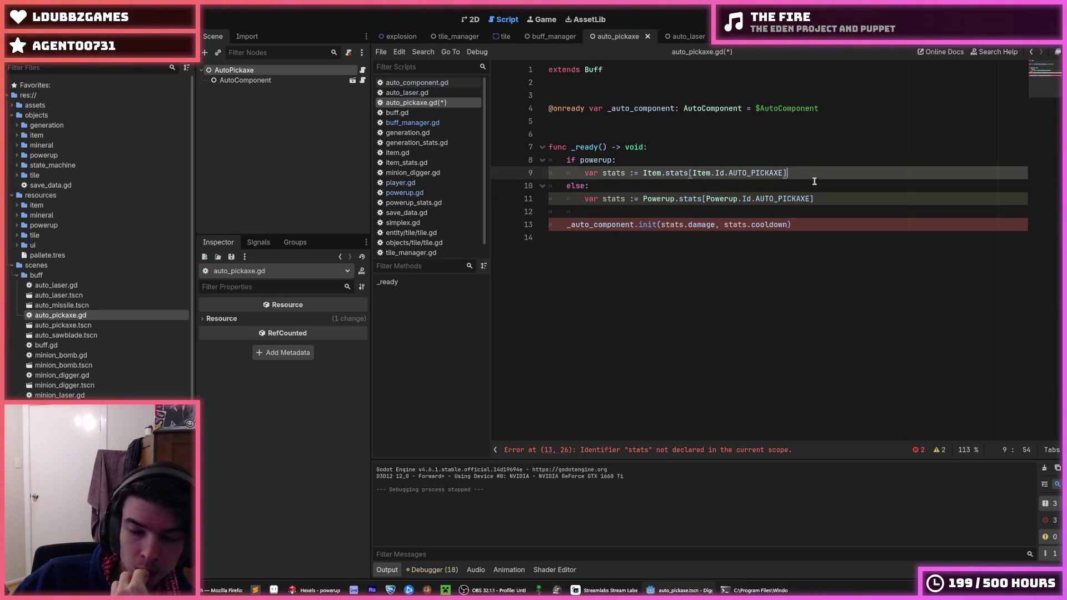
key(Down)
key(Up)
key(Down)
key(Up)
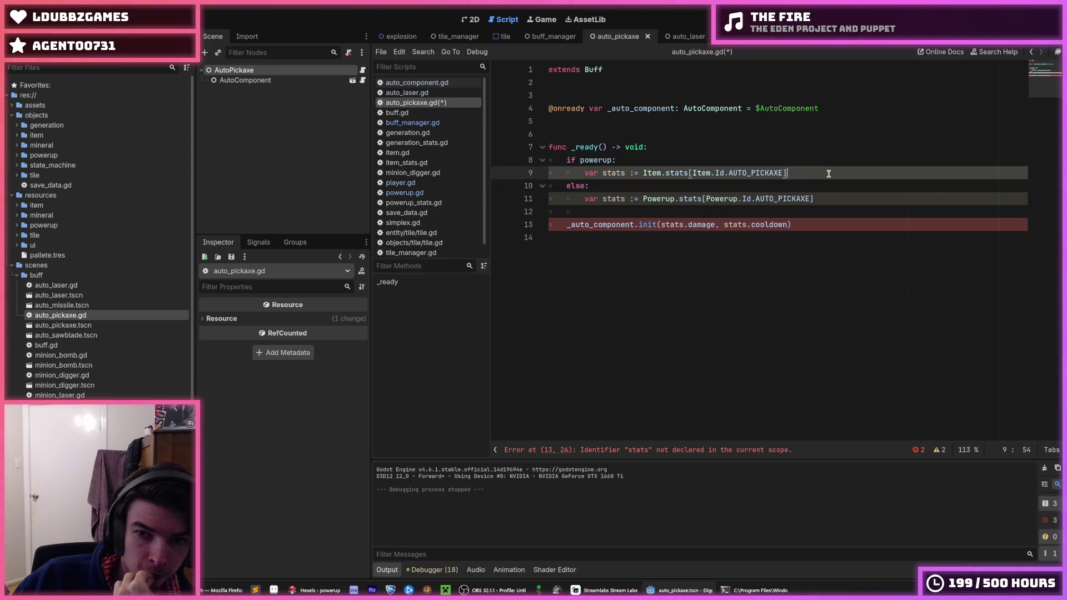
drag(830, 198, 829, 174)
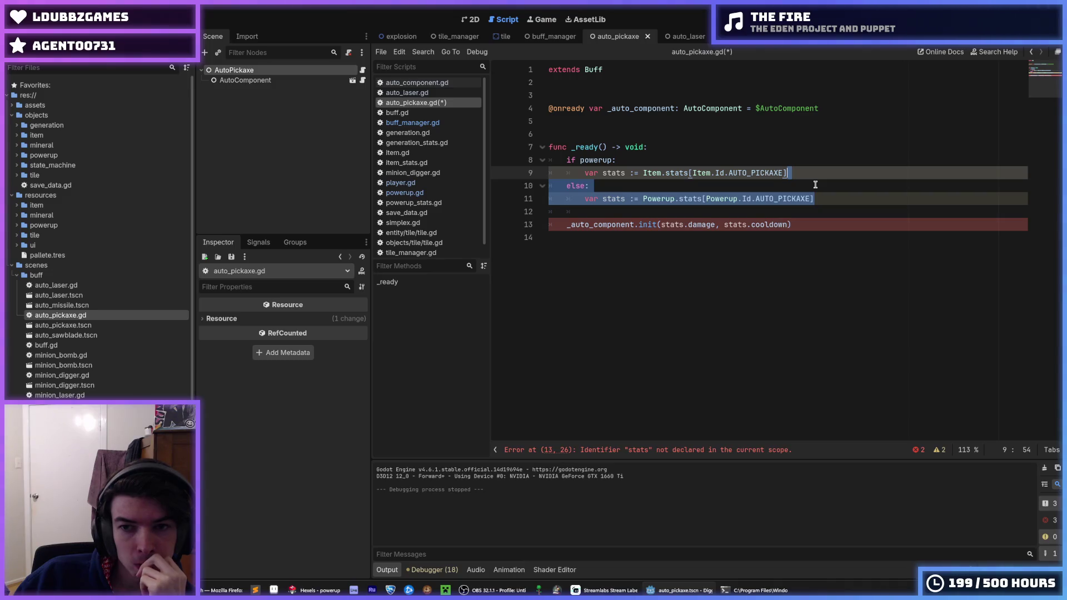
click(816, 185)
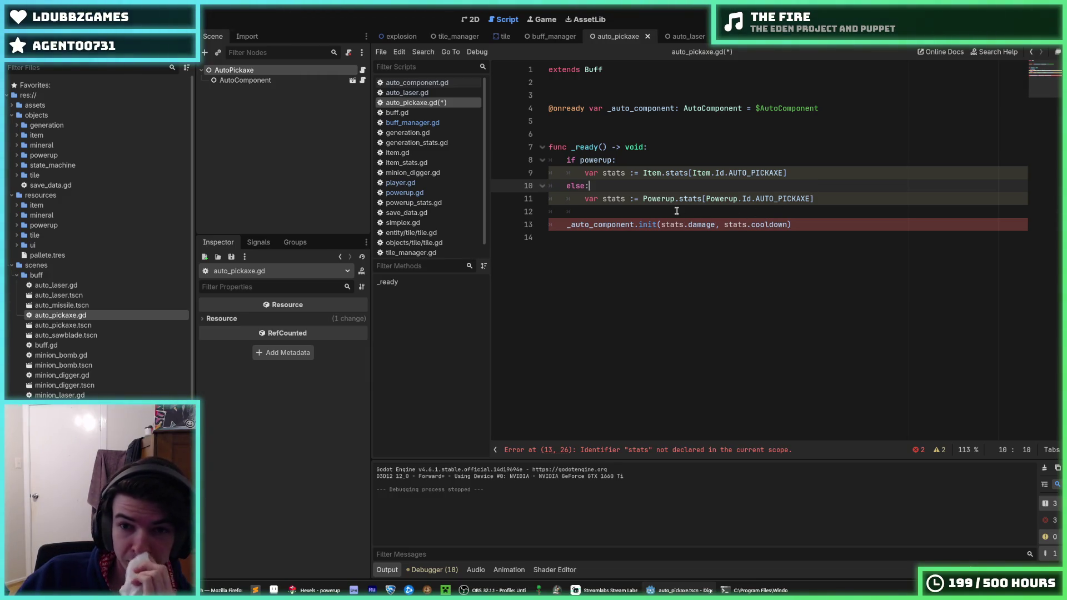
Select 'stats' and 'Powerup' in Powerup.stats to check what the Powerup class is.
double_click(697, 199)
double_click(657, 198)
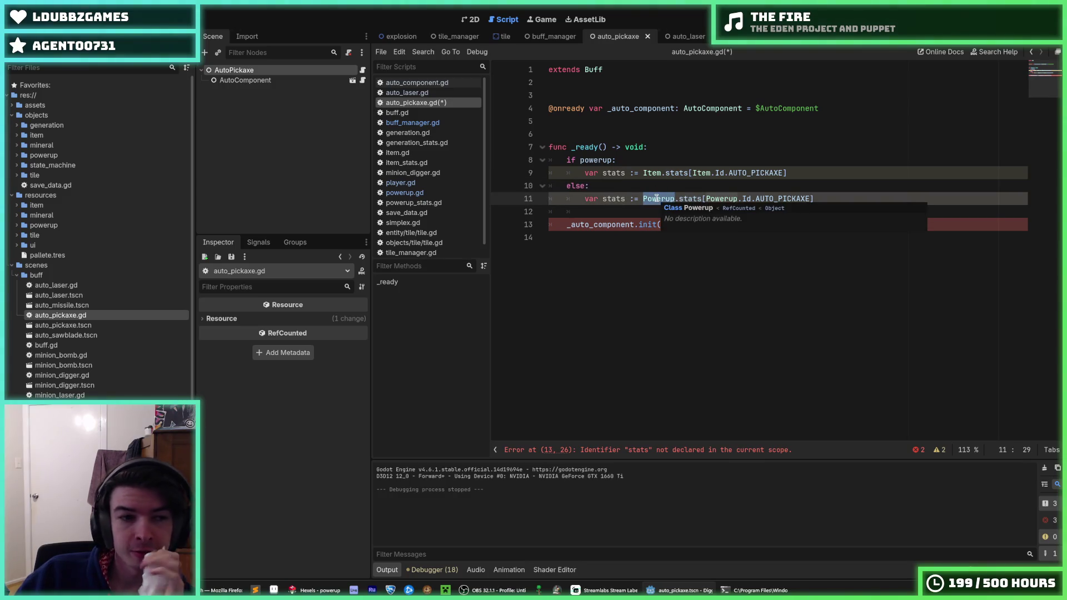
click(658, 199)
Expand resources/item and inspect auto_missile.tres, then auto_pickaxe.tres and its Buff Scene.
click(150, 375)
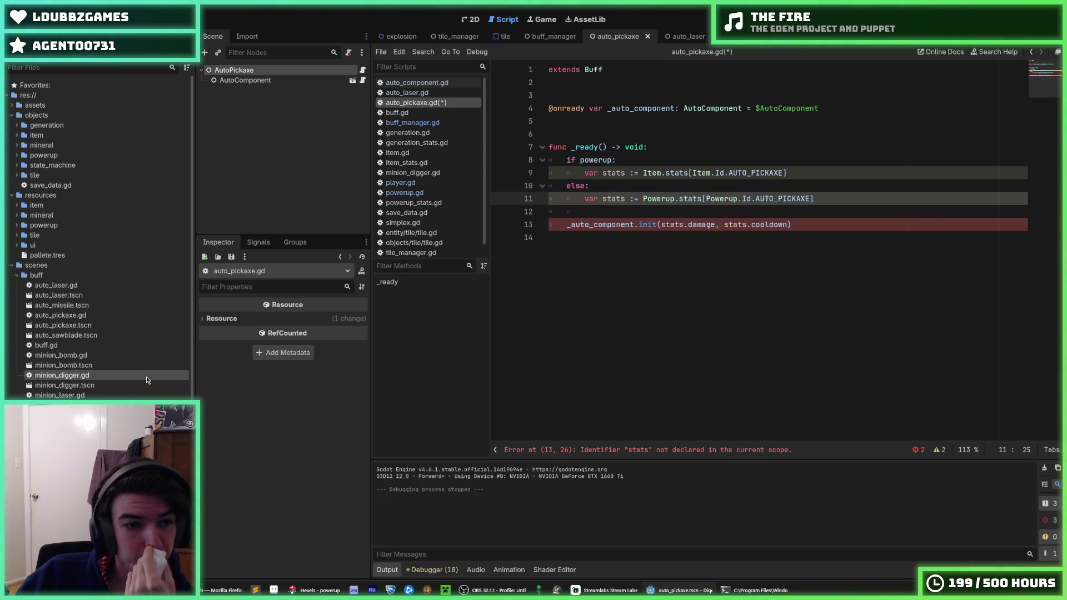
click(11, 207)
click(36, 217)
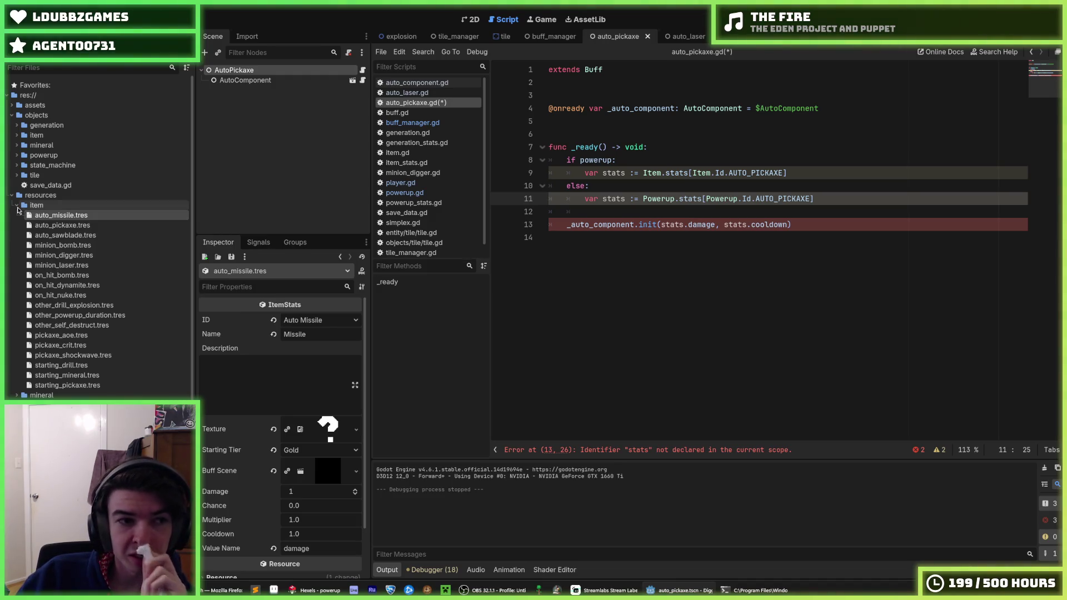
click(17, 395)
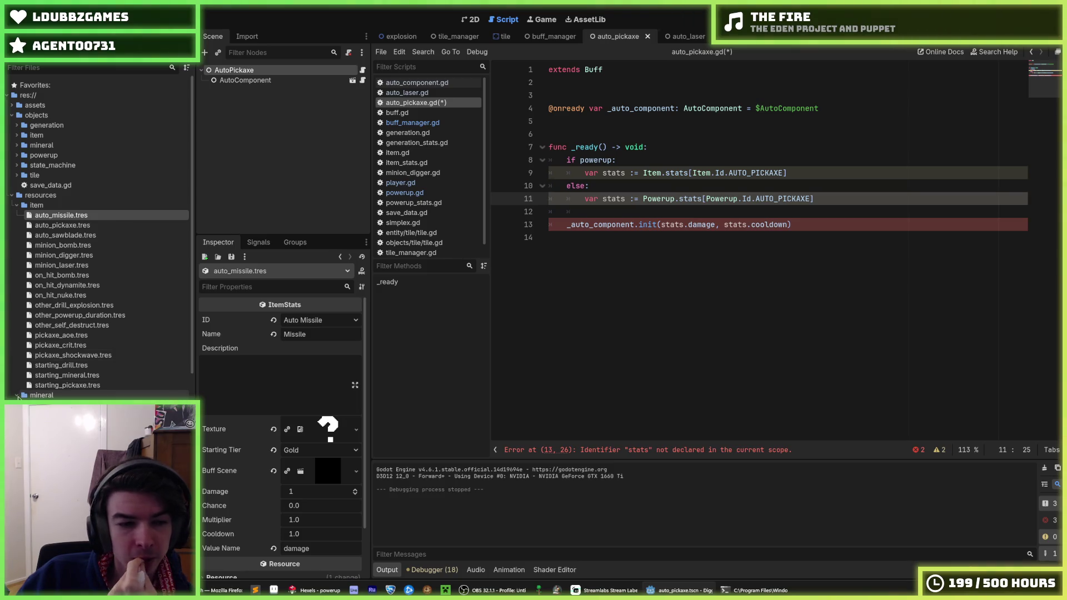
click(17, 395)
click(62, 225)
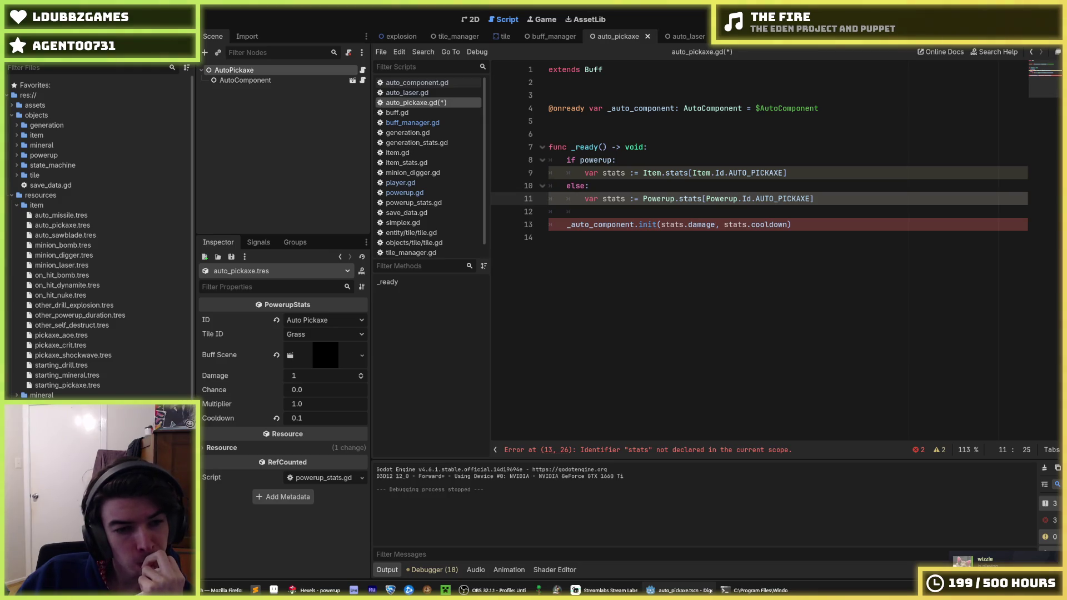
click(330, 356)
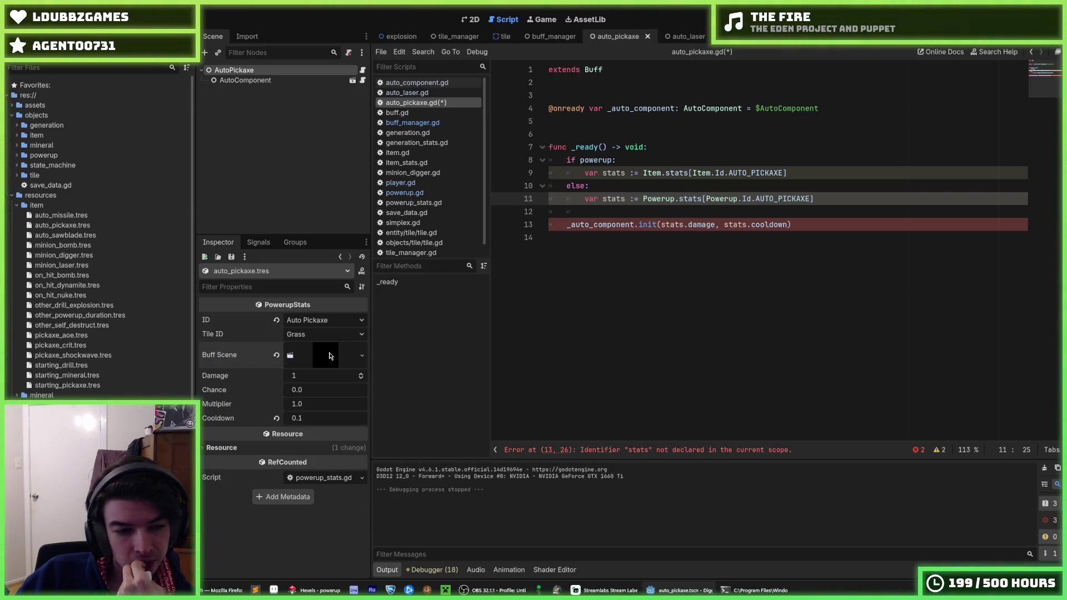
mouse_move(202, 591)
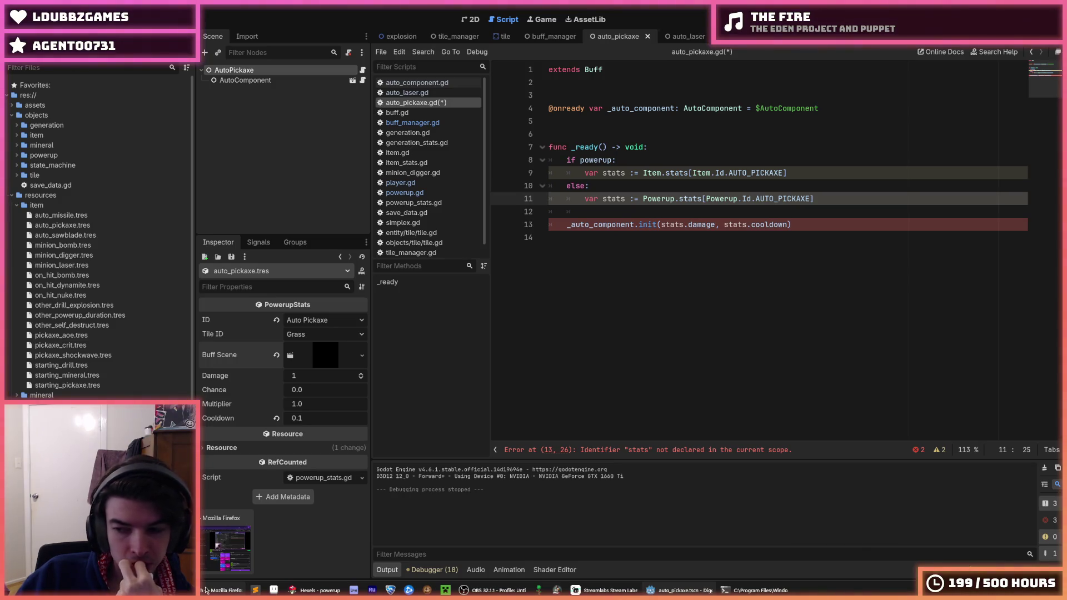
click(608, 324)
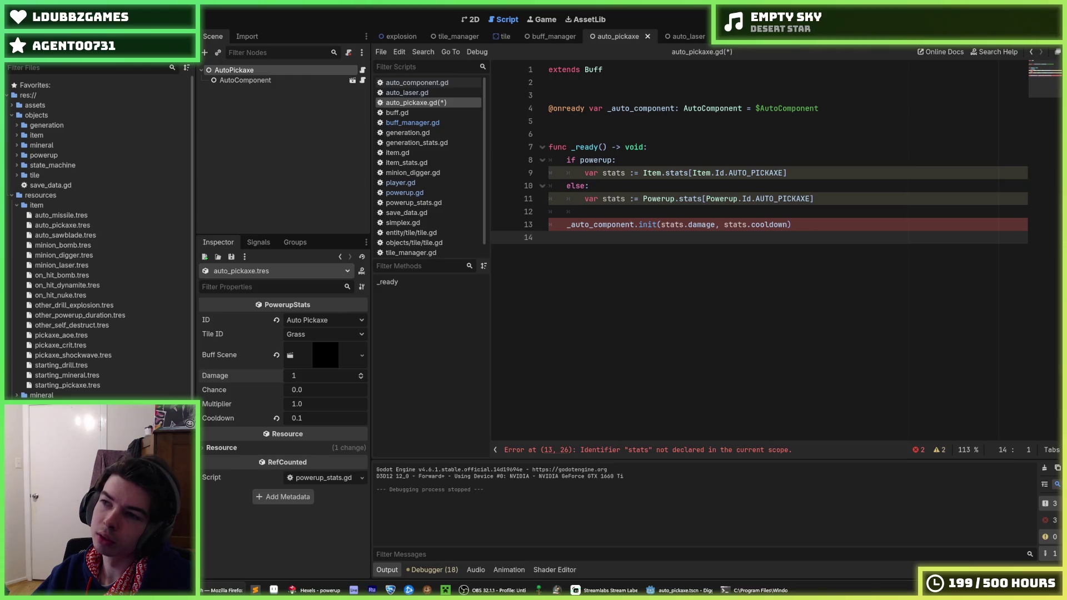
click(818, 226)
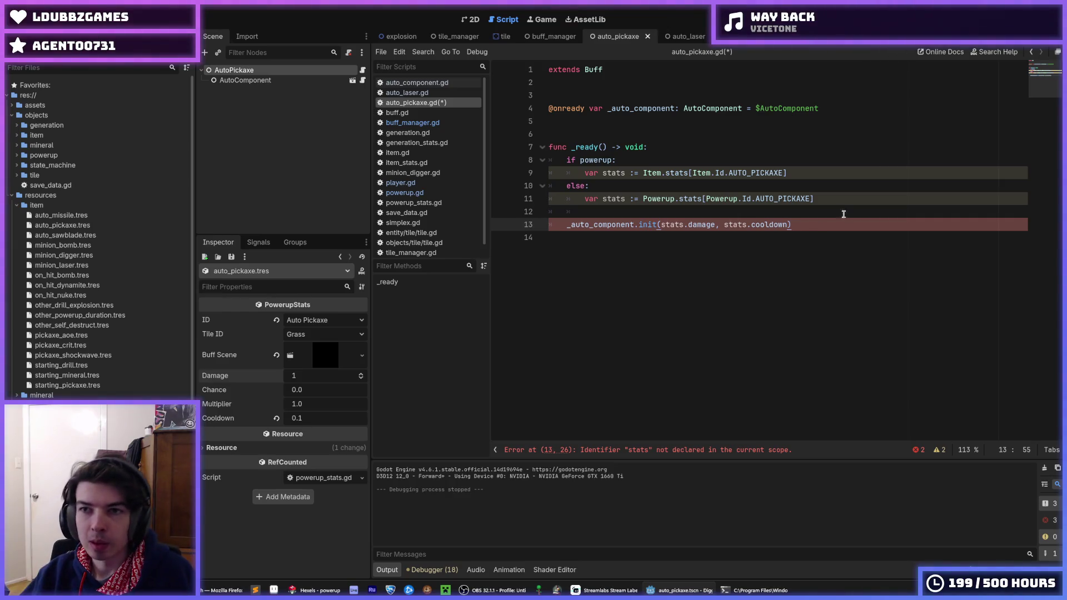
scroll(147, 291, down, 5)
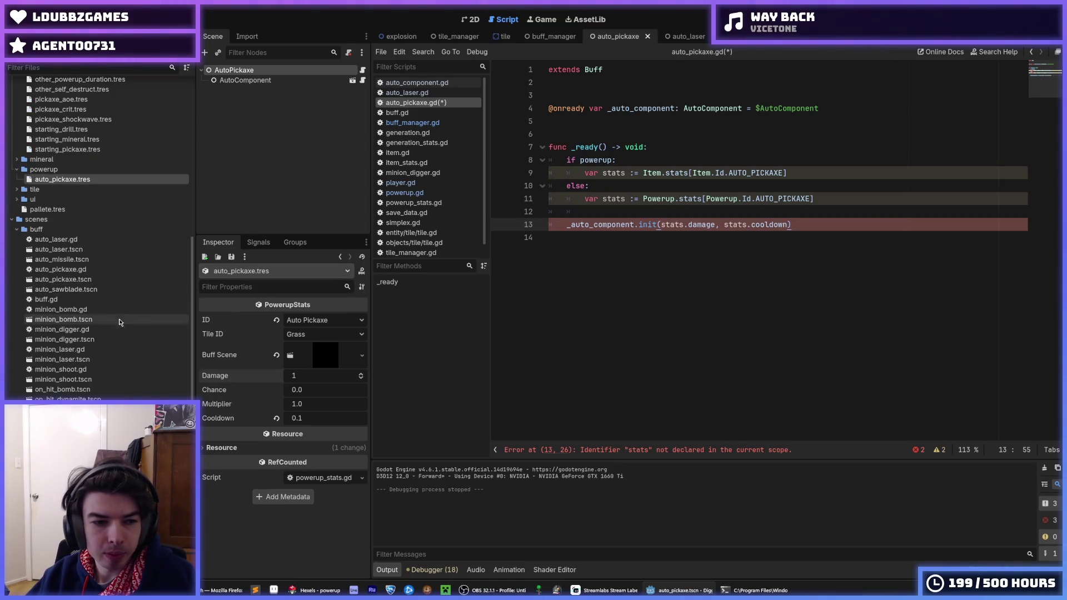
scroll(191, 222, down, 3)
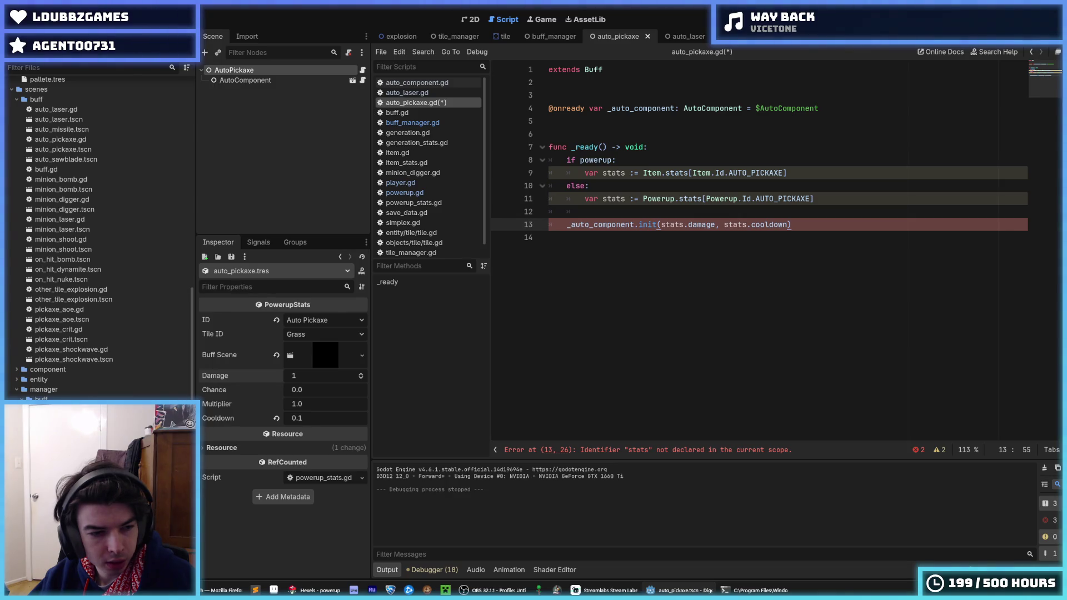
scroll(100, 233, down, 1)
scroll(100, 234, down, 1)
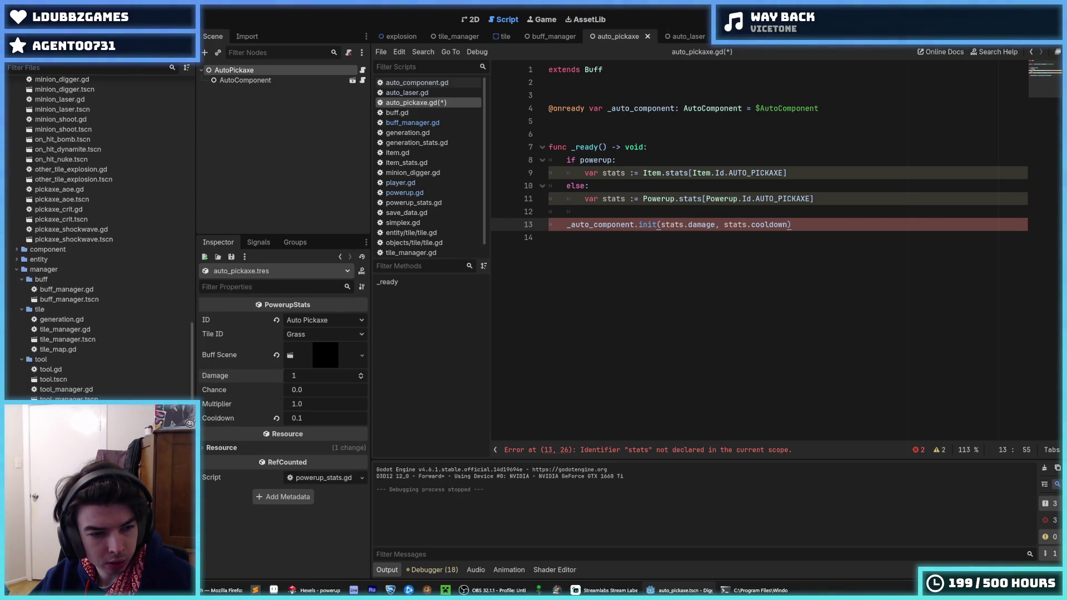
Run the game and inspect the 'stats' not declared error on line 13 against line 9.
key(ctrl+Tab)
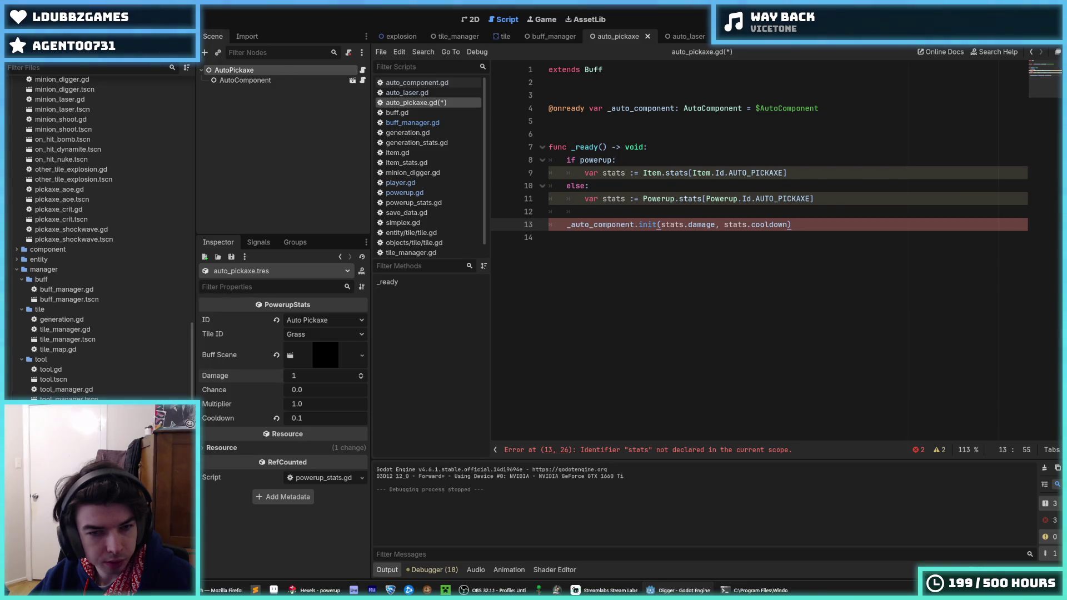
key(F5)
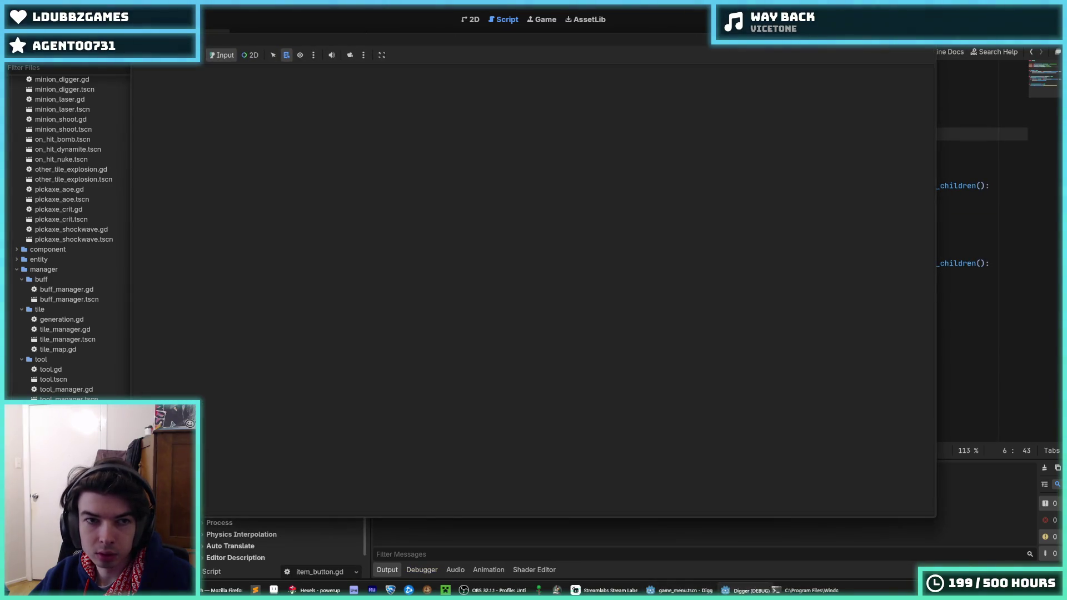
click(694, 225)
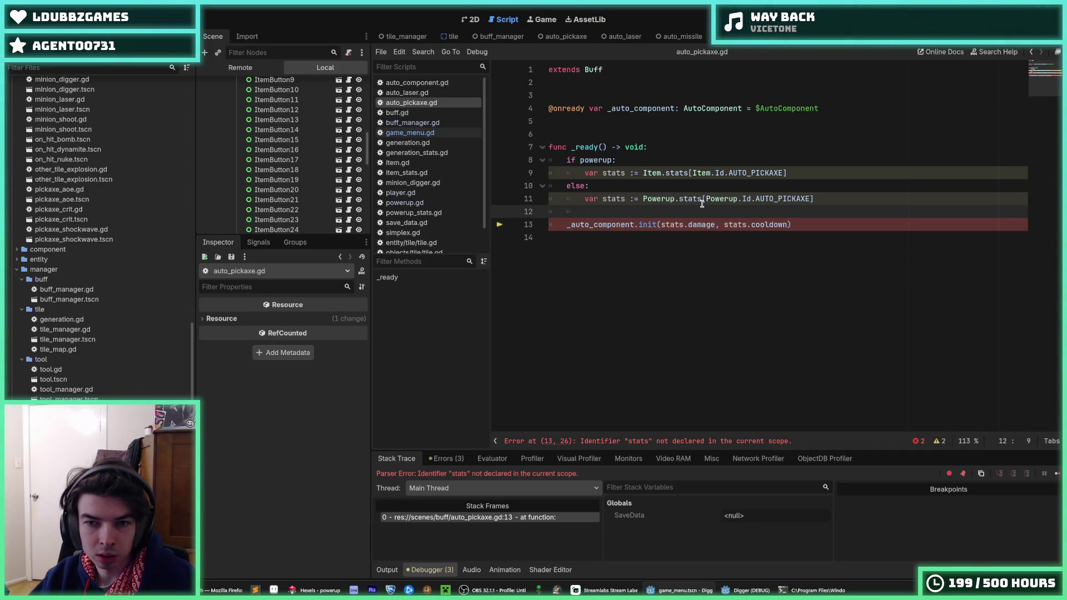
click(632, 173)
Declare 'var stats: Dictionary' on a new line under the _ready header.
click(672, 143)
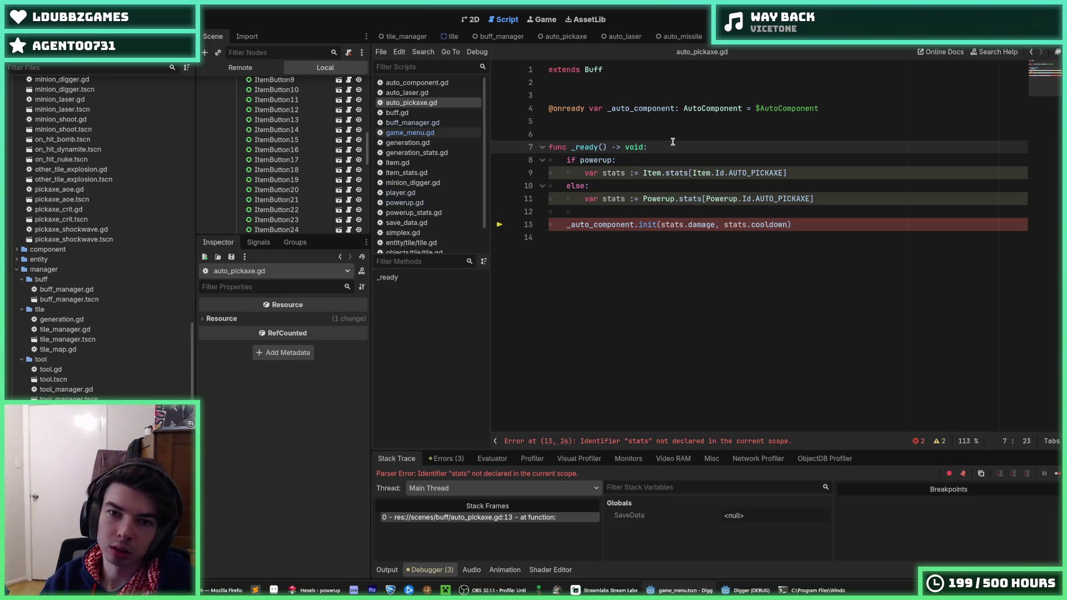
key(Return)
text(var stats:)
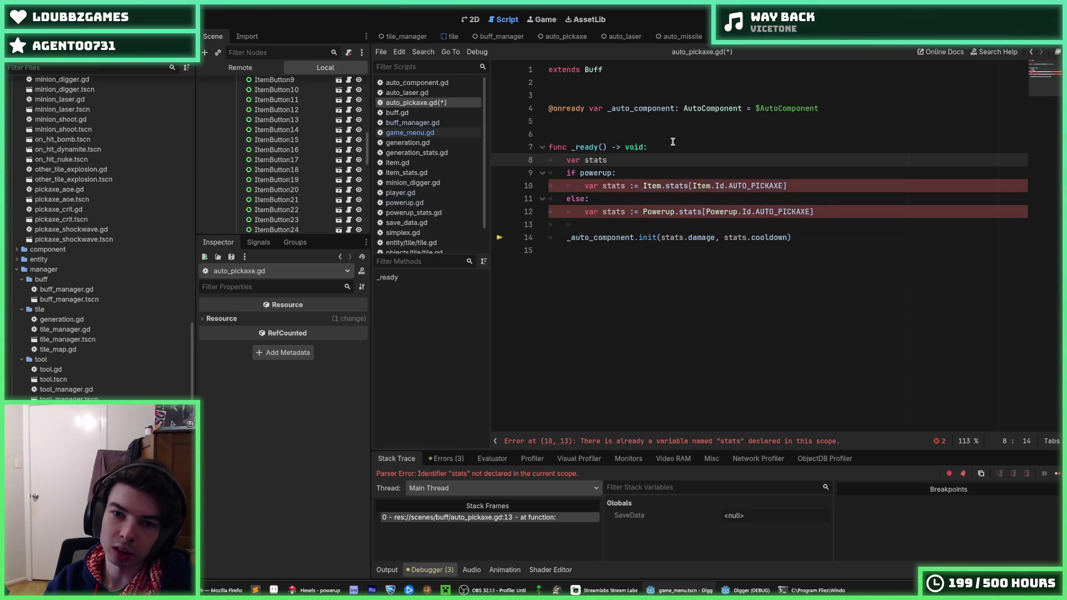
text( Dictionary)
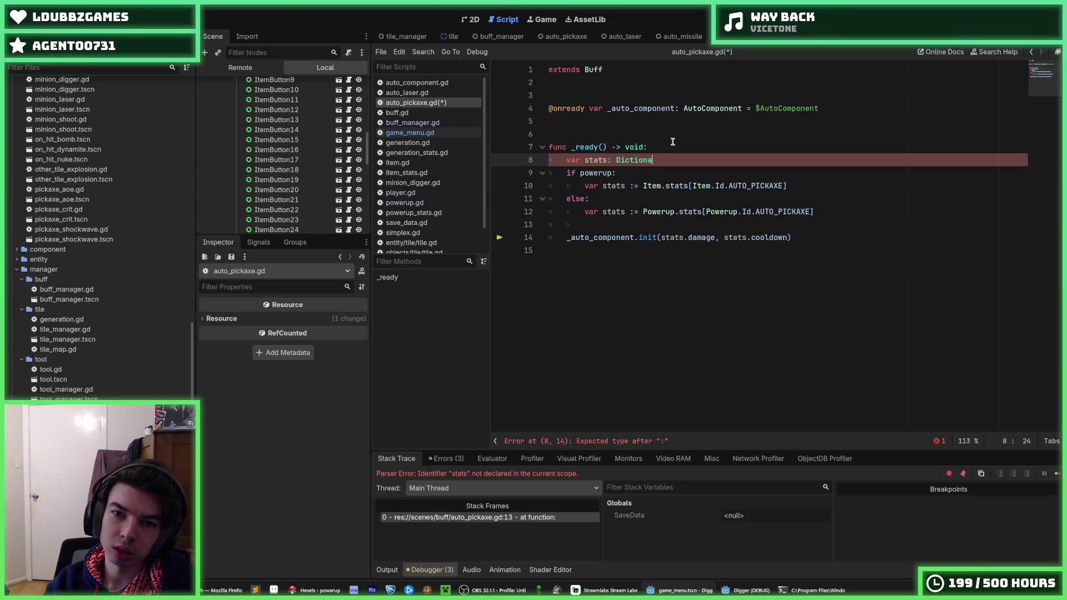
key(F5)
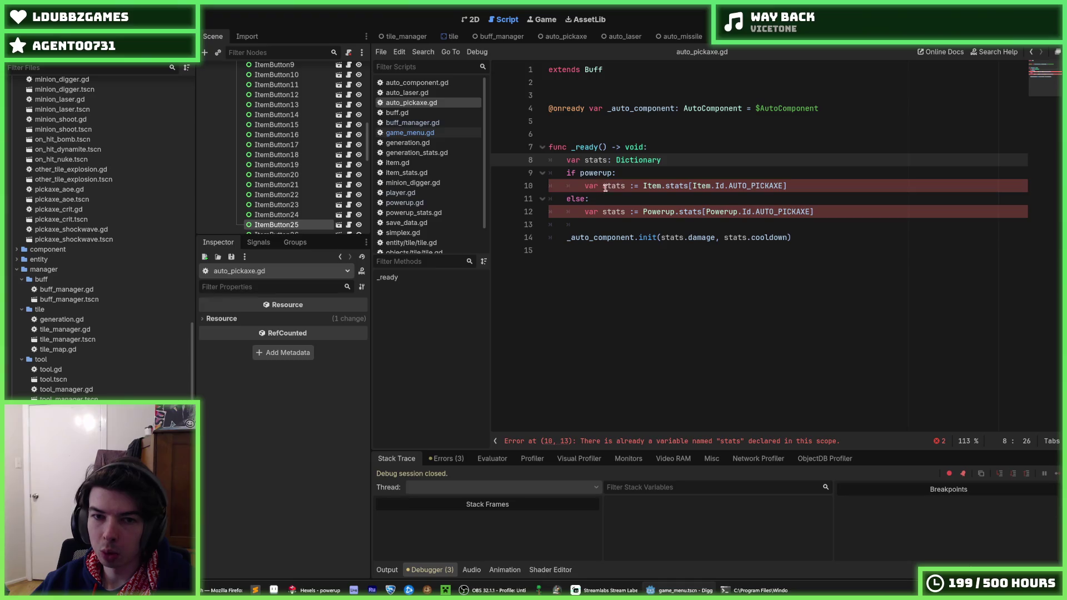
Remove 'var' from both branch stats assignments and save.
drag(605, 186, 587, 183)
key(ctrl+d)
key(Delete)
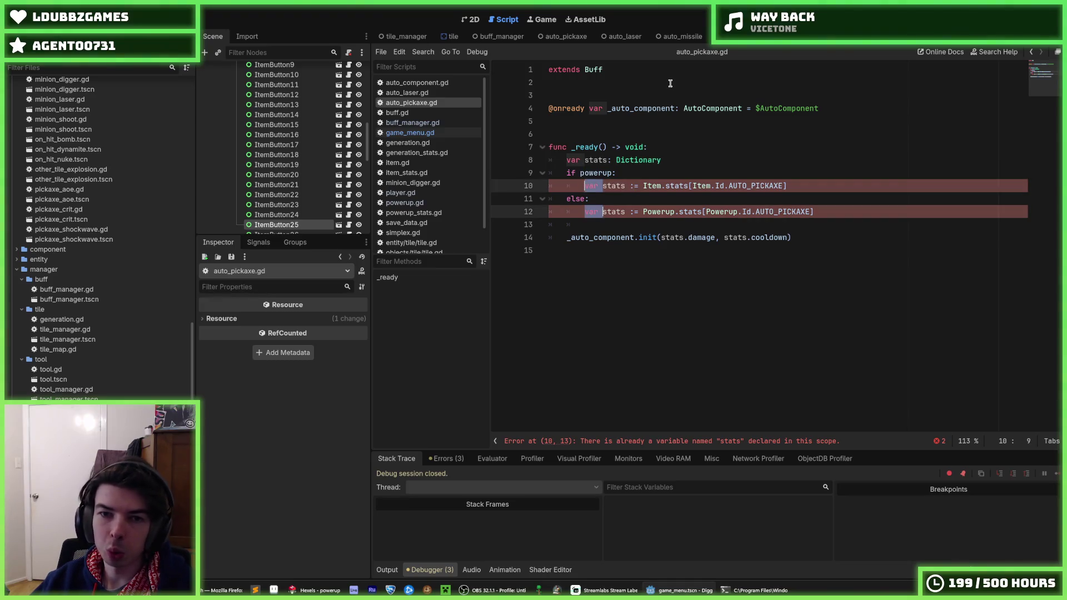
key(Escape)
key(Up)
key(Up)
key(End)
key(ctrl+s)
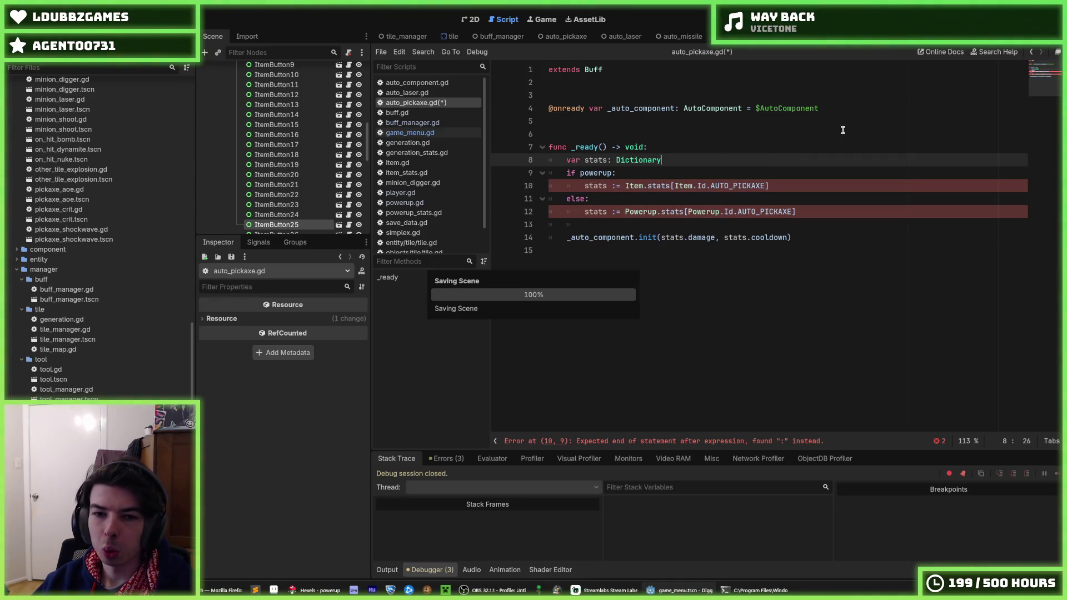
Change both ':=' branch assignments to plain '=' and save.
key(Up)
click(618, 187)
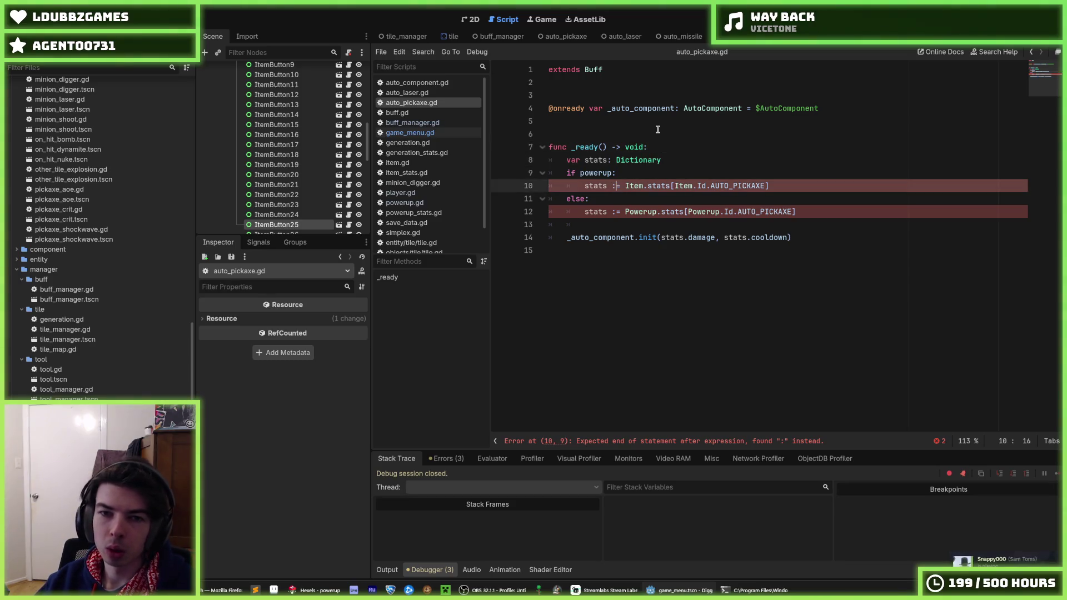
key(BackSpace)
key(Down)
key(Down)
key(BackSpace)
key(ctrl+s)
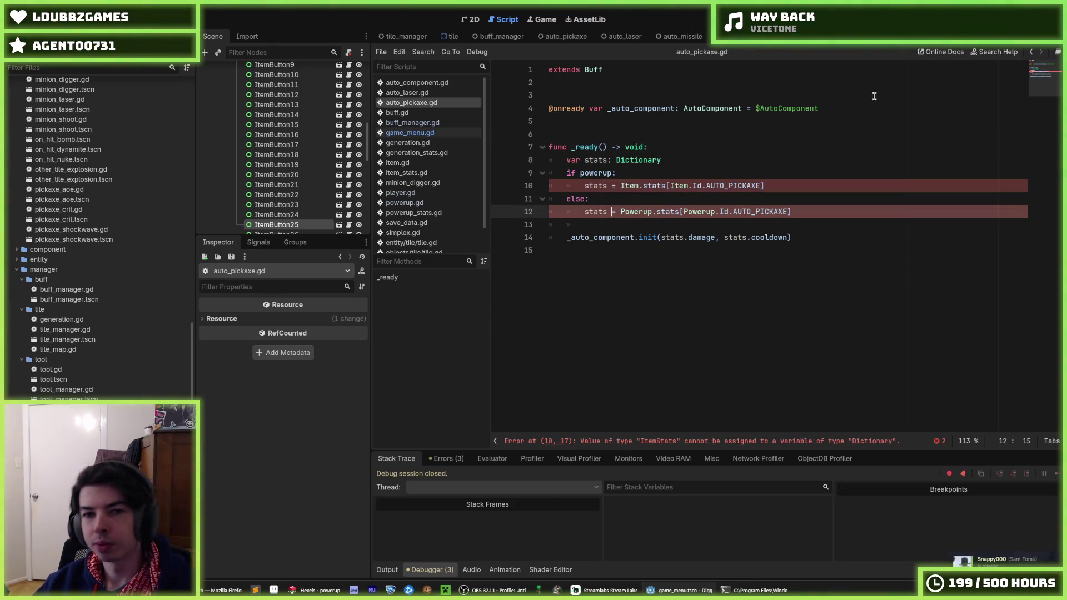
click(871, 110)
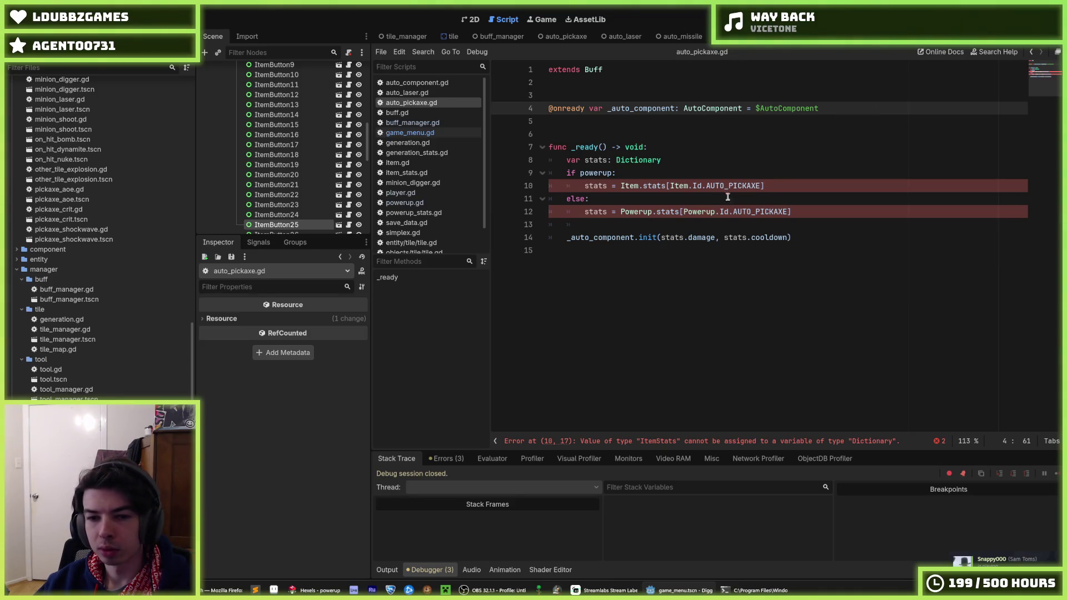
Retype stats as ItemStats and add an unindented 'stats = Item.stats' line above the if.
double_click(628, 160)
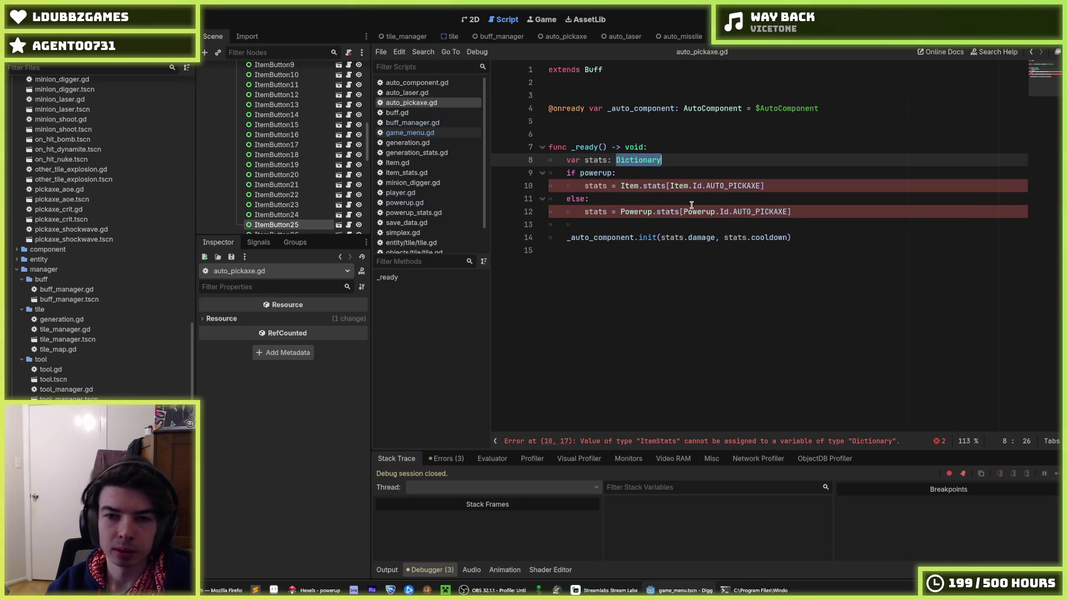
text(ItemSta)
key(Return)
key(Down)
key(Down)
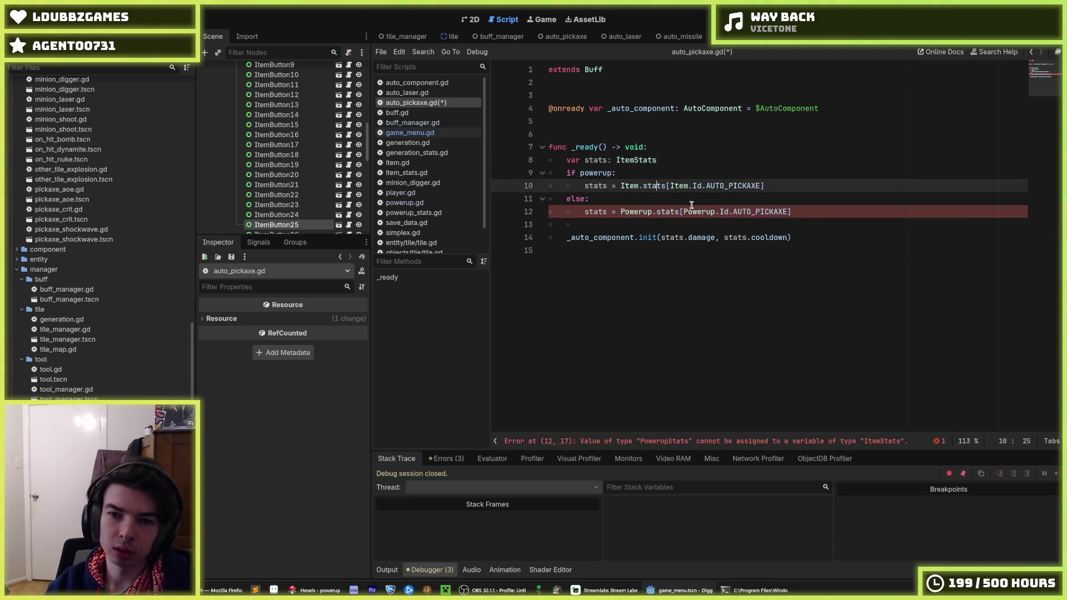
key(ctrl+shift+d)
key(alt+Up)
key(alt+Up)
key(shift+Tab)
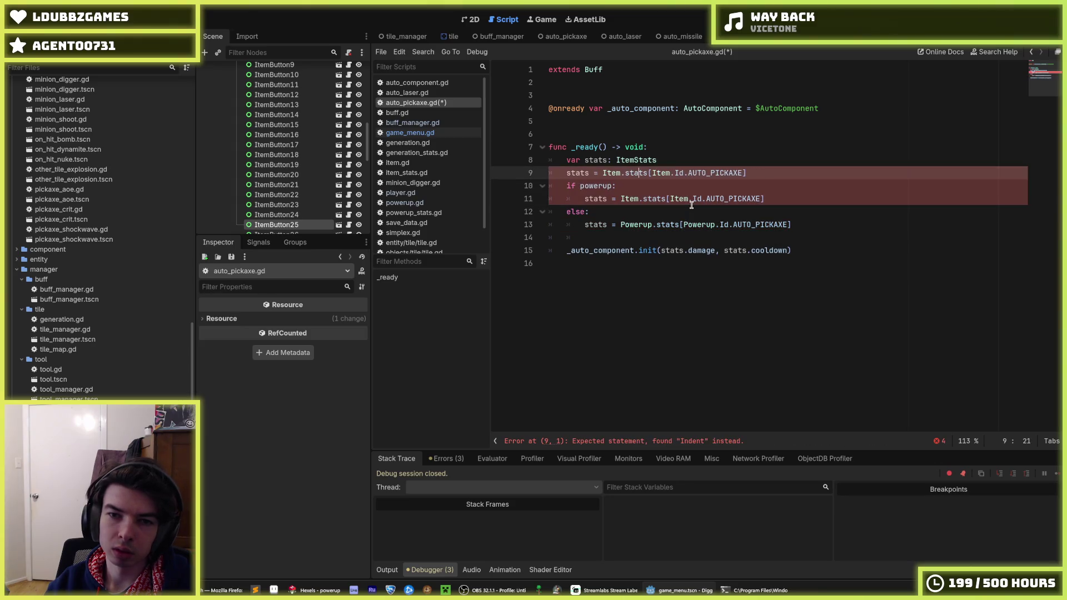
key(Down)
key(Down)
key(Down)
key(Down)
Comment out the if/else block, save, and run the game.
key(shift+Up)
key(shift+Up)
key(shift+Up)
key(ctrl+k)
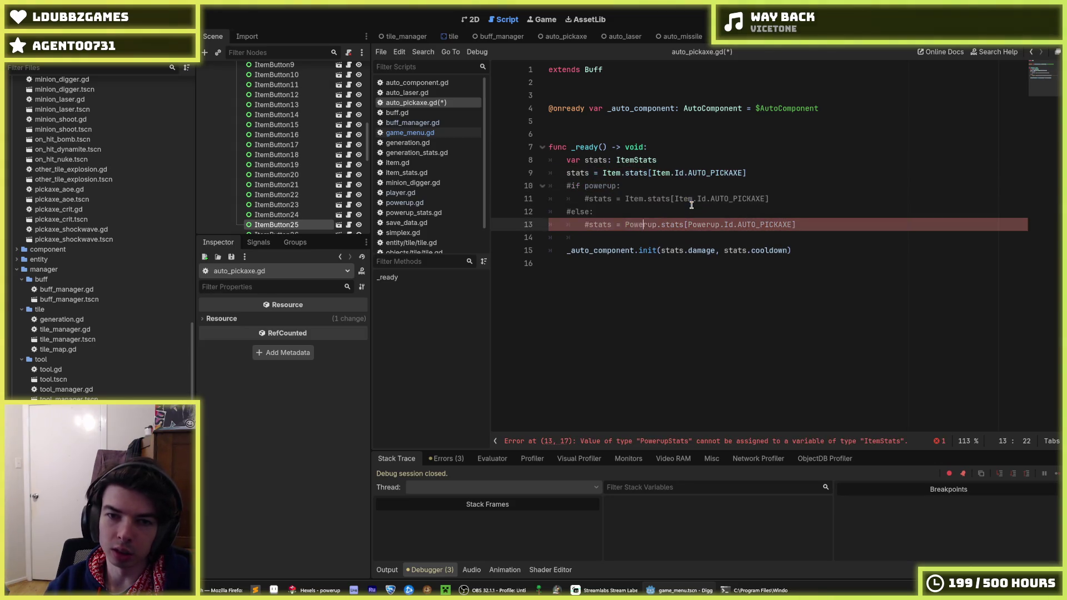
key(ctrl+s)
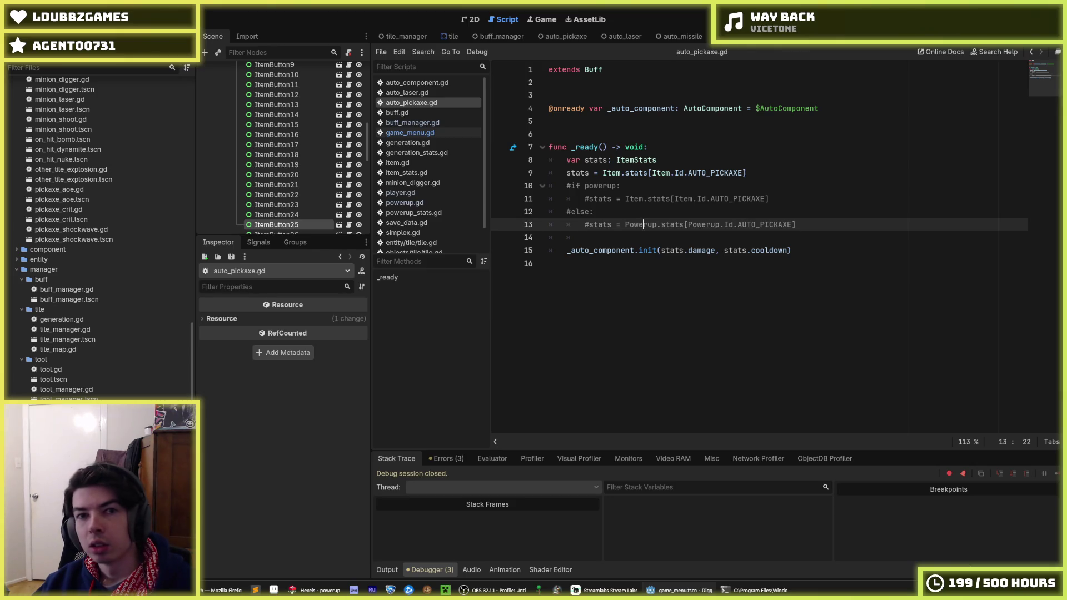
key(F5)
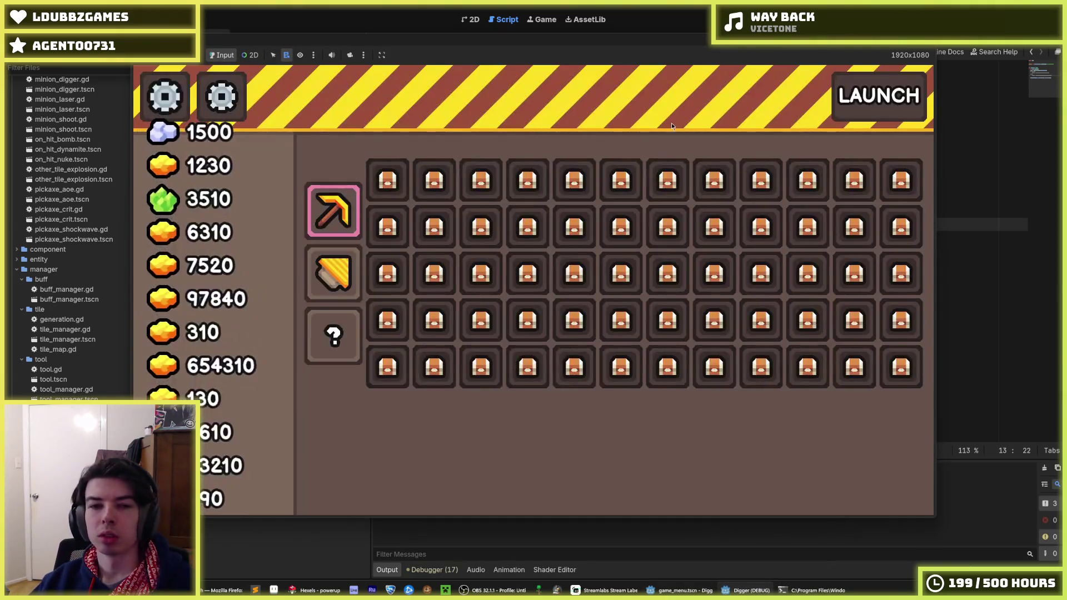
View the Drill, ? and Pickaxe info cards, then stop the game with F8.
mouse_move(341, 252)
mouse_move(321, 311)
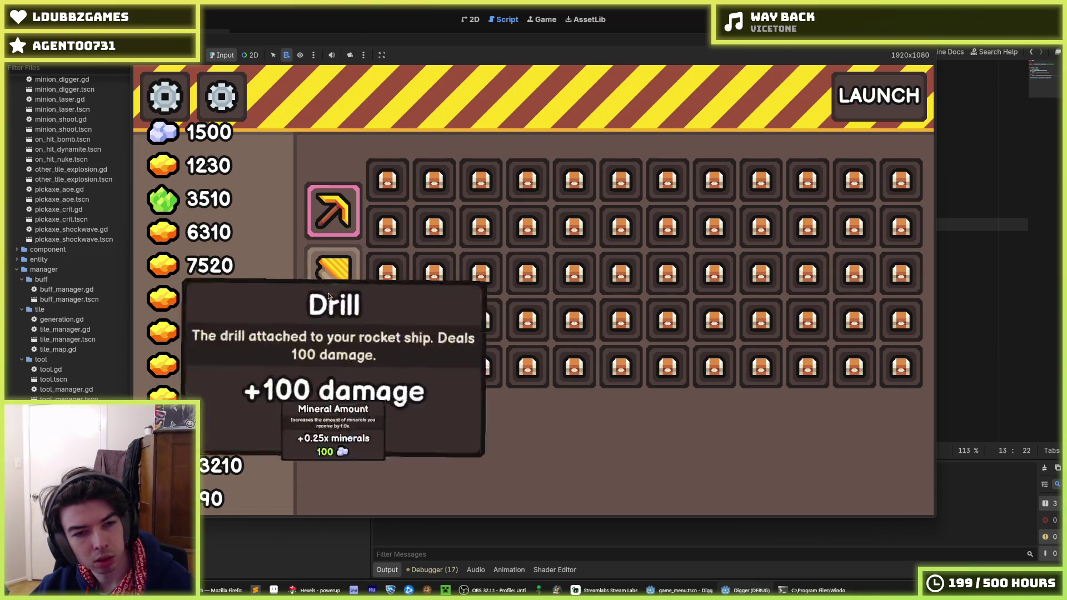
mouse_move(329, 223)
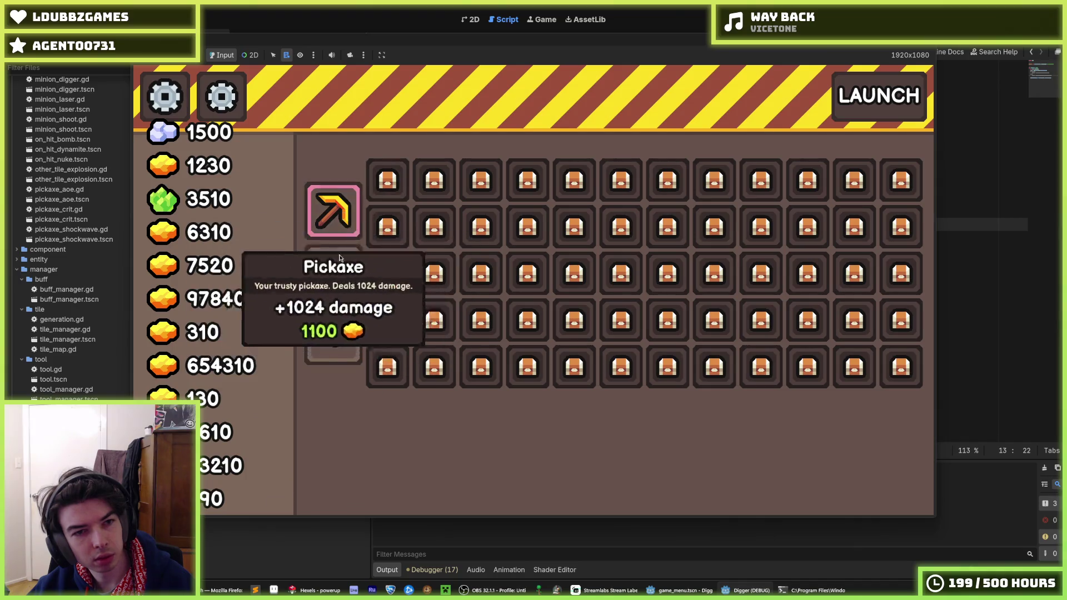
key(F8)
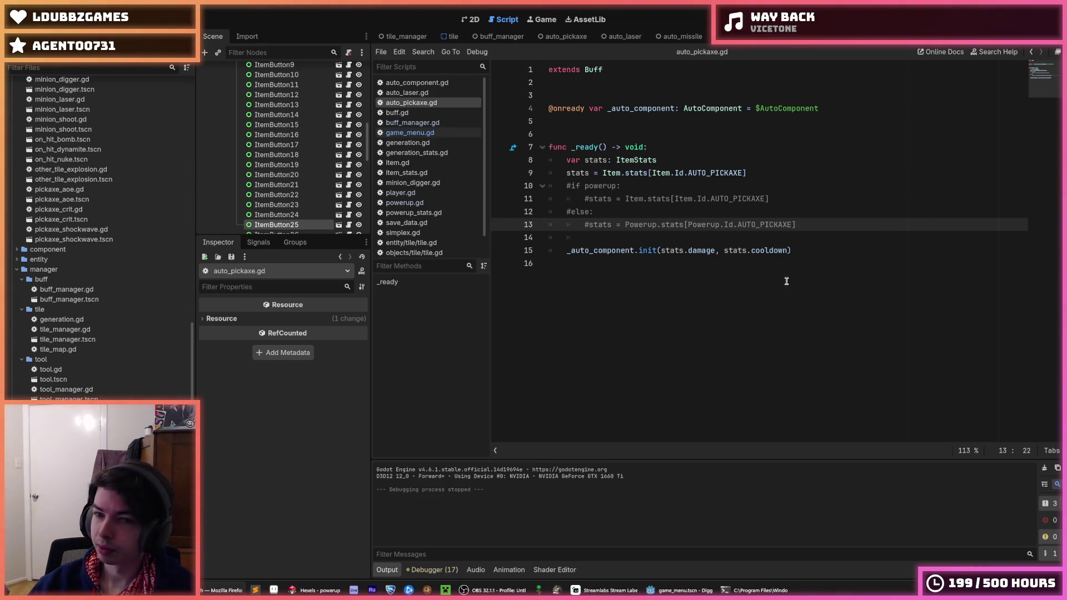
click(647, 250)
click(657, 237)
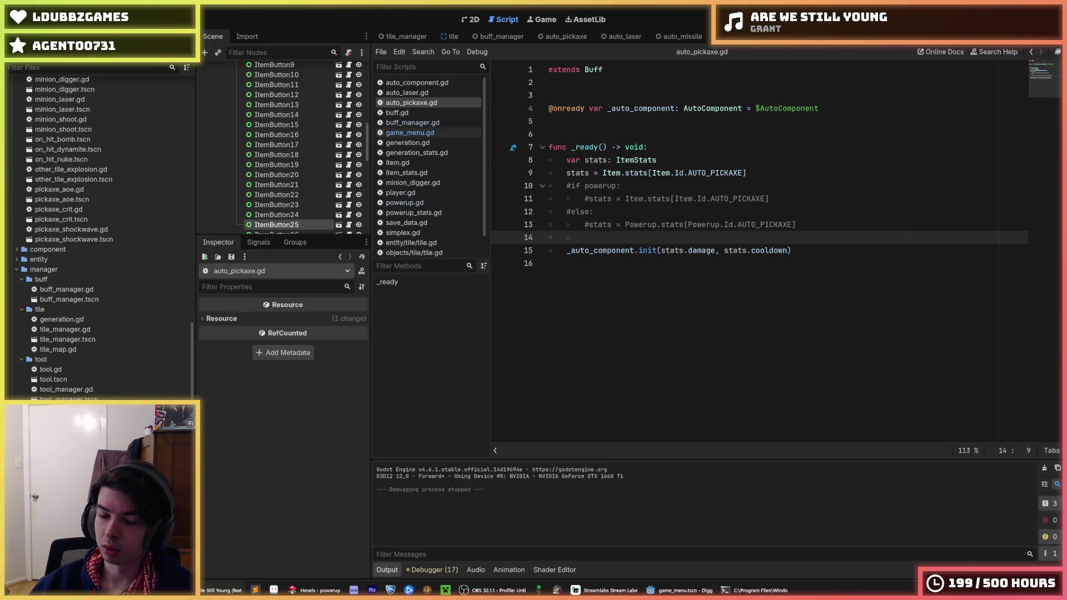
click(817, 214)
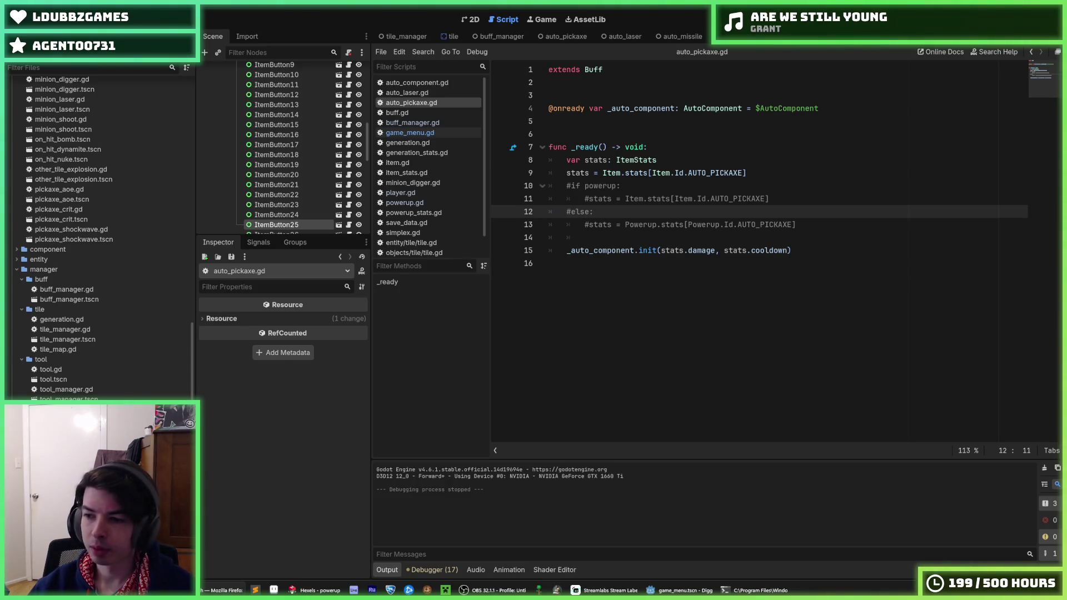
click(800, 195)
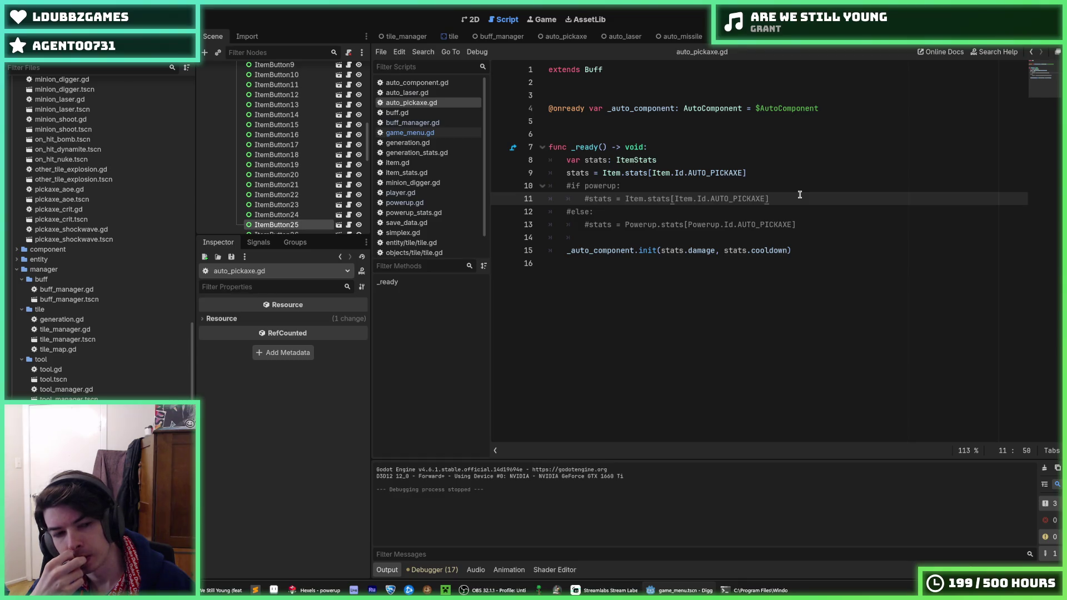
mouse_move(800, 224)
mouse_down()
mouse_move(632, 204)
mouse_move(643, 184)
mouse_up()
click(643, 184)
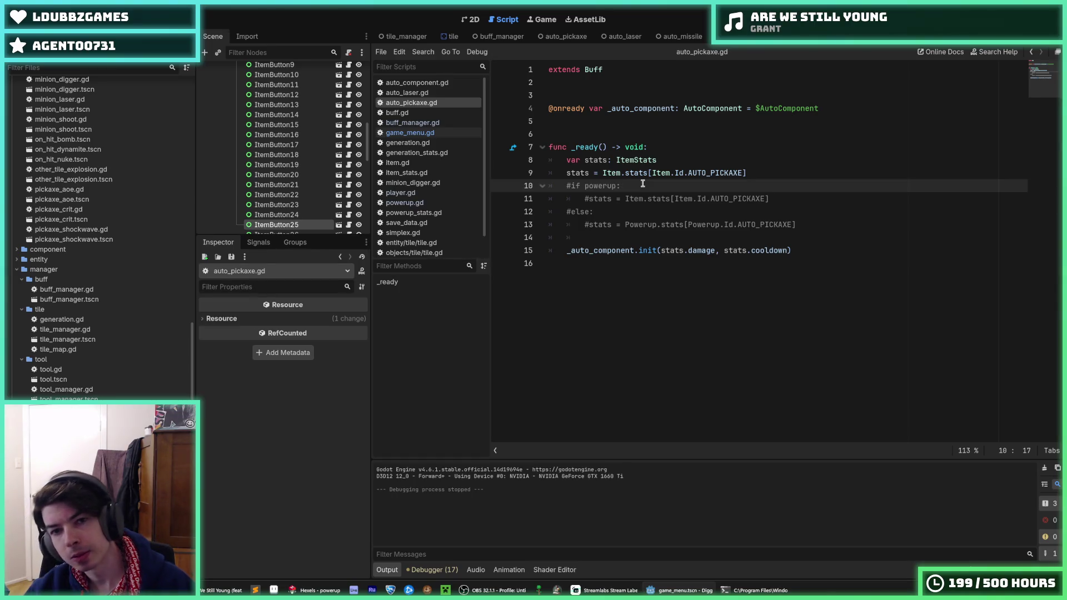
mouse_move(639, 225)
mouse_down()
mouse_move(683, 199)
mouse_move(597, 187)
mouse_up()
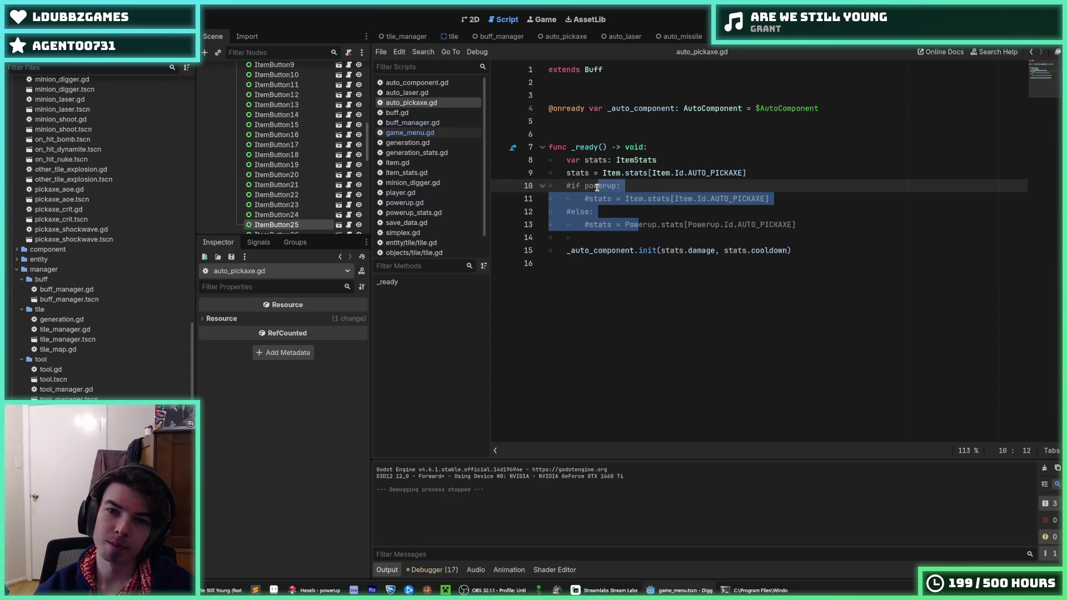
Uncomment the if/else block and move the _auto_component.init call into the if branch.
key(ctrl+k)
key(Down)
key(Down)
key(Down)
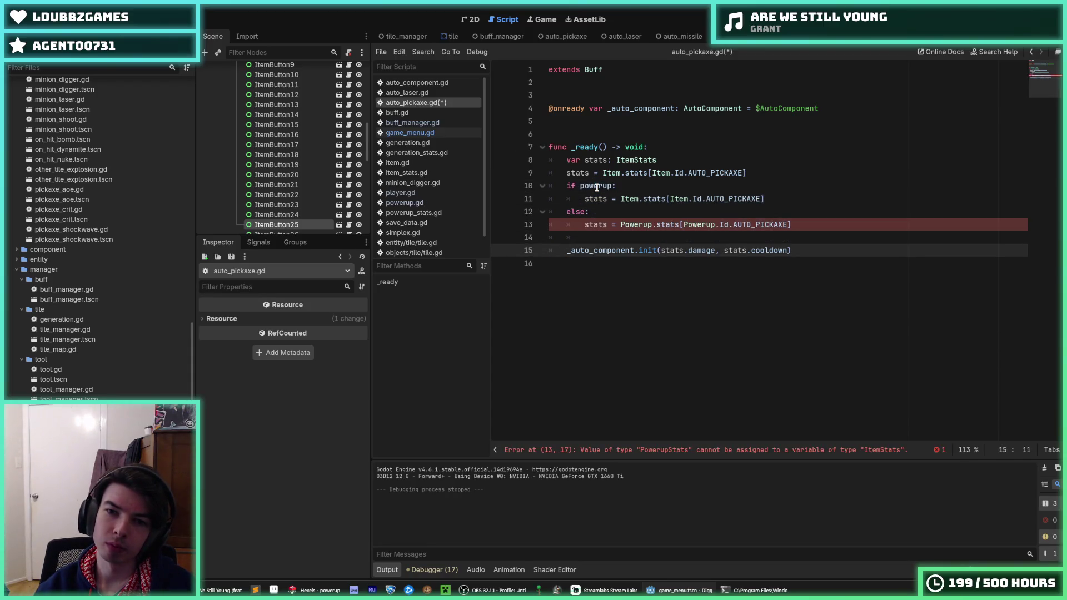
key(alt+Up)
key(alt+Up)
key(alt+Up)
key(Tab)
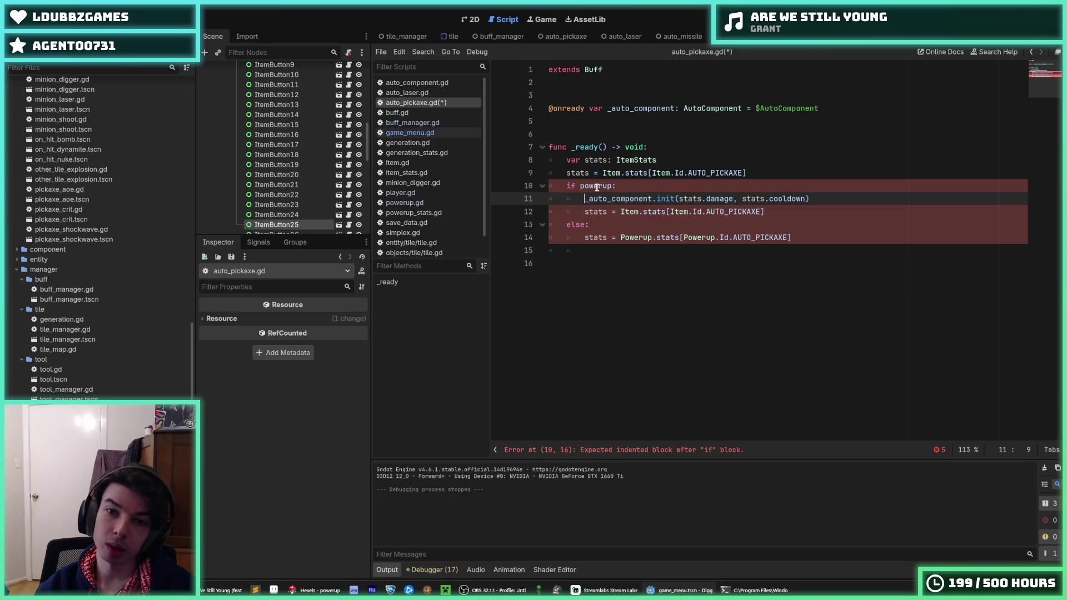
Turn the if-branch line into a local 'var stats := Item.stats' above the init call.
drag(771, 212, 632, 212)
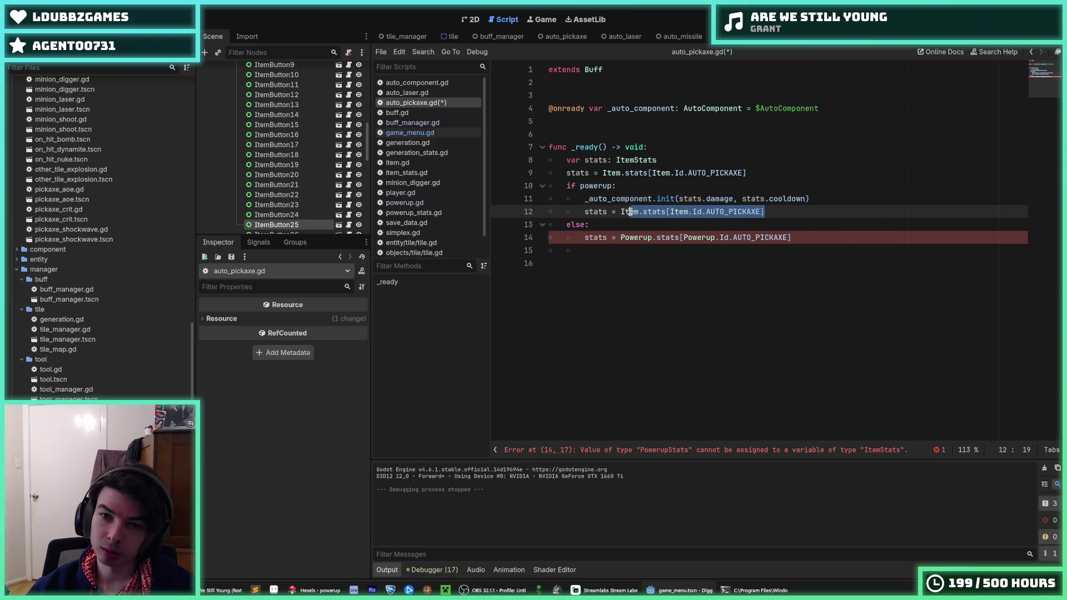
click(655, 212)
key(alt+Up)
key(Home)
text(var )
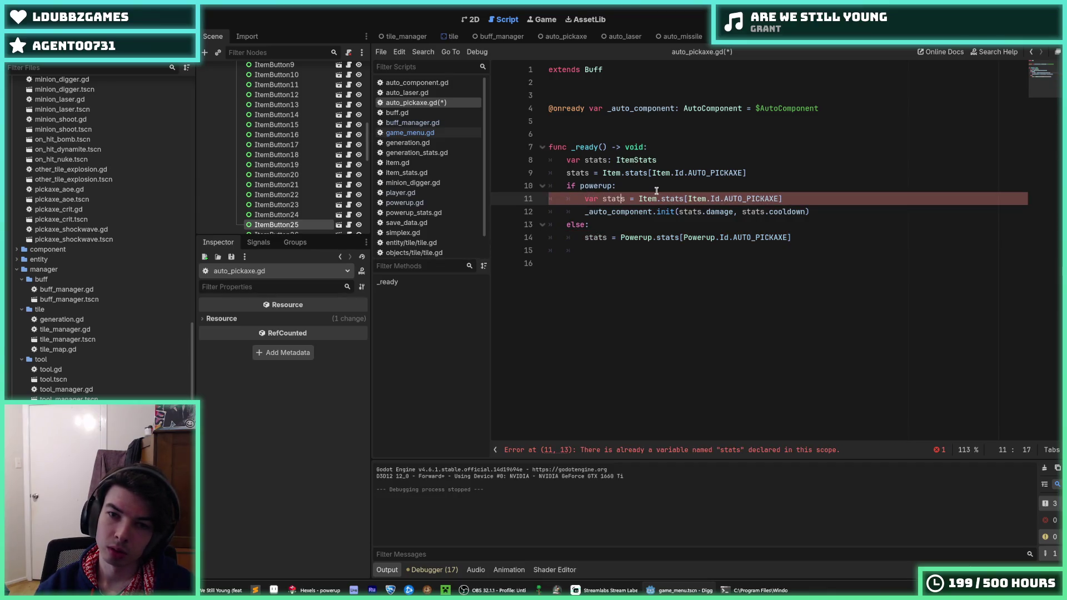
text(:)
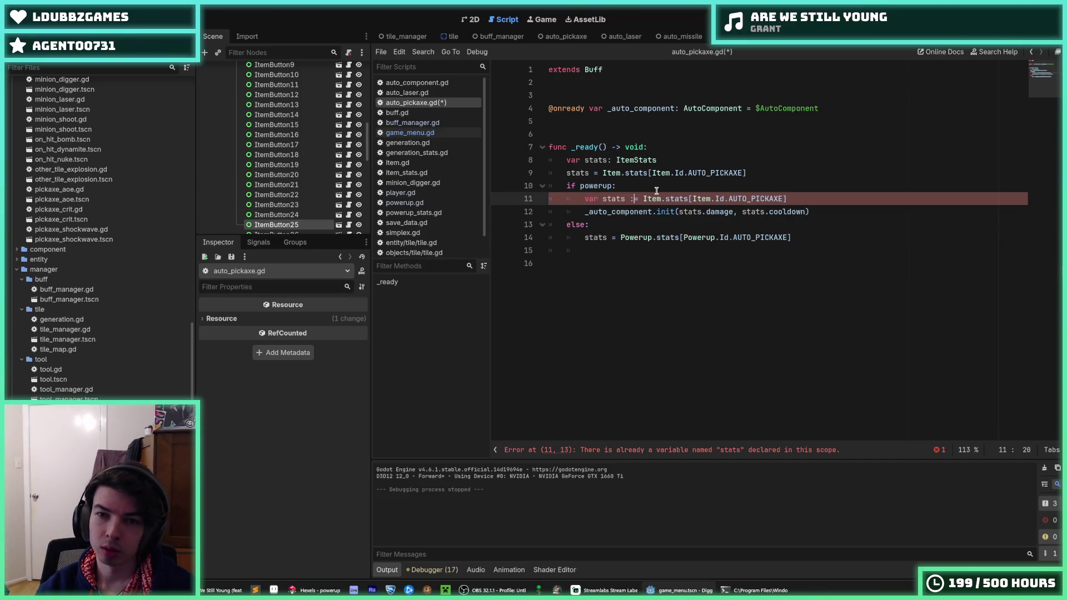
Add 'var stats := Powerup.stats' under else, removing the leftover 'stats =' line.
key(ctrl+shift+d)
key(alt+Down)
key(alt+Down)
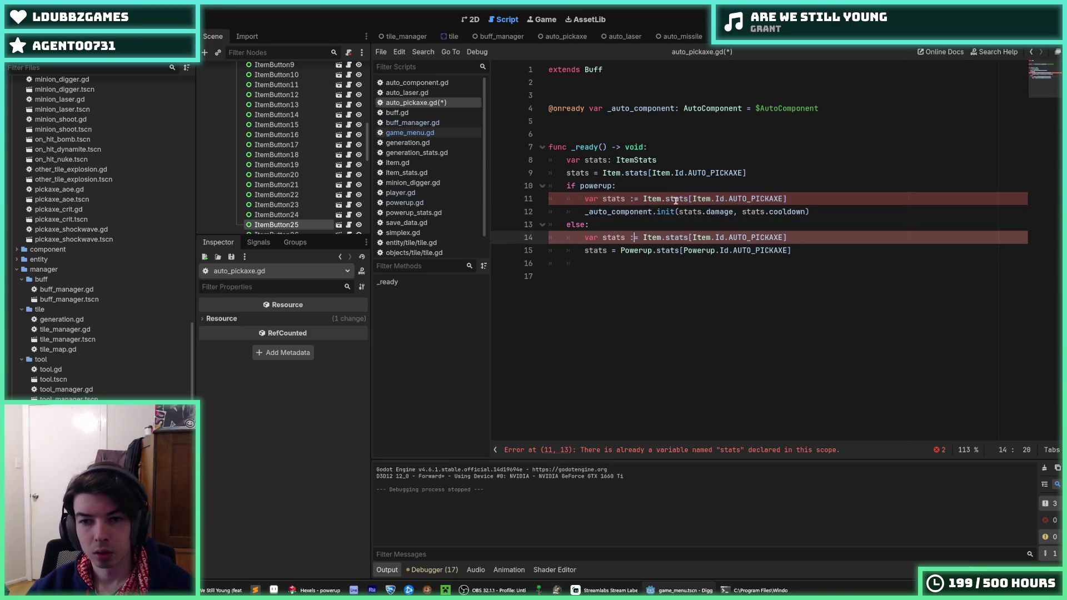
click(805, 250)
drag(805, 250, 621, 250)
key(ctrl+c)
key(BackSpace)
drag(787, 237, 644, 240)
key(ctrl+v)
key(shift+Down)
key(shift+End)
key(Delete)
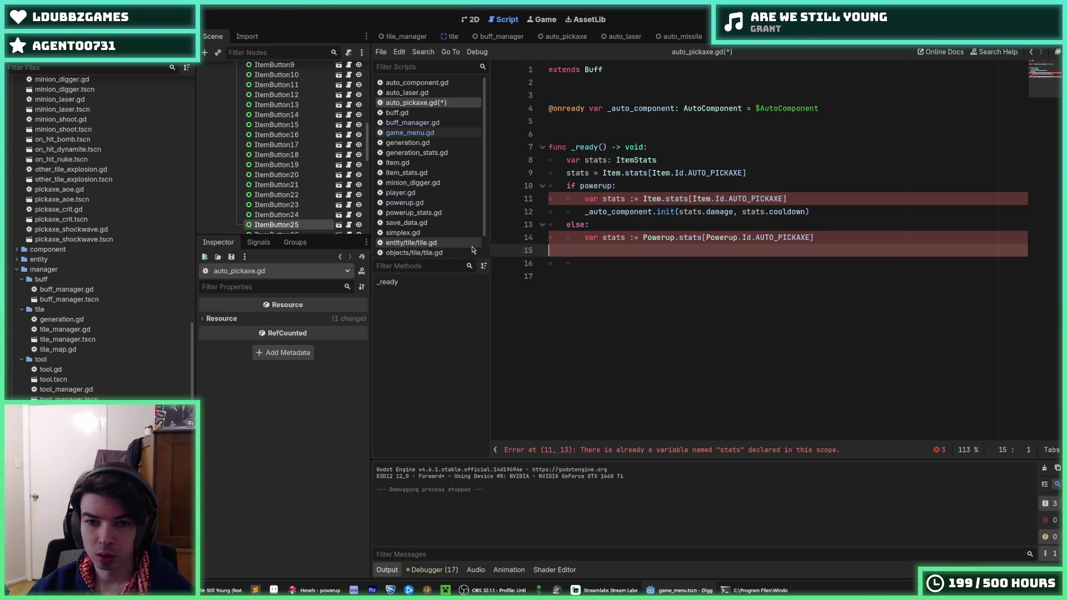
Duplicate the _auto_component.init call into the else branch.
click(639, 212)
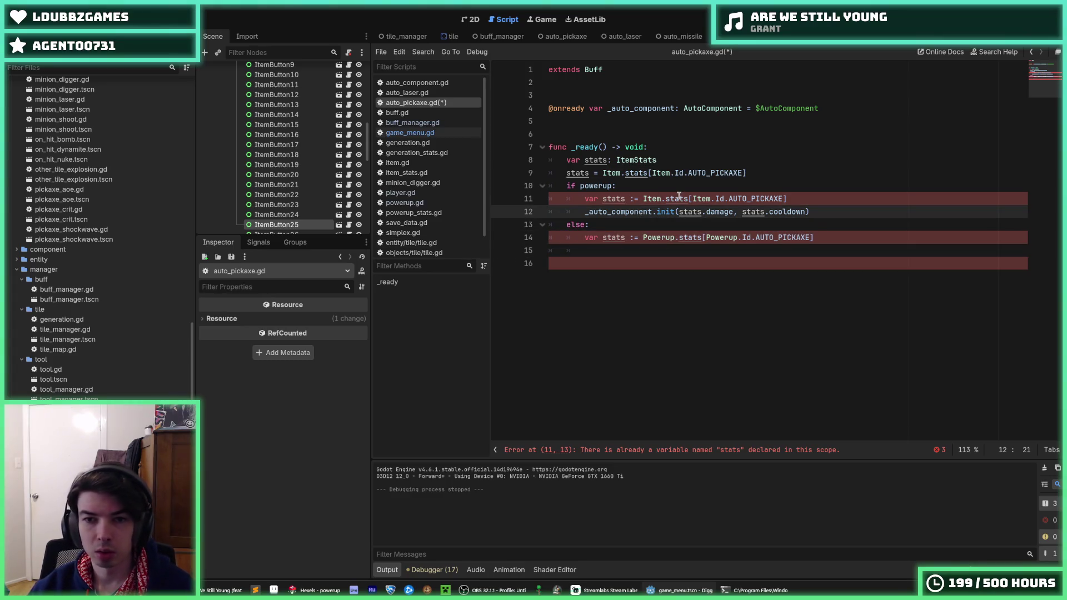
key(ctrl+shift+d)
key(alt+Down)
key(alt+Down)
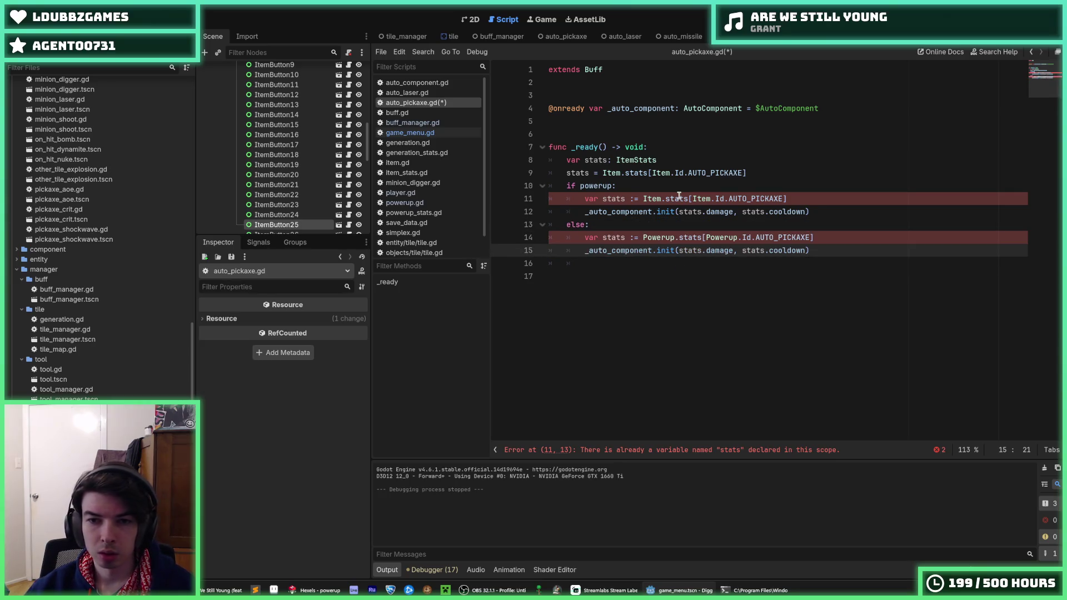
click(633, 224)
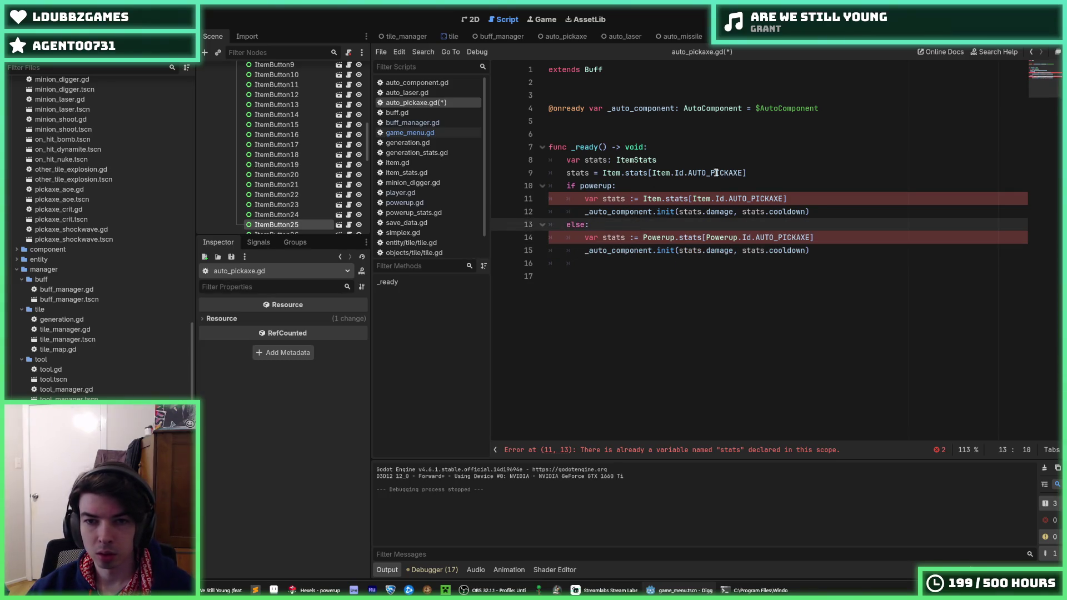
Delete the outer stats declaration and assignment, then save the script.
drag(756, 172, 549, 160)
key(BackSpace)
key(BackSpace)
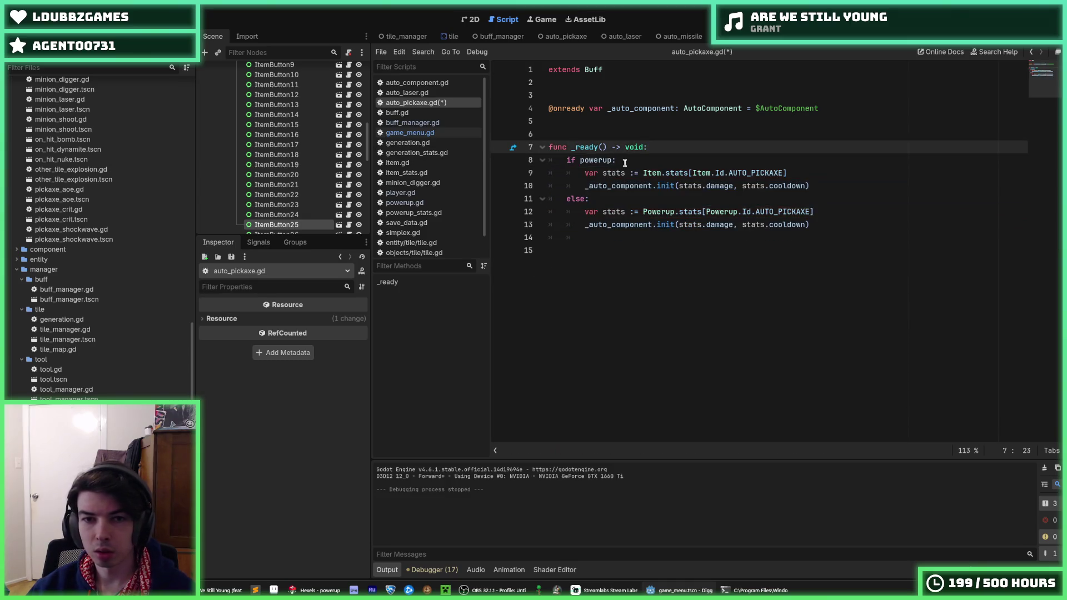
click(622, 161)
key(ctrl+s)
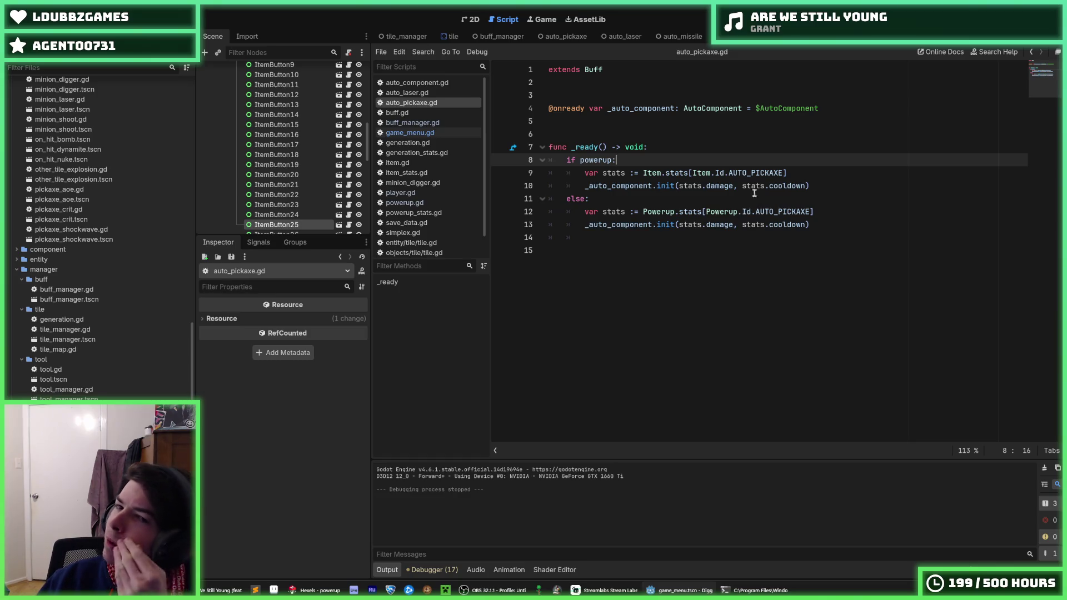
click(702, 173)
double_click(743, 173)
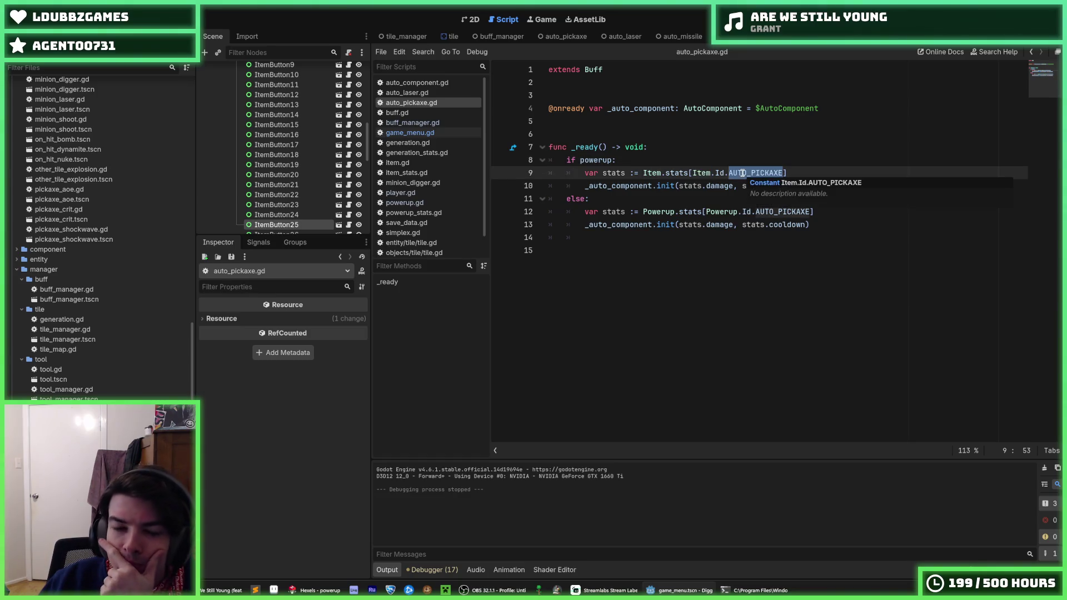
click(743, 173)
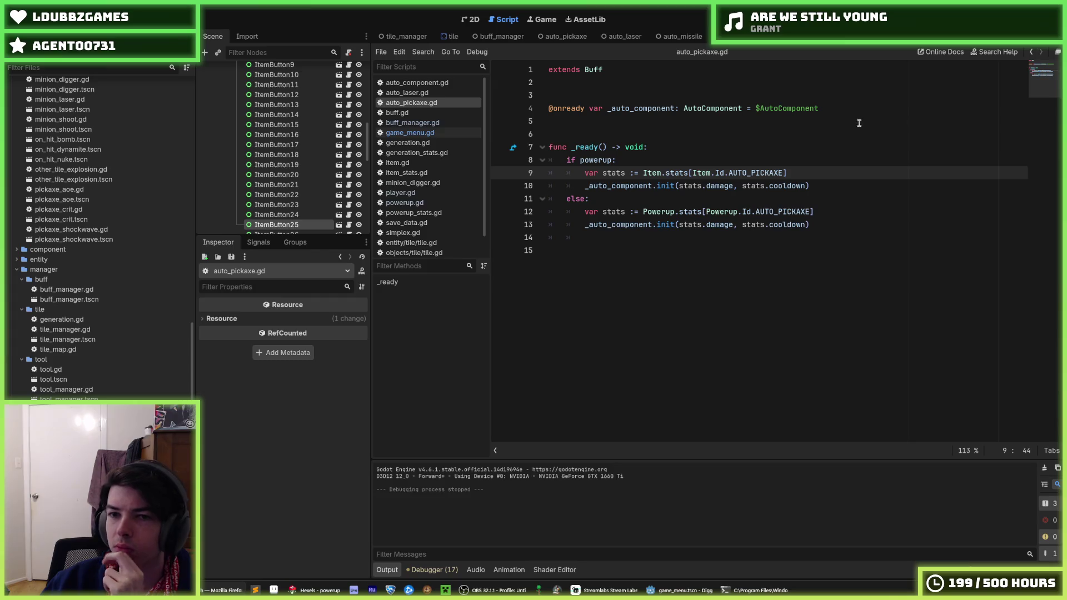
click(823, 181)
click(819, 177)
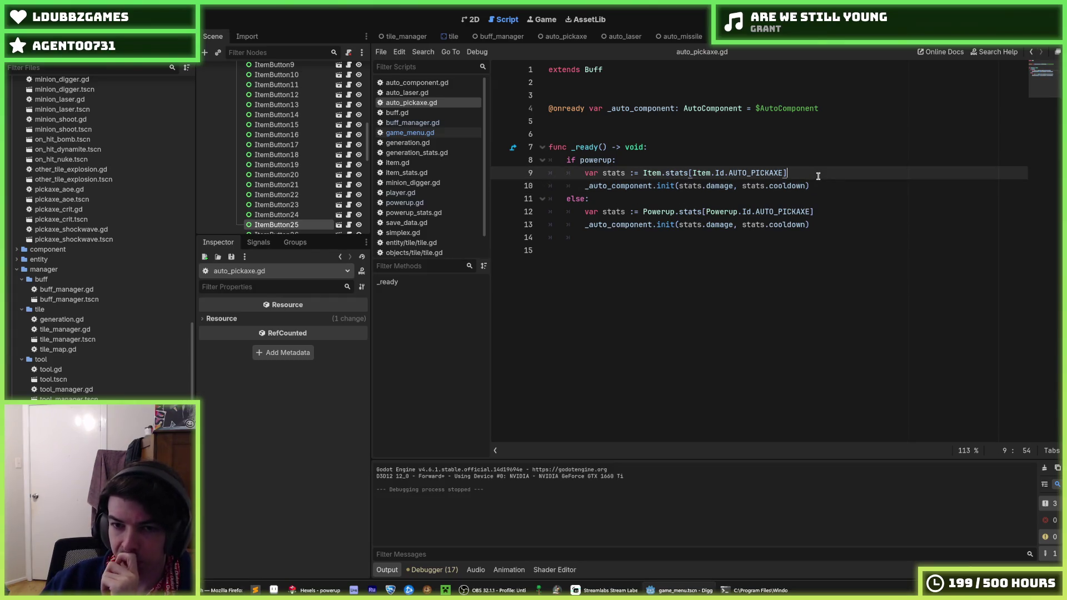
click(823, 181)
click(815, 175)
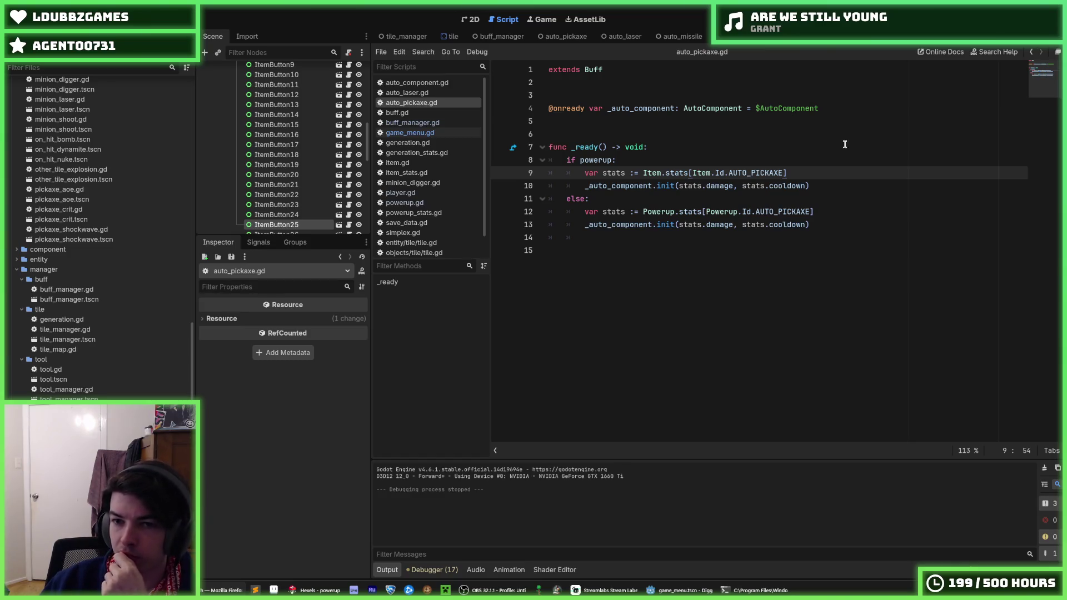
click(830, 182)
key(Up)
key(Down)
key(Up)
key(Down)
key(Up)
key(Down)
key(Up)
key(Down)
key(Up)
key(Down)
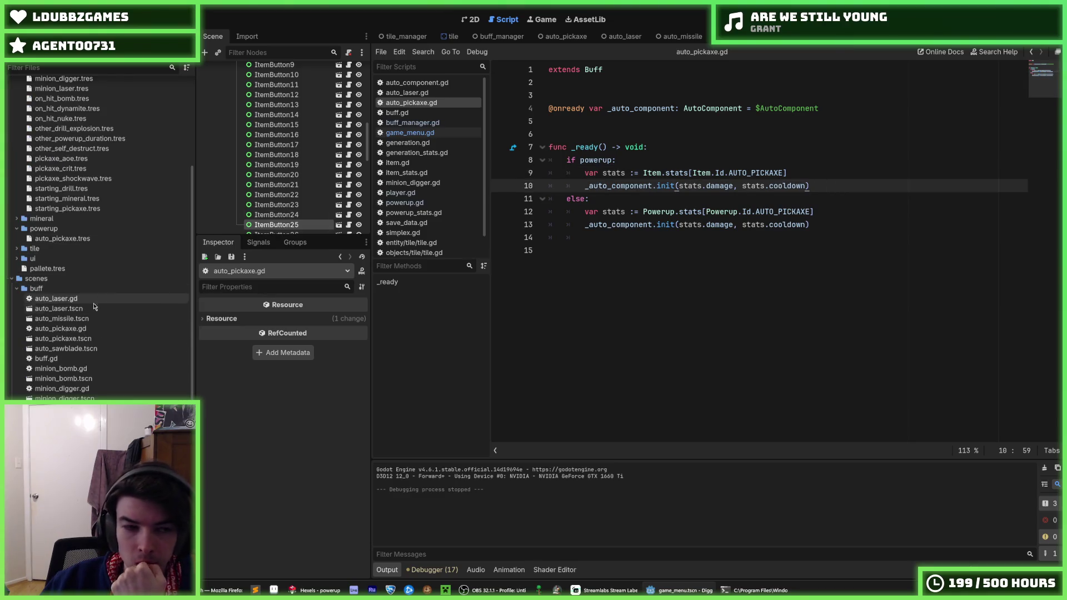
scroll(83, 301, up, 2)
click(82, 302)
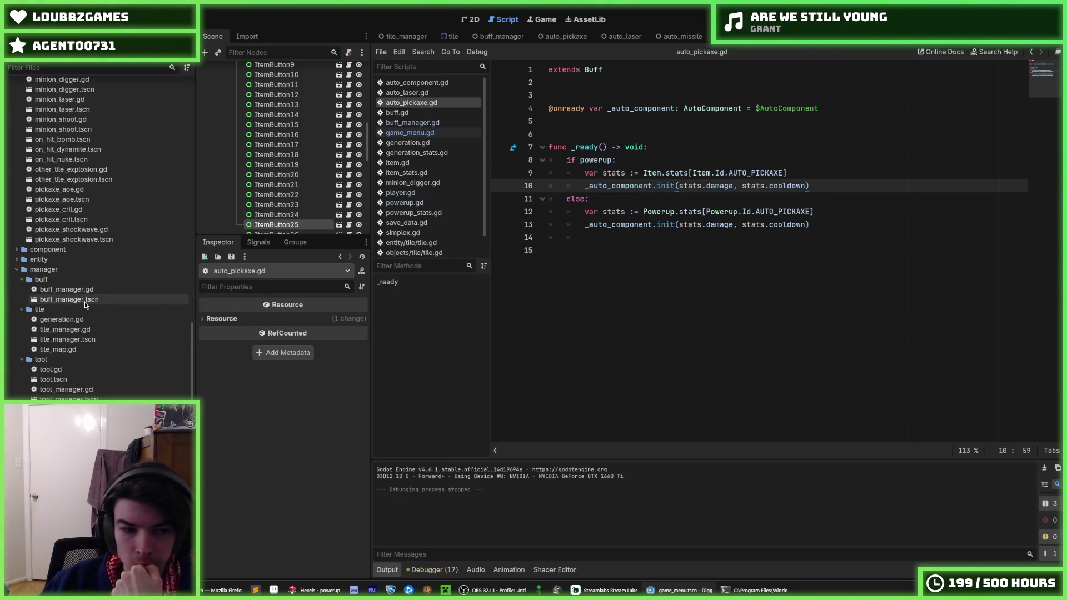
scroll(84, 302, up, 2)
scroll(86, 305, up, 4)
scroll(86, 305, up, 8)
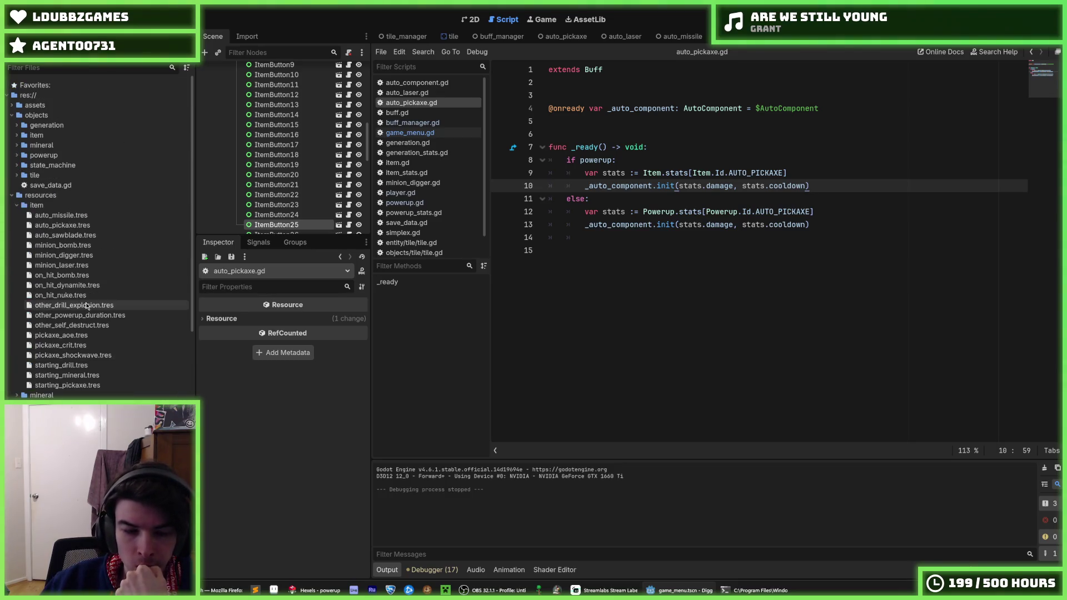
scroll(86, 305, down, 10)
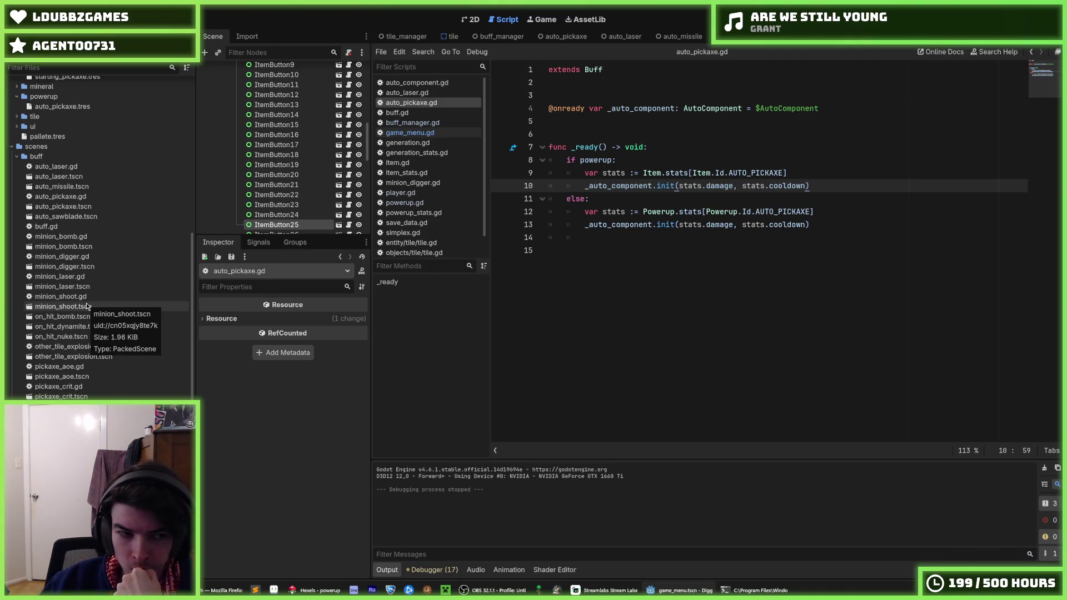
scroll(85, 302, up, 4)
click(68, 351)
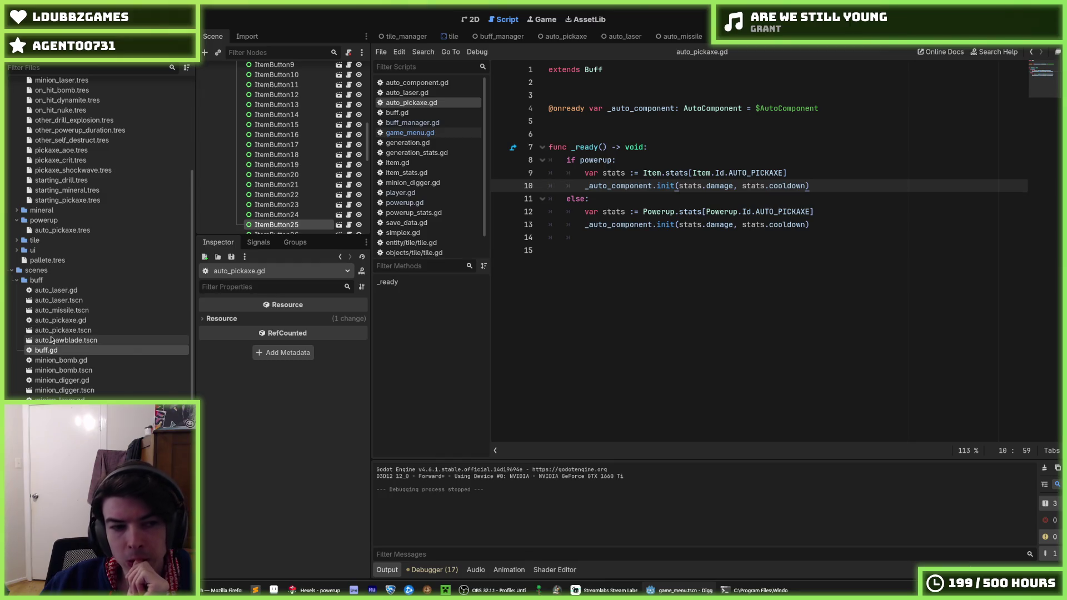
scroll(54, 327, up, 5)
scroll(55, 327, down, 15)
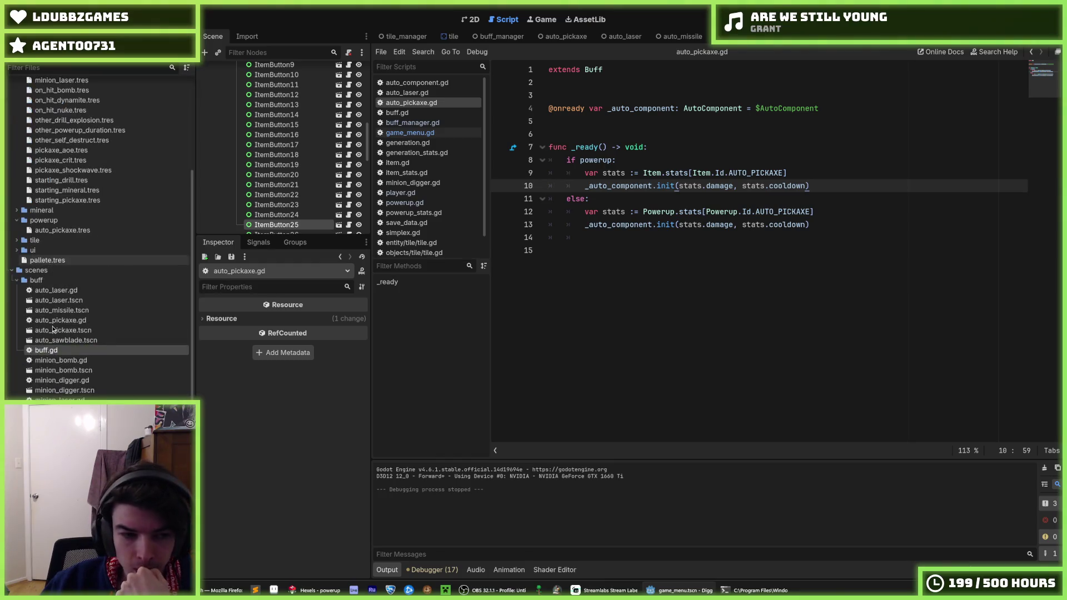
scroll(54, 333, up, 6)
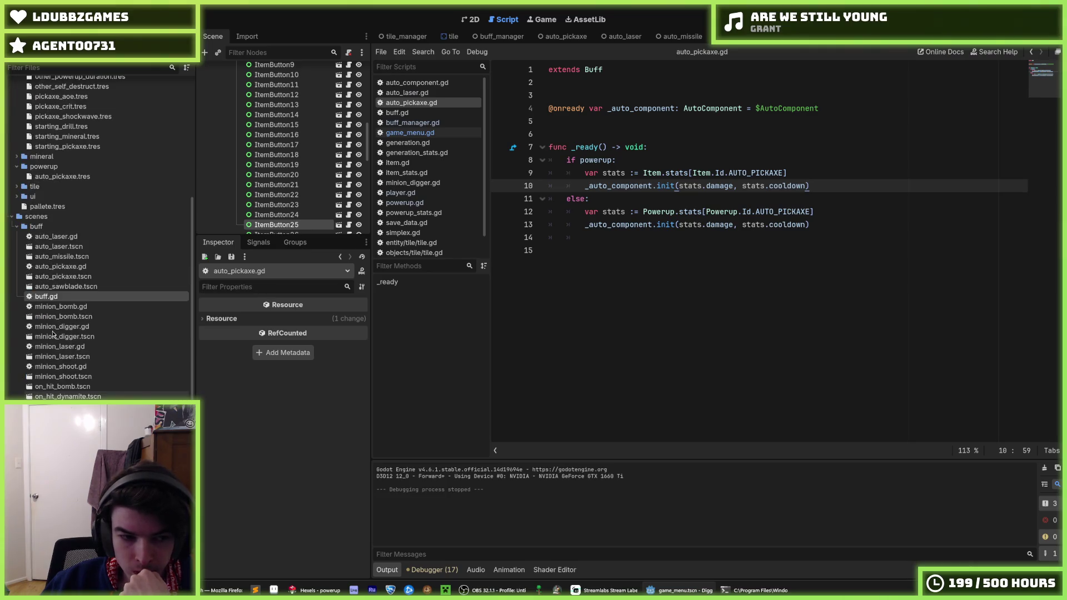
click(63, 349)
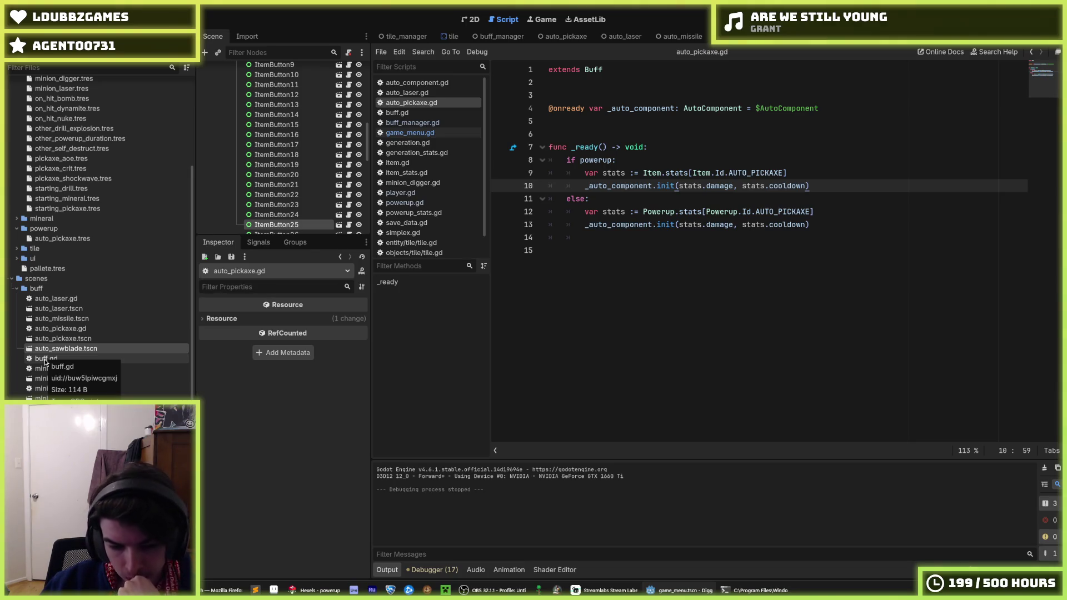
click(45, 359)
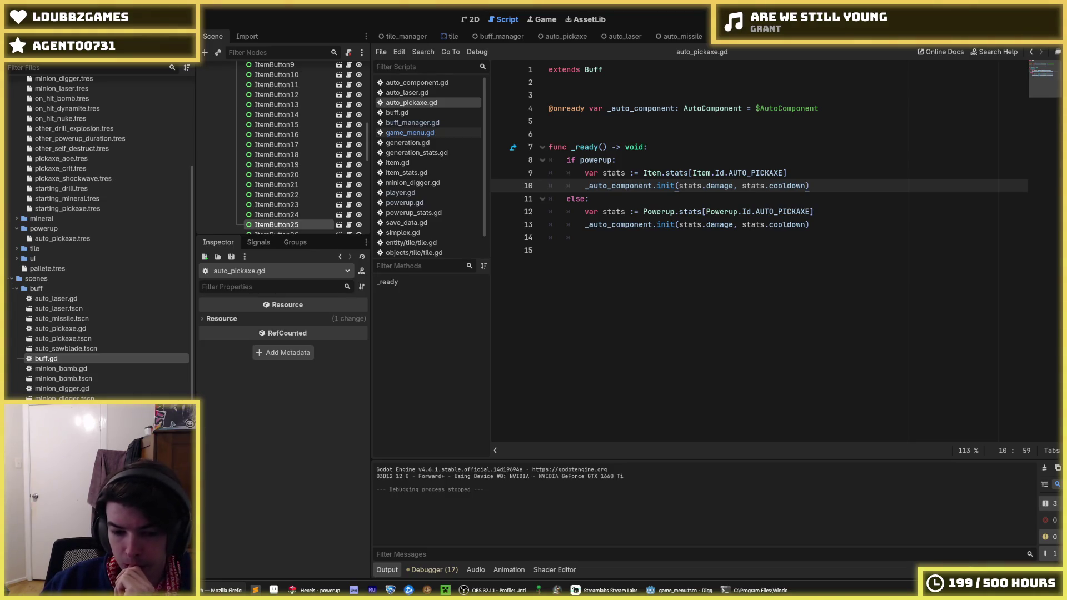
click(71, 351)
scroll(71, 356, up, 5)
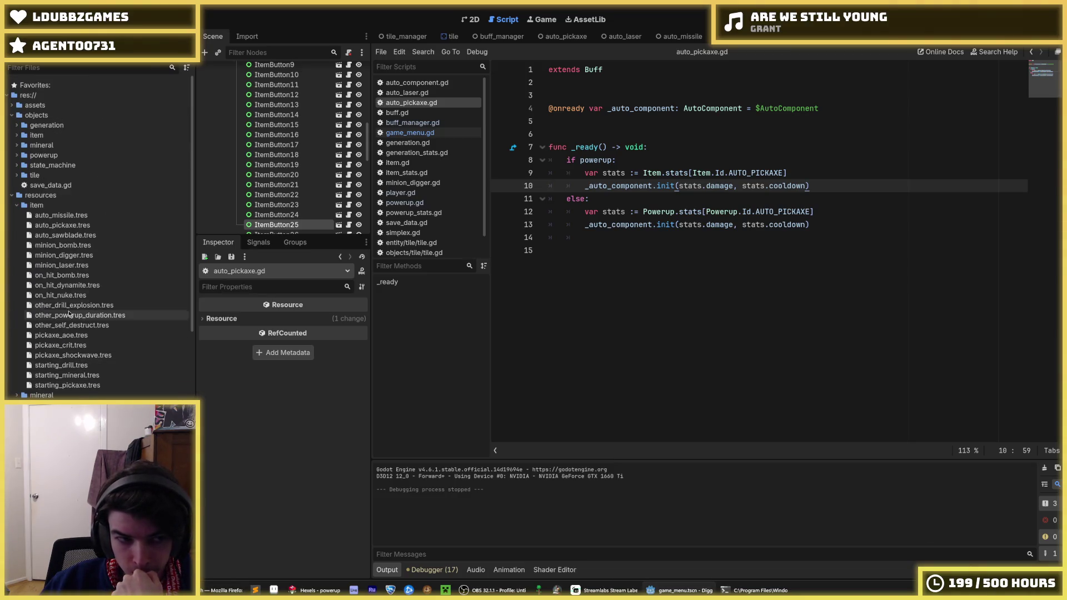
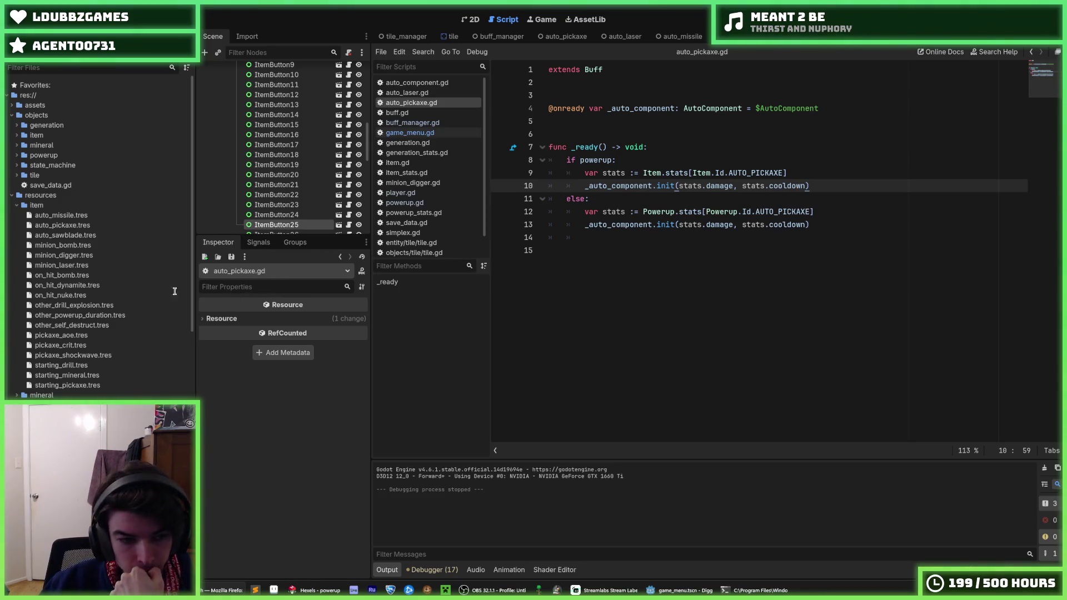
Look over the auto_pickaxe.gd code alongside the auto_pickaxe.tres stats: Auto Pickaxe, Damage 1, Cooldown 0.1.
scroll(85, 307, down, 5)
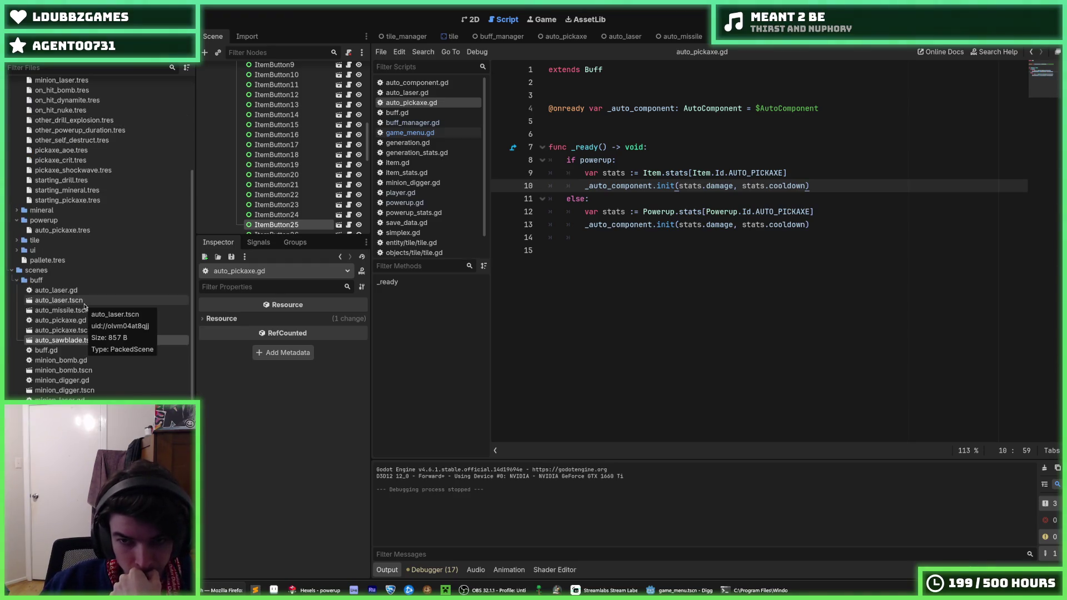
scroll(85, 306, down, 2)
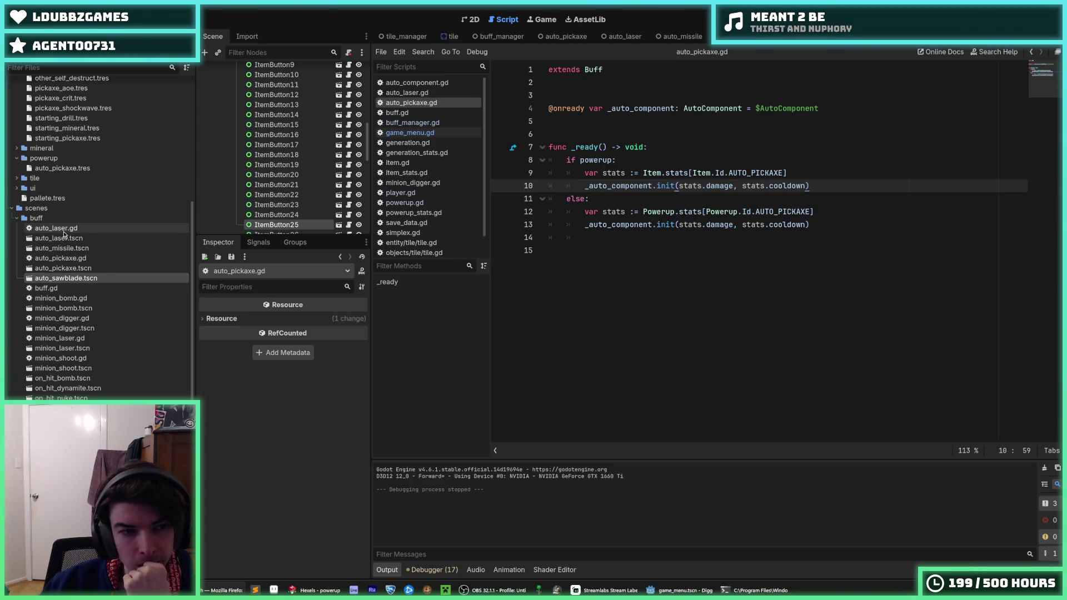
scroll(66, 255, up, 6)
scroll(71, 268, up, 1)
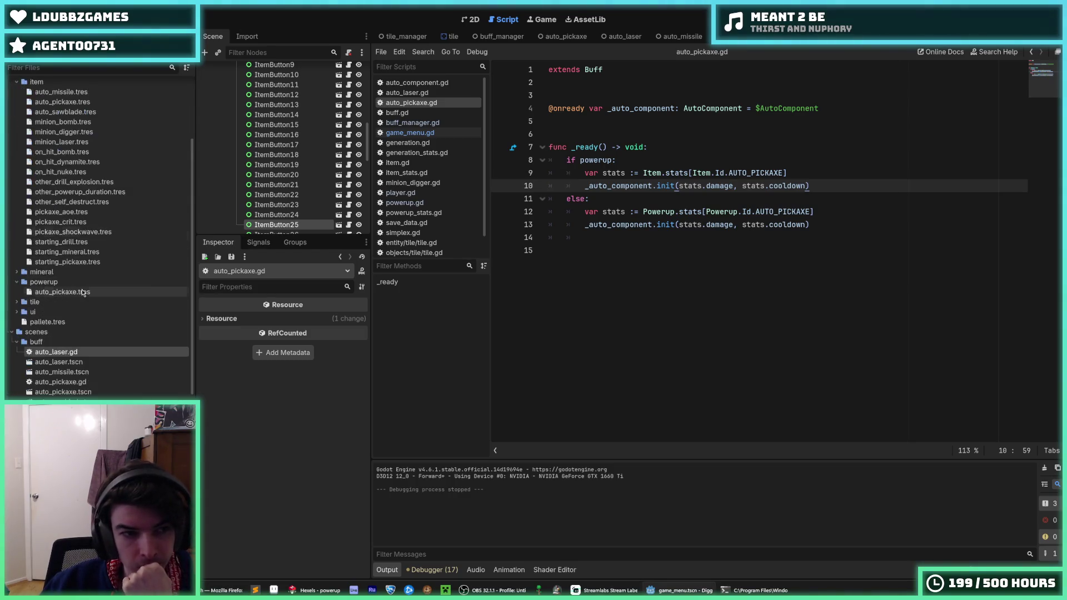
scroll(83, 292, up, 1)
scroll(82, 292, down, 8)
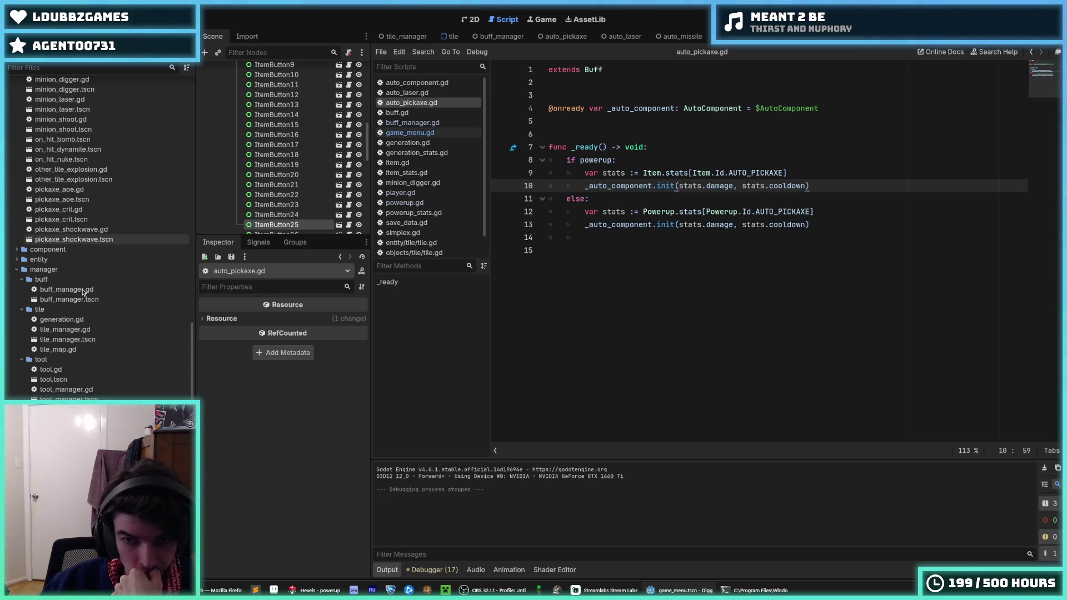
scroll(83, 292, up, 10)
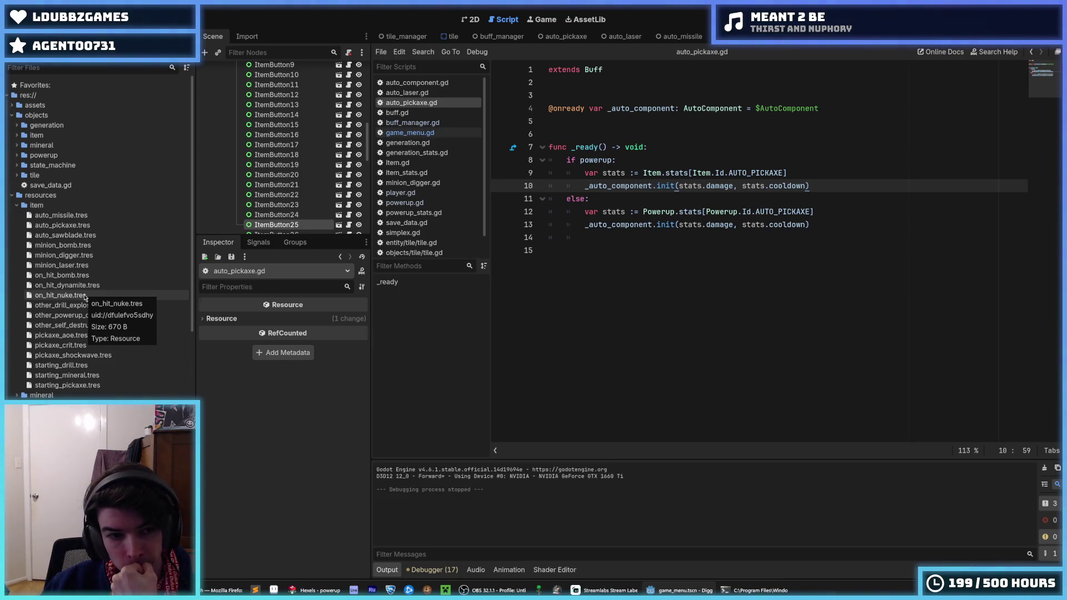
scroll(85, 298, down, 15)
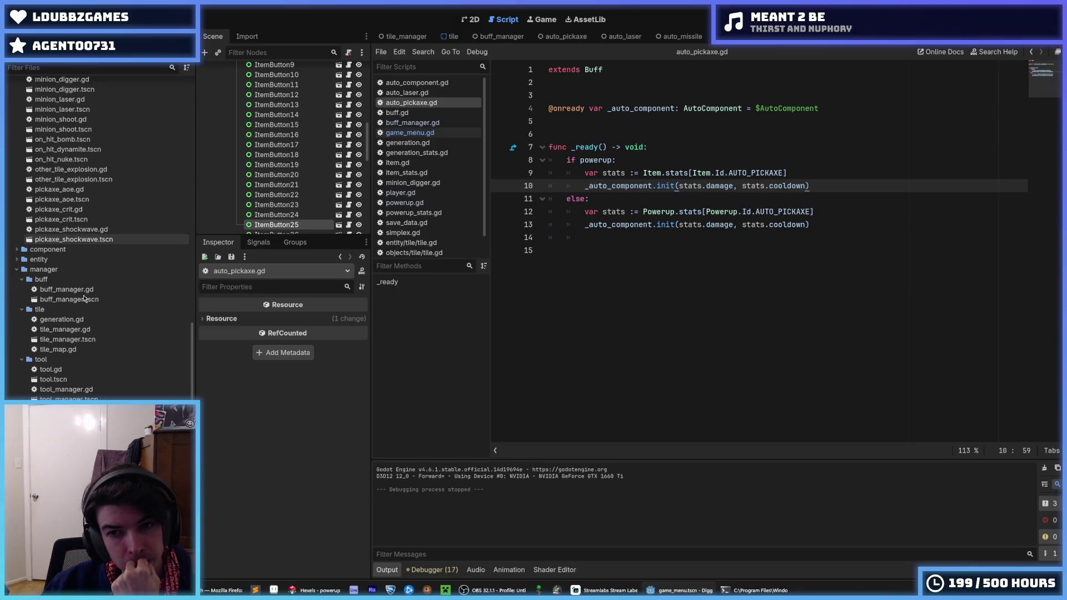
scroll(84, 299, up, 5)
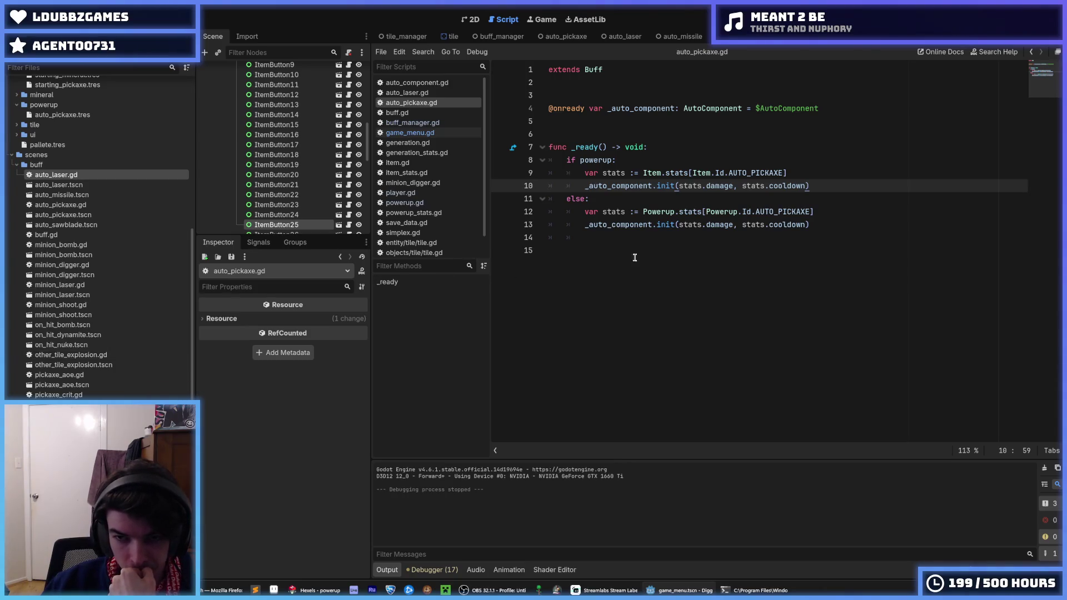
click(824, 211)
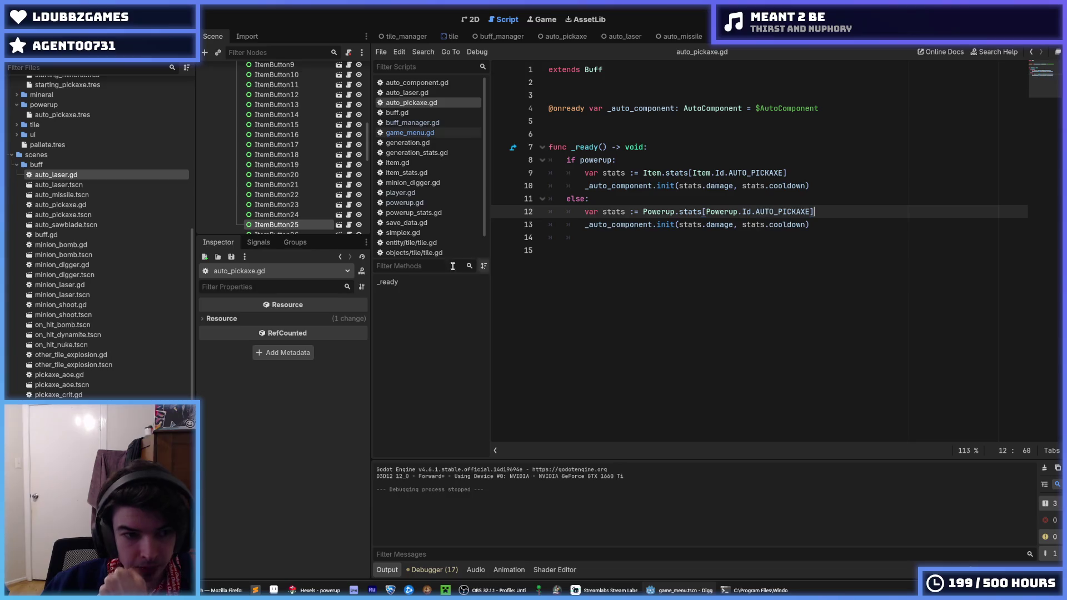
scroll(144, 301, up, 10)
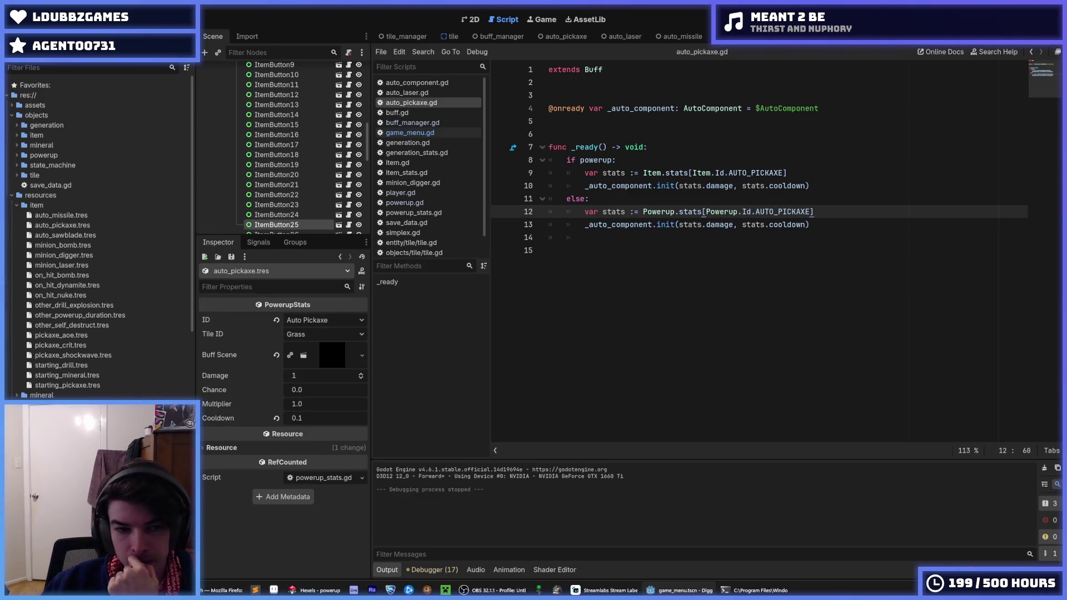
Expand and collapse the powerup's buff scene value and look over the PowerupStats properties.
click(323, 360)
click(324, 360)
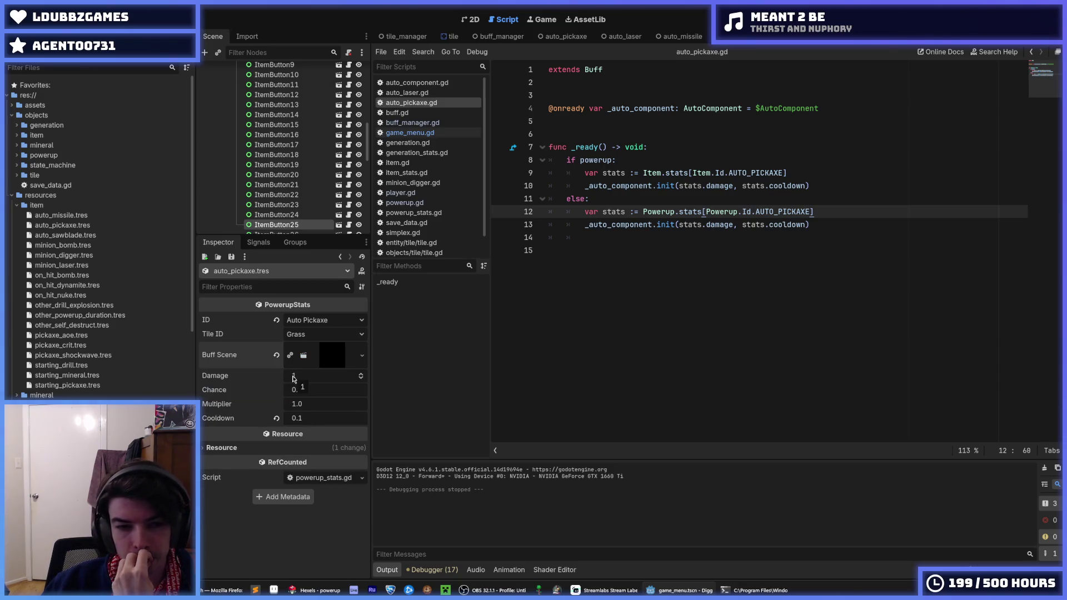
mouse_move(217, 325)
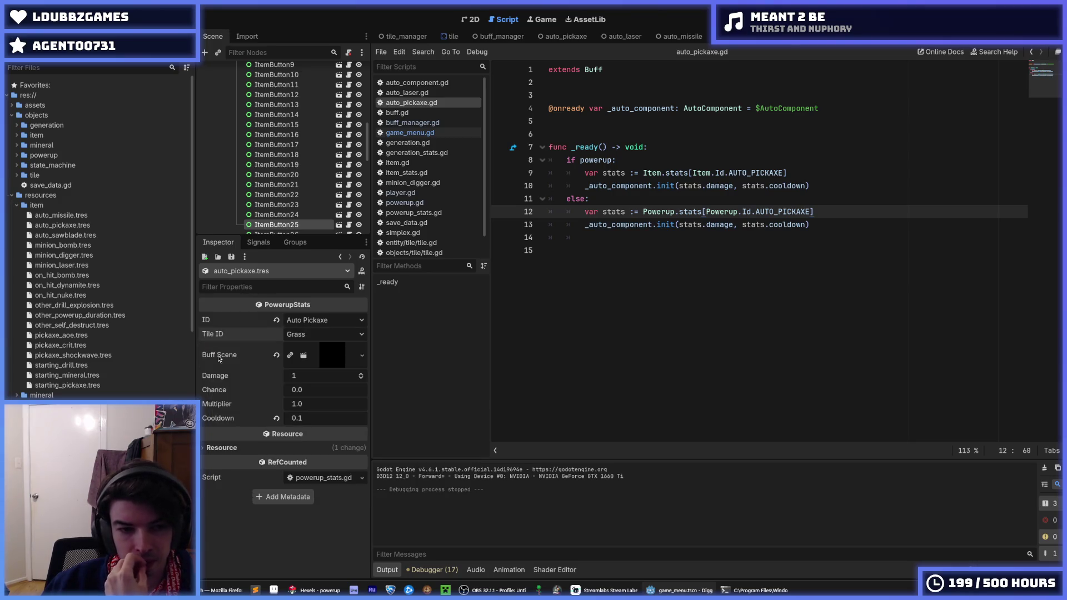
mouse_move(219, 359)
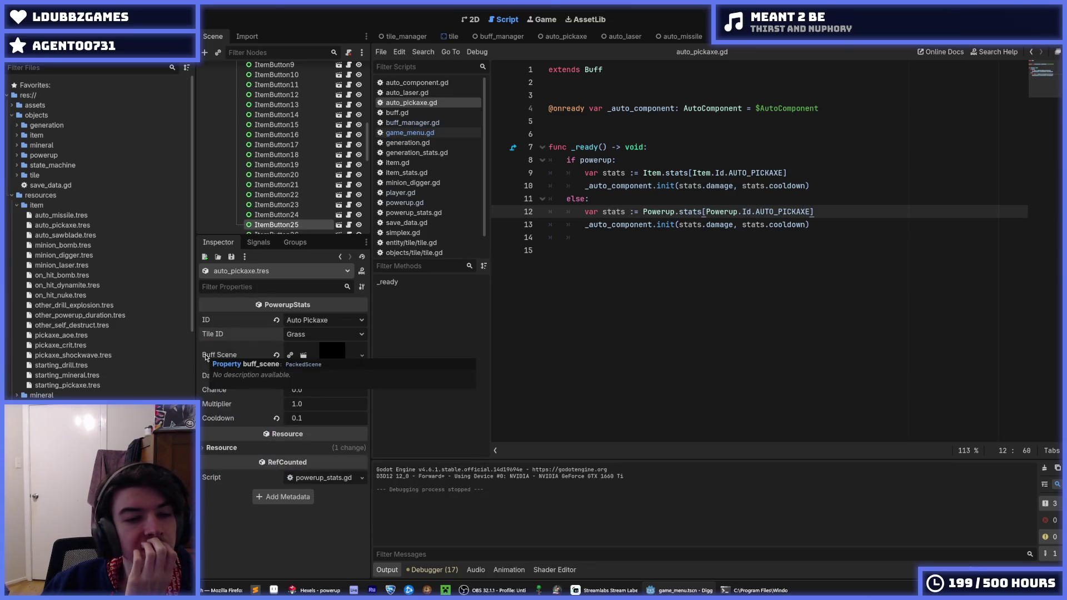
mouse_move(204, 384)
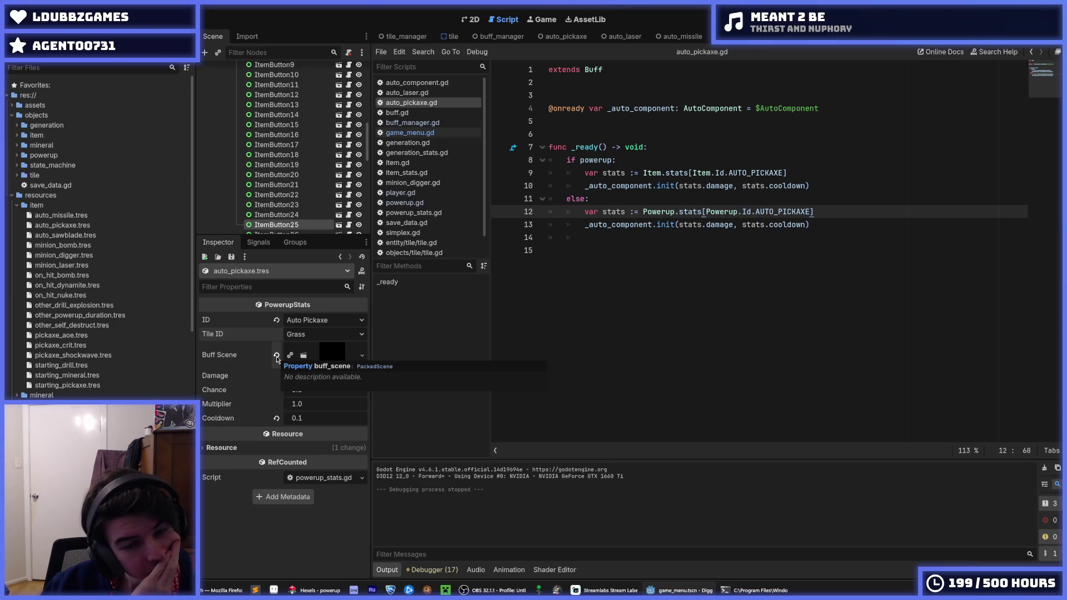
Compare lines 12 and 13 of auto_pickaxe.gd, where item or powerup stats are picked.
click(824, 227)
click(824, 214)
click(823, 225)
click(824, 214)
click(825, 221)
click(824, 213)
click(825, 222)
click(825, 213)
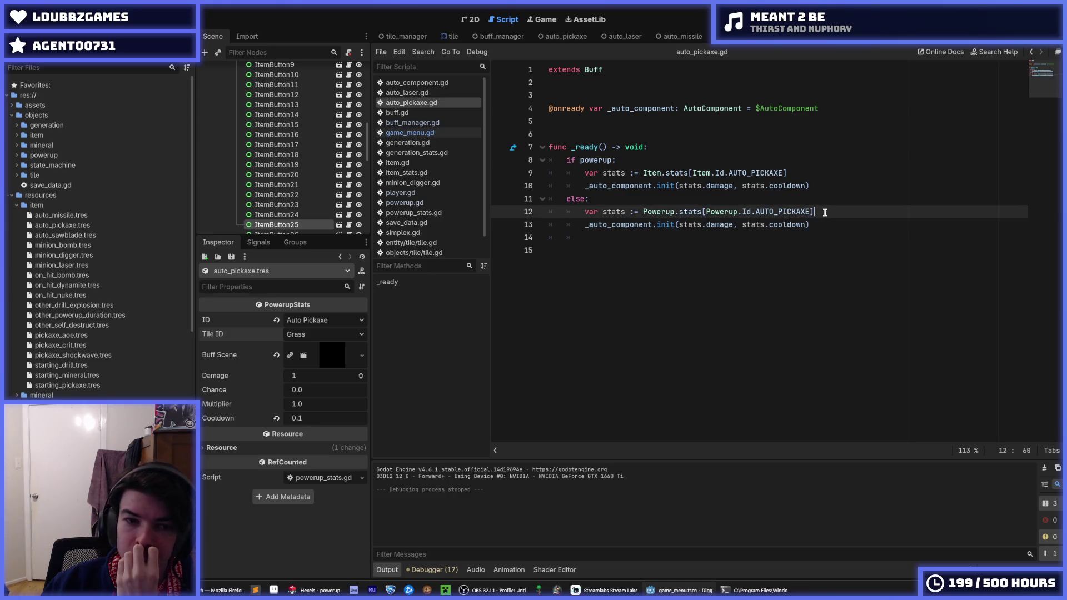
click(827, 221)
click(831, 214)
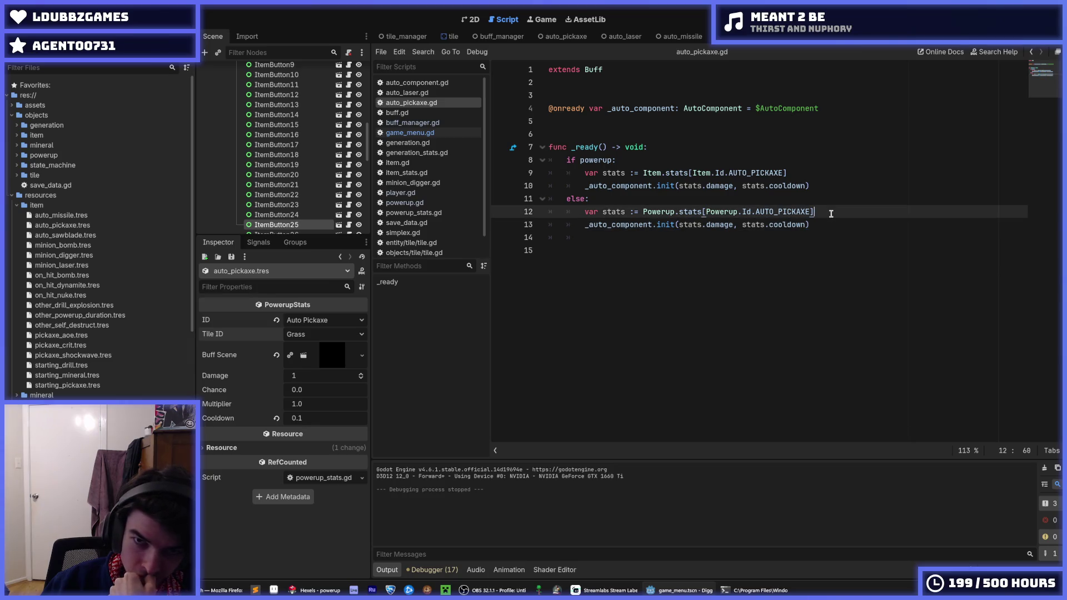
Check line 9, then open buff_manager.gd at the buff.init call on line 28.
click(784, 173)
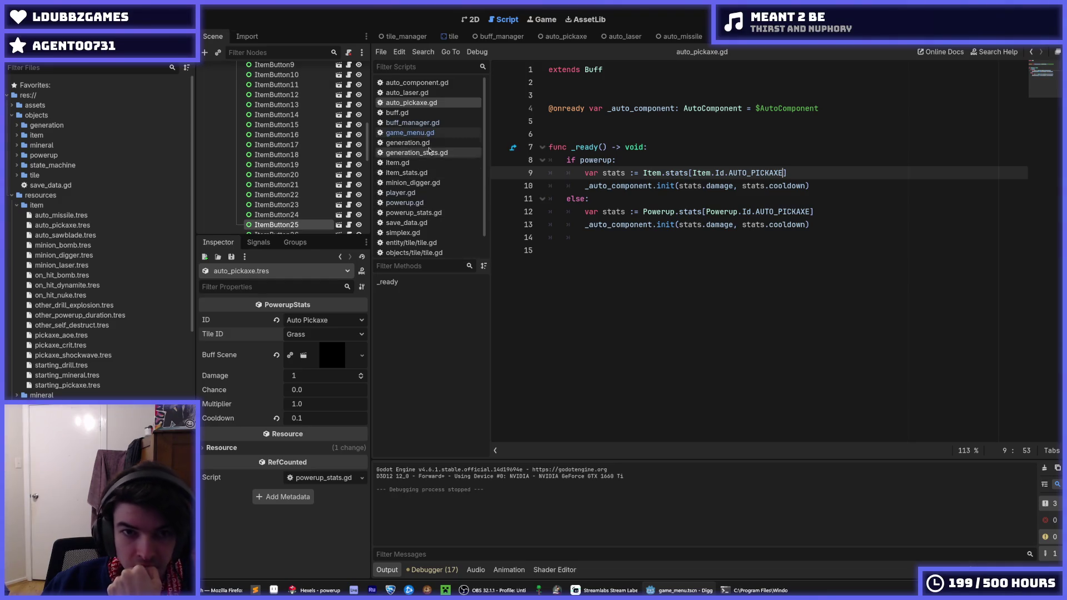
click(429, 123)
click(661, 224)
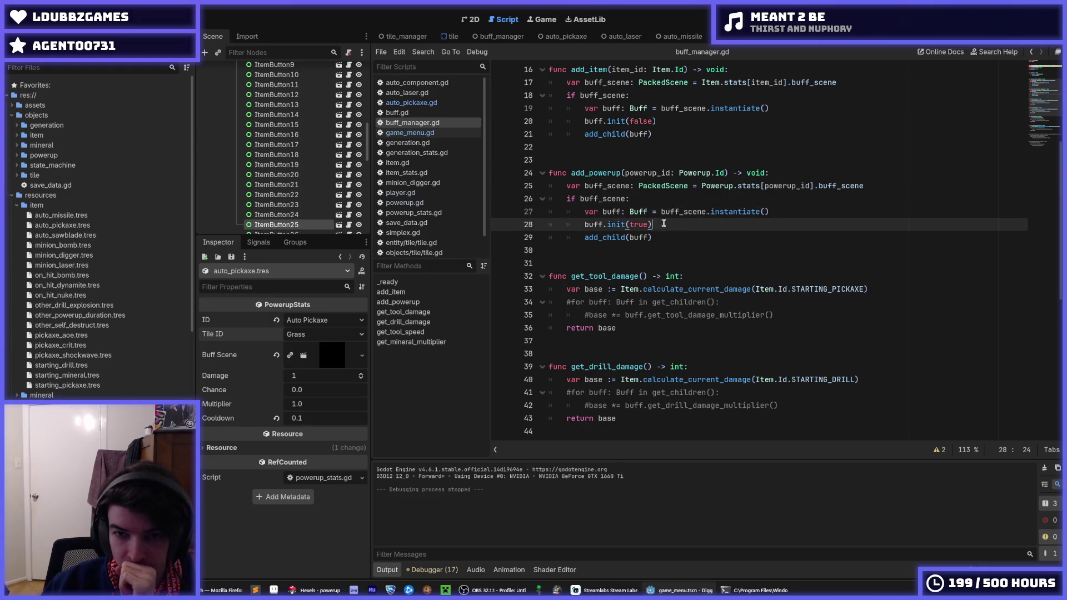
Compare the powerup_id parameter of add_powerup with item_id in the add_item signature.
click(644, 173)
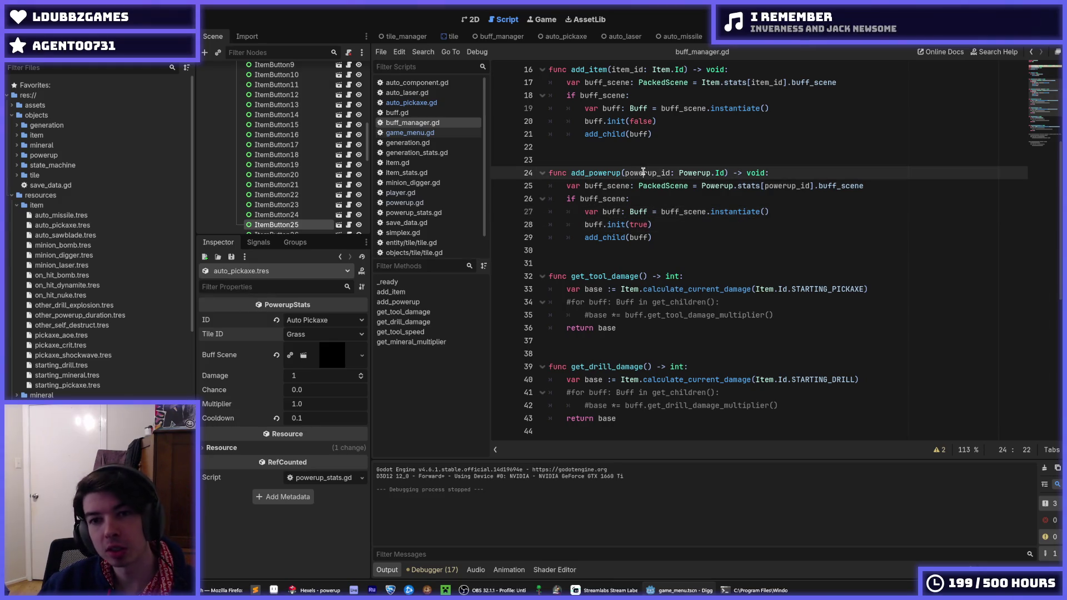
click(629, 224)
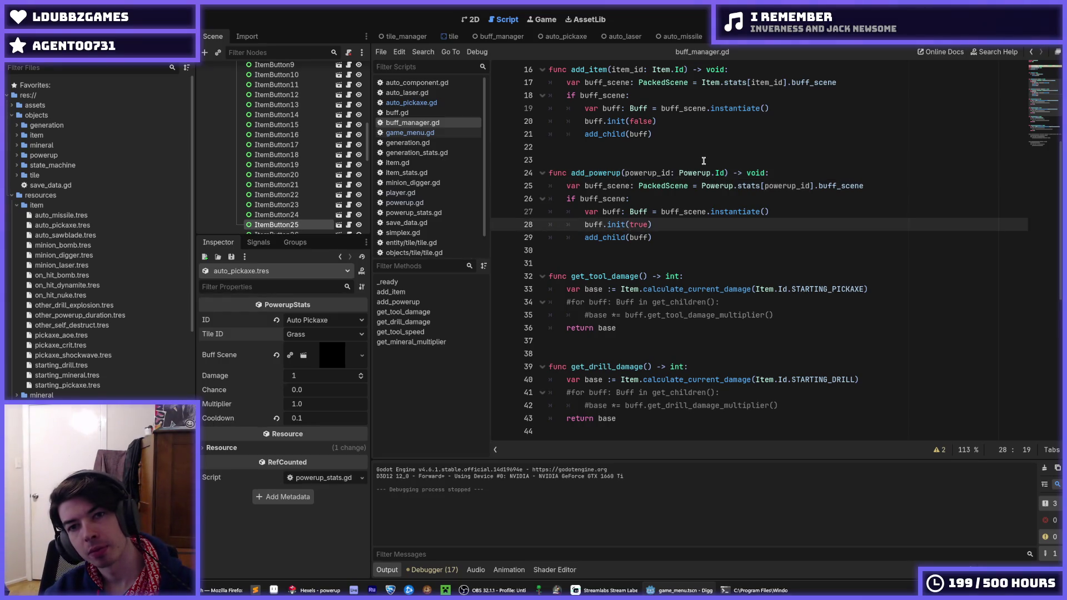
scroll(704, 161, up, 2)
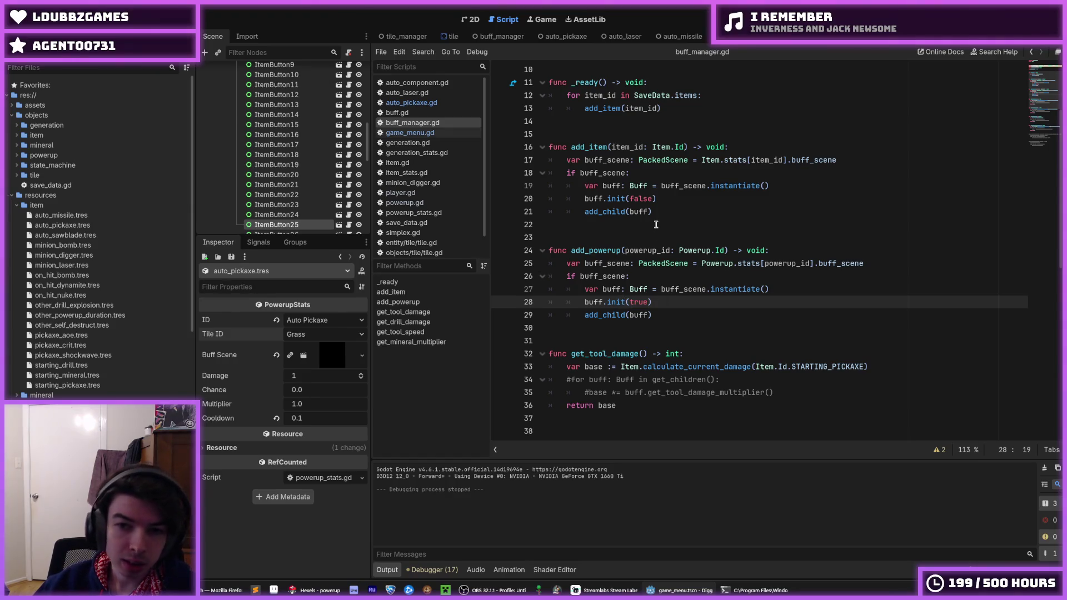
double_click(665, 251)
double_click(627, 147)
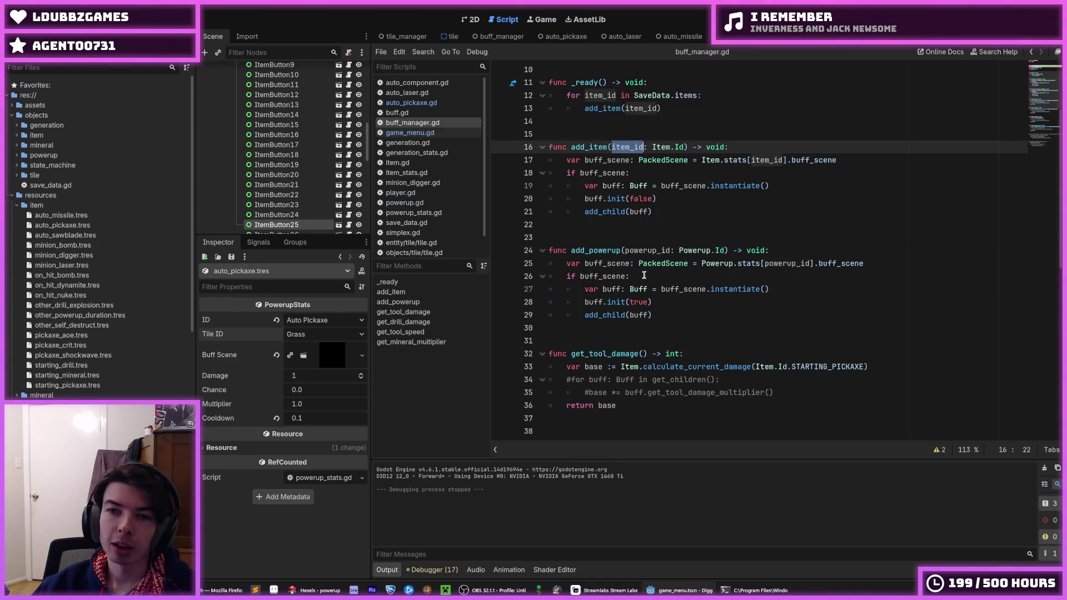
Insert item_id, into the buff.init( call on line 28, then select the whole add_powerup function.
click(628, 302)
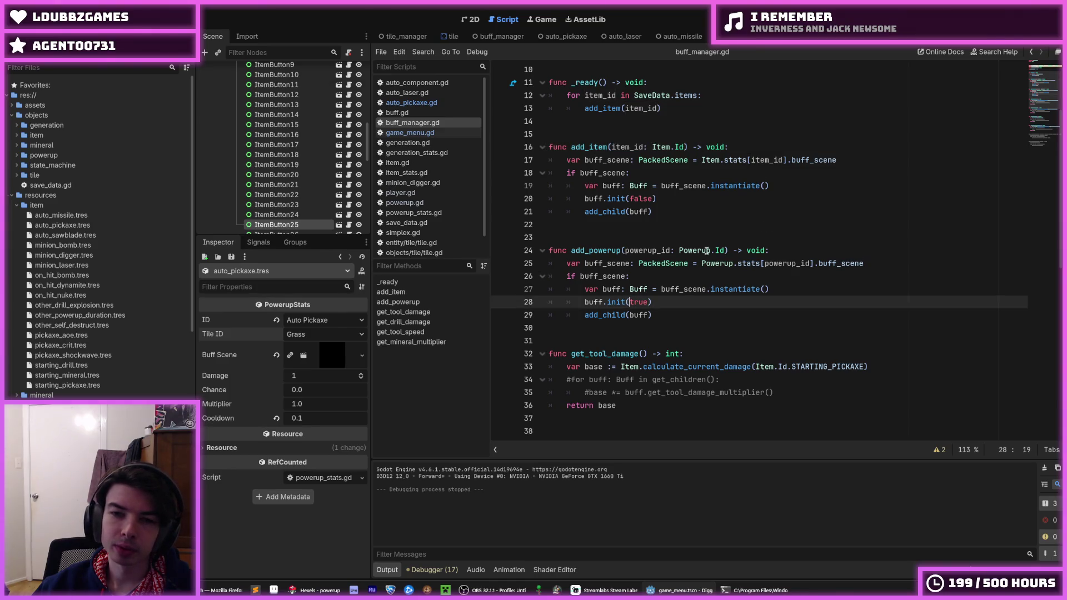
text(item_id,)
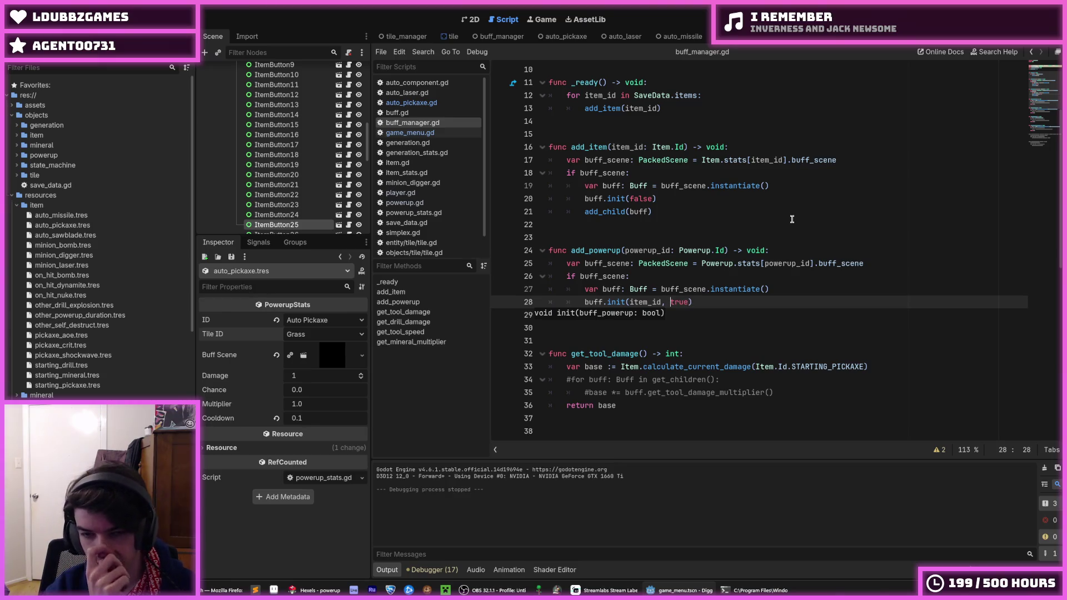
key(Escape)
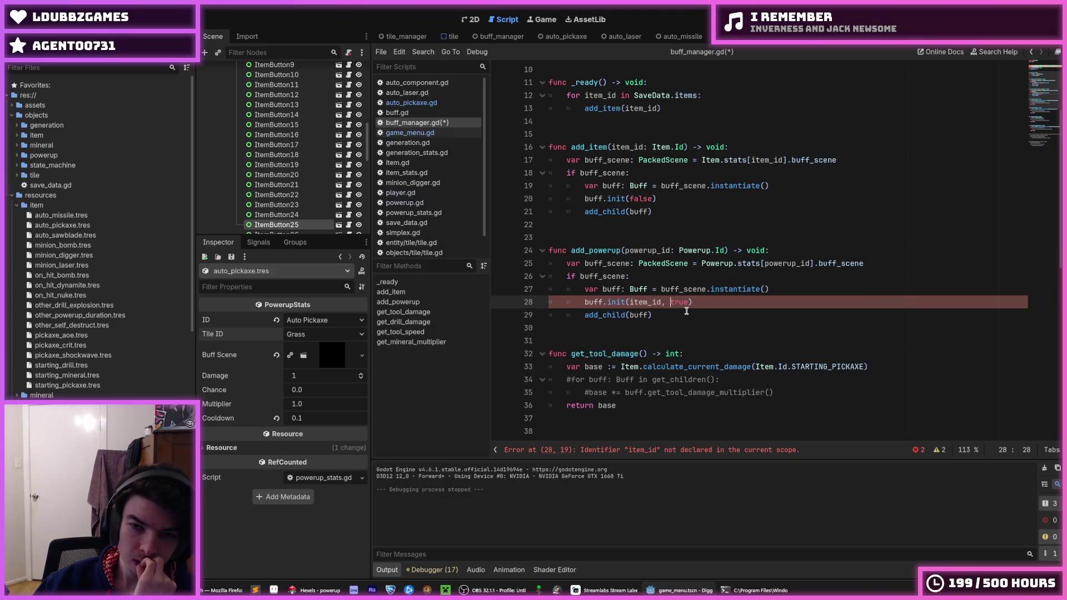
drag(687, 311, 604, 226)
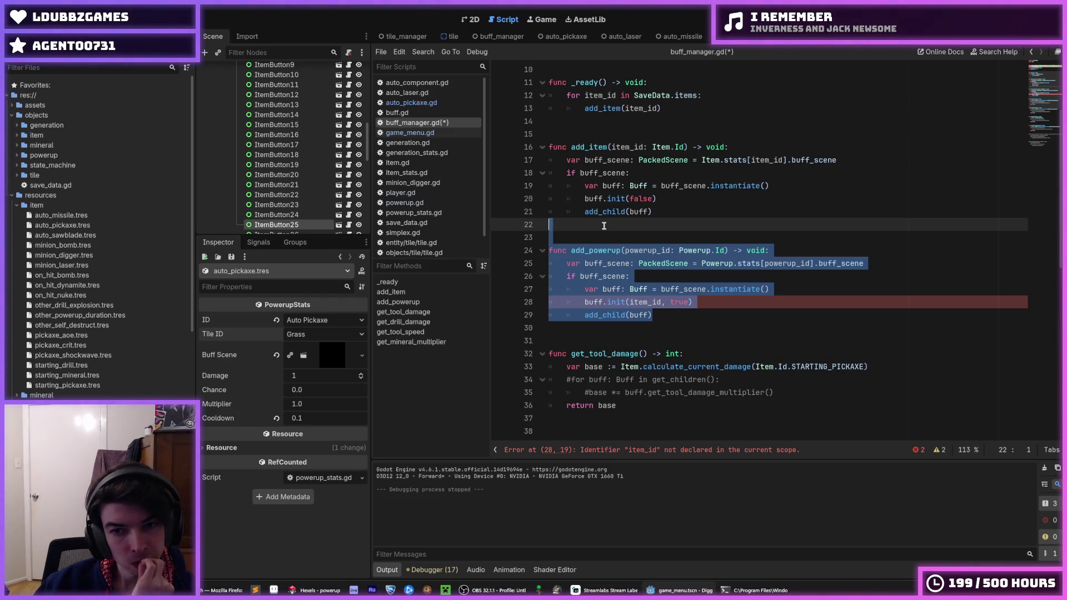
click(604, 226)
double_click(644, 249)
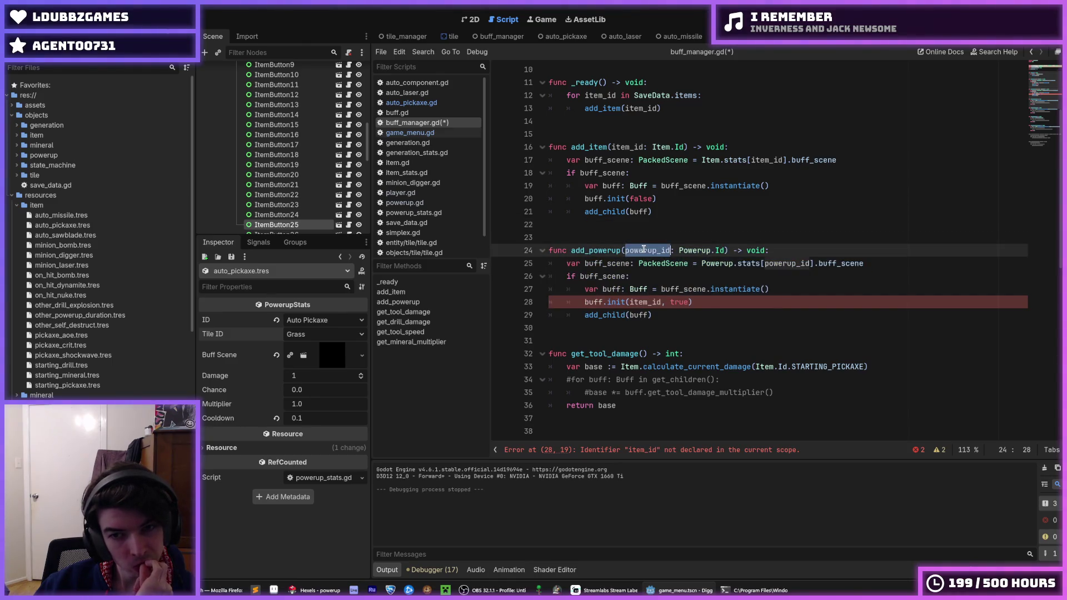
double_click(685, 250)
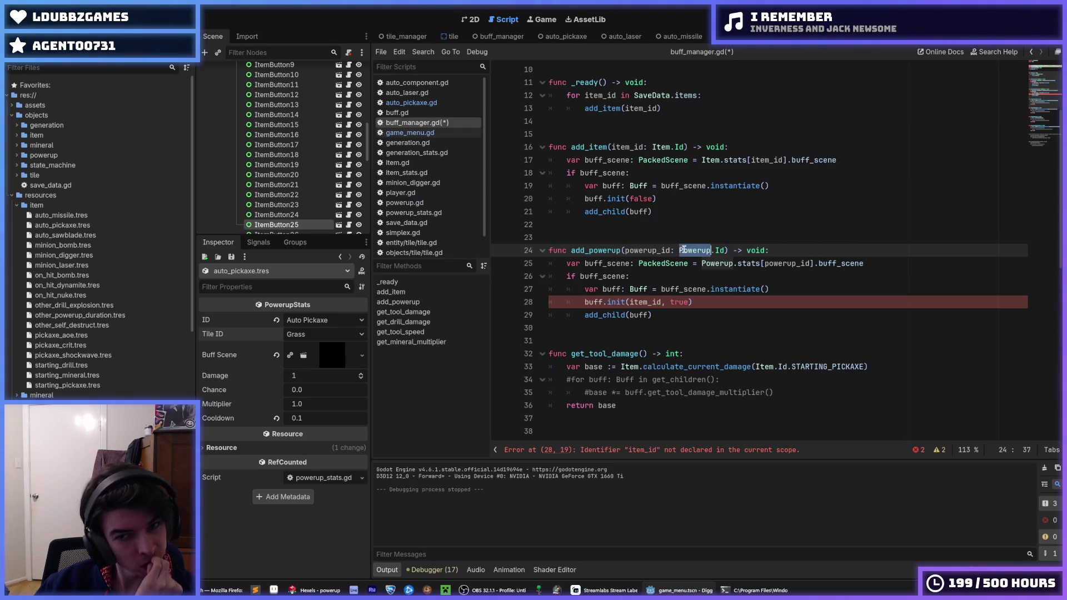
text(Item)
key(Return)
drag(657, 250, 628, 250)
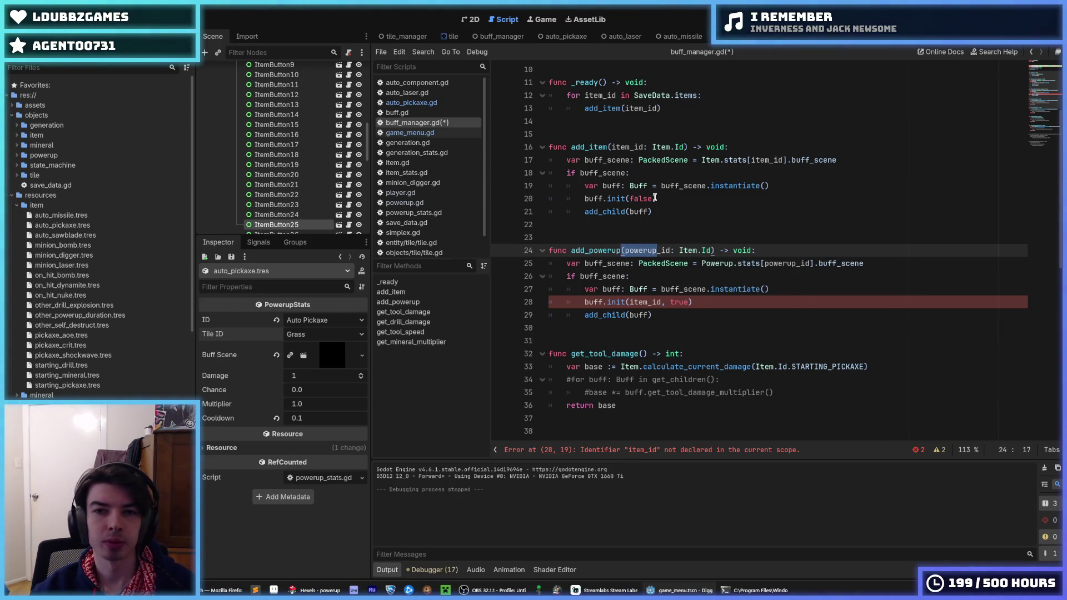
text(t)
key(BackSpace)
text(item)
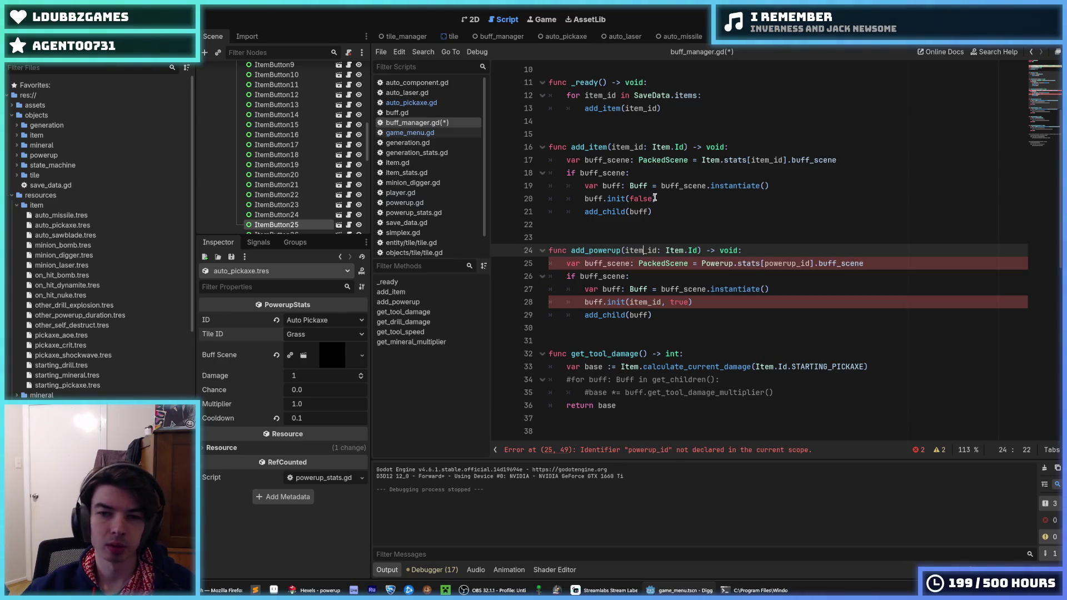
click(634, 251)
double_click(635, 251)
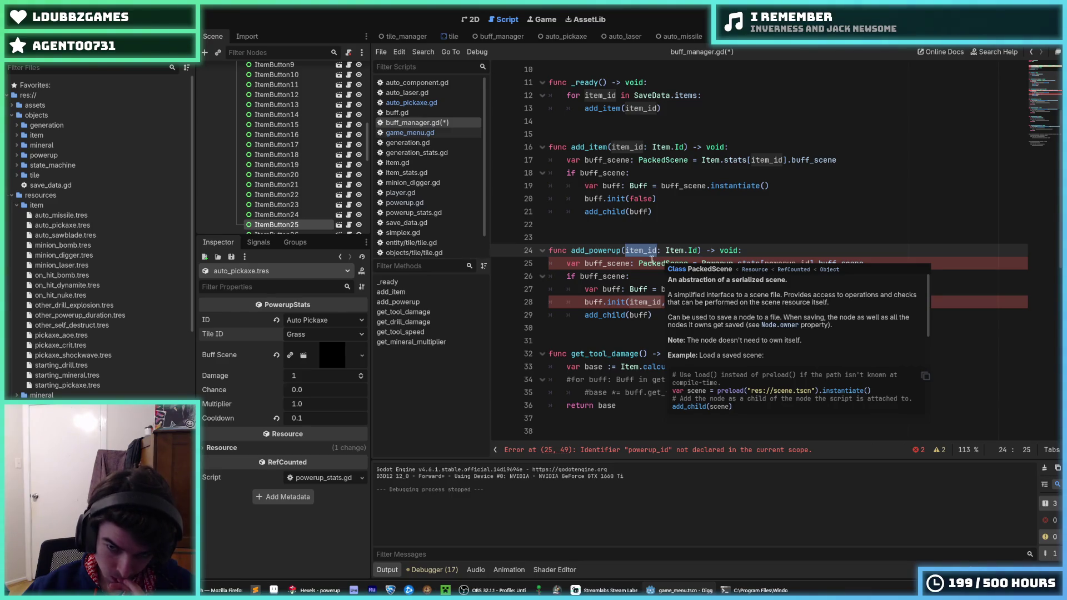
double_click(660, 263)
double_click(635, 251)
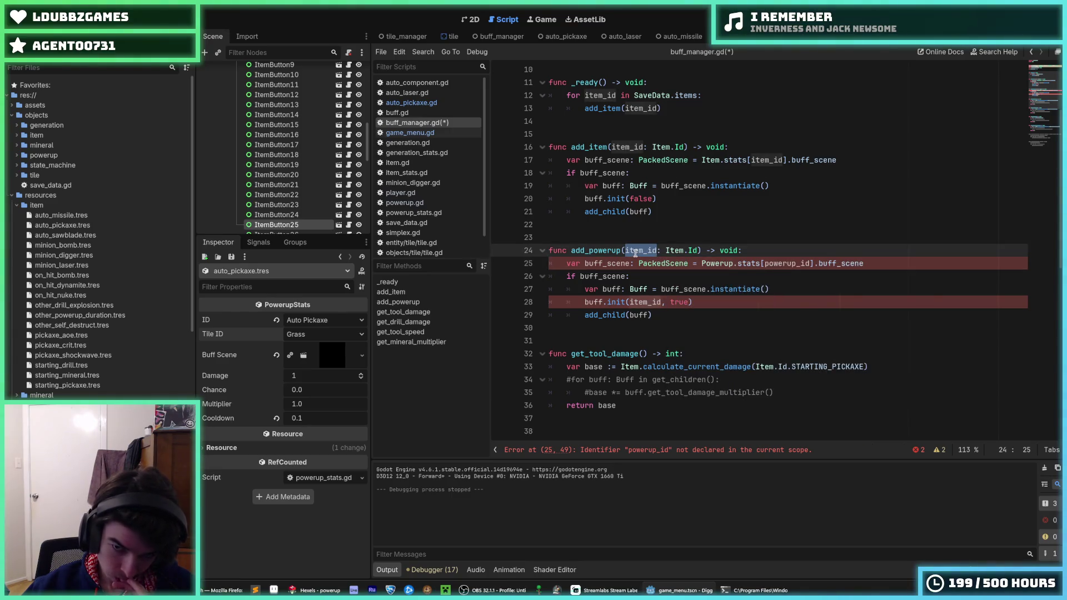
right_click(635, 253)
click(656, 307)
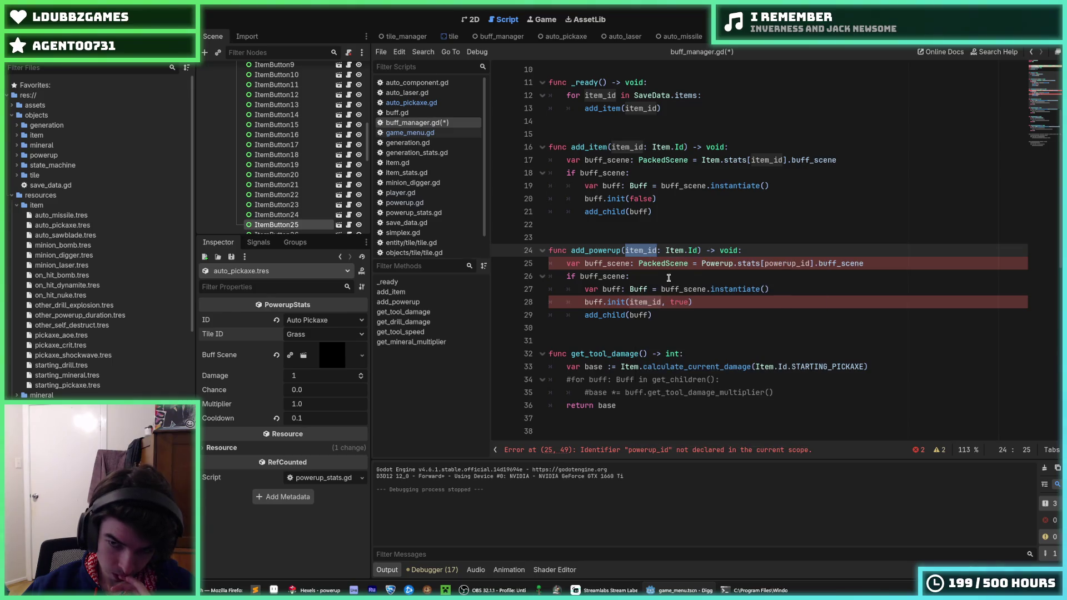
click(637, 251)
right_click(637, 251)
click(637, 251)
double_click(637, 251)
right_click(635, 251)
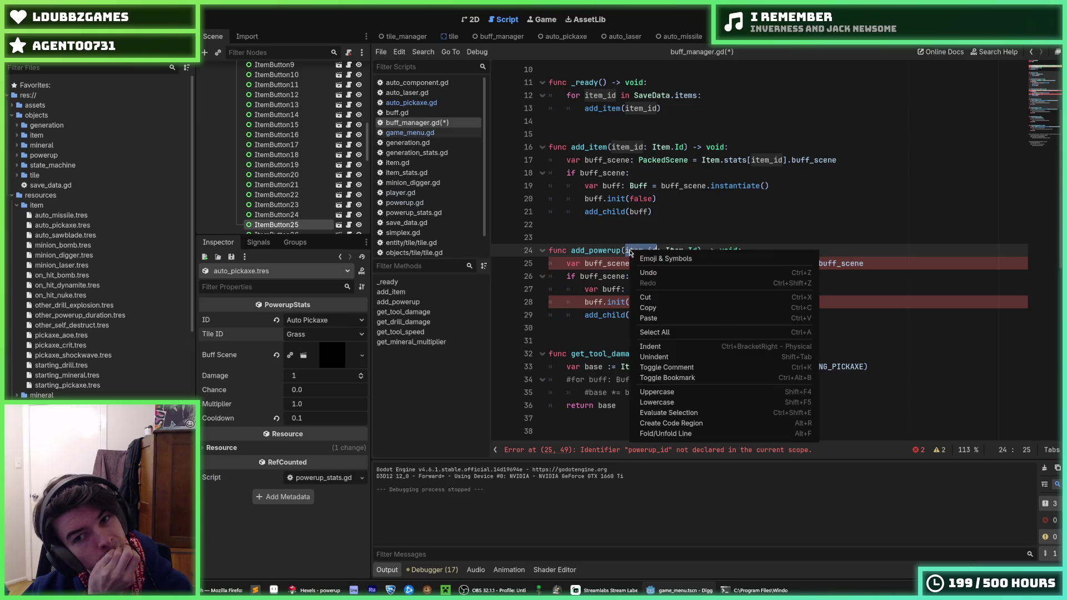
click(650, 306)
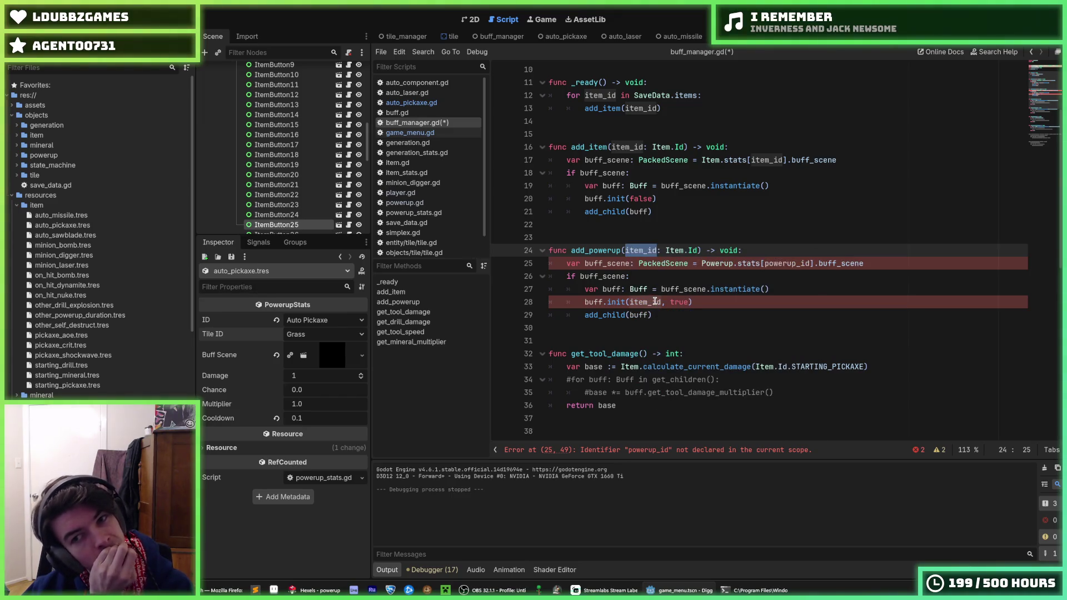
double_click(793, 263)
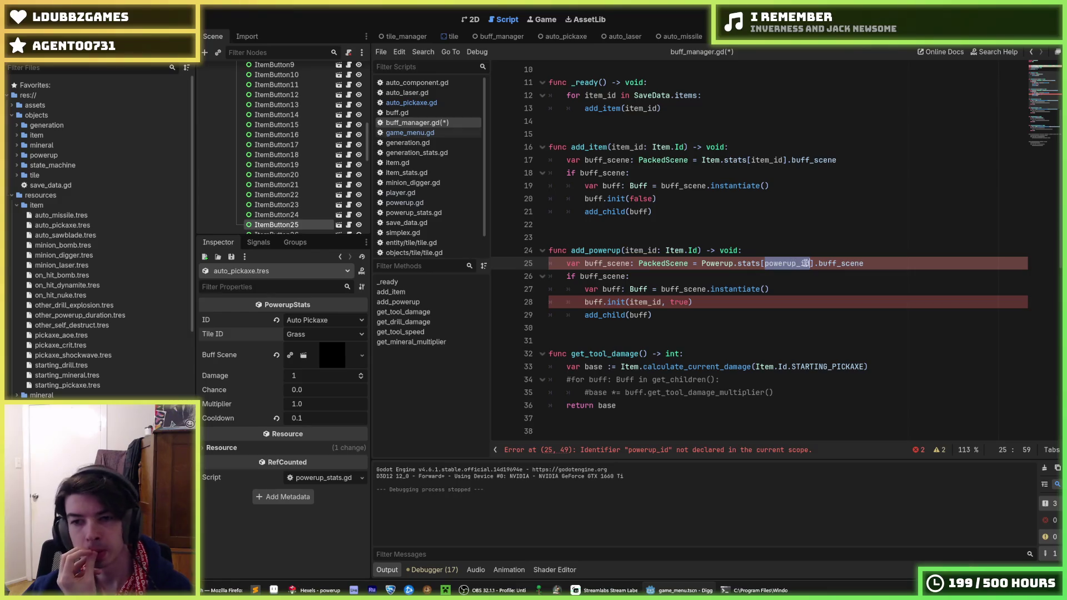
key(End)
drag(660, 313, 619, 224)
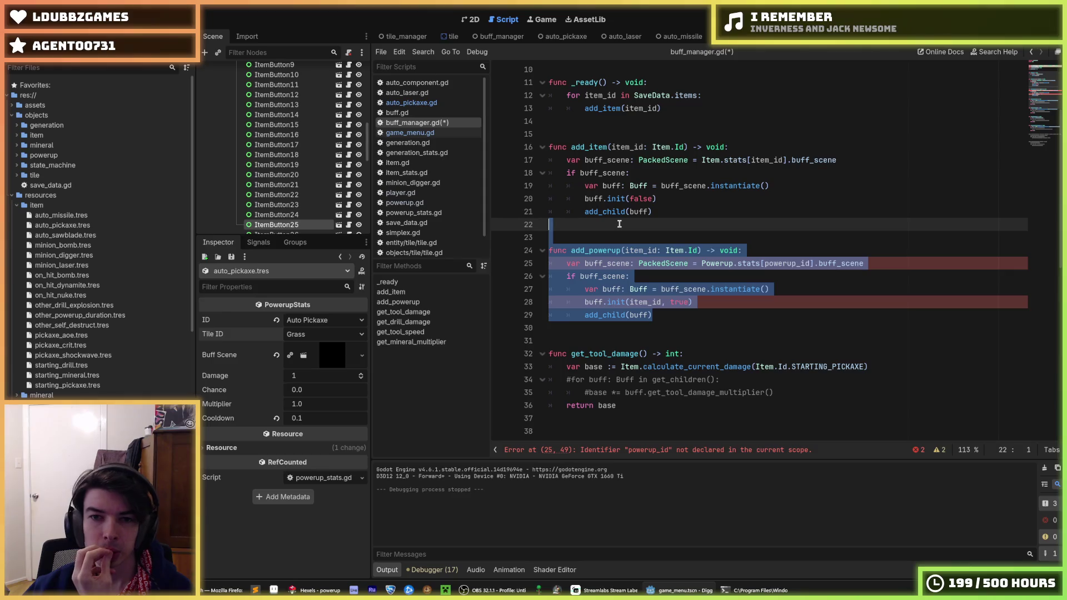
Delete add_powerup, pass item_id into add_item's buff.init call on line 20, and save.
mouse_move(653, 315)
mouse_down()
mouse_move(644, 278)
mouse_move(550, 224)
mouse_up()
key(BackSpace)
click(632, 199)
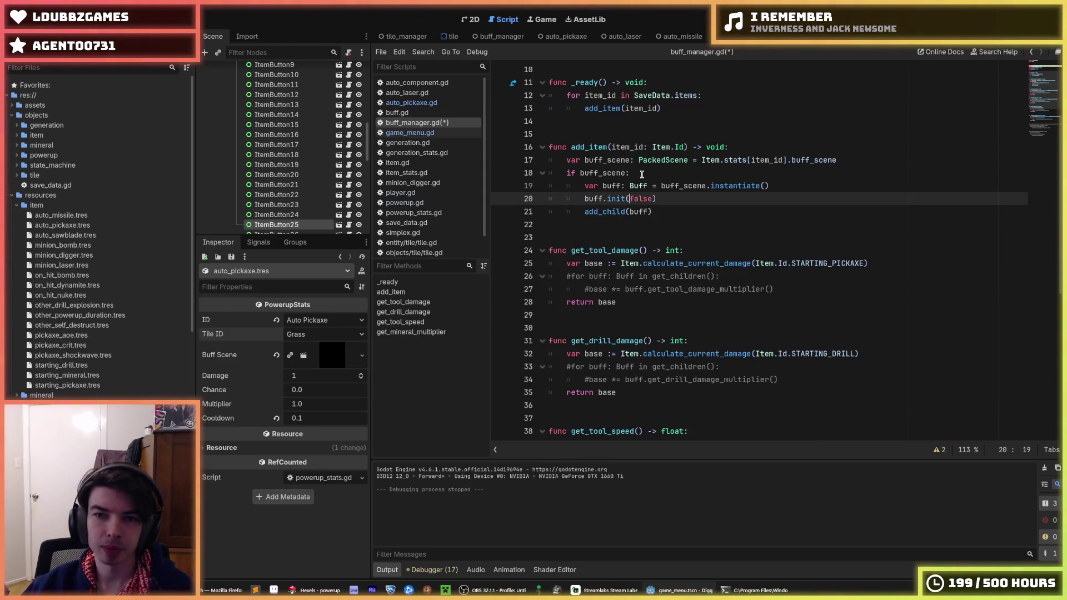
text(item_id,)
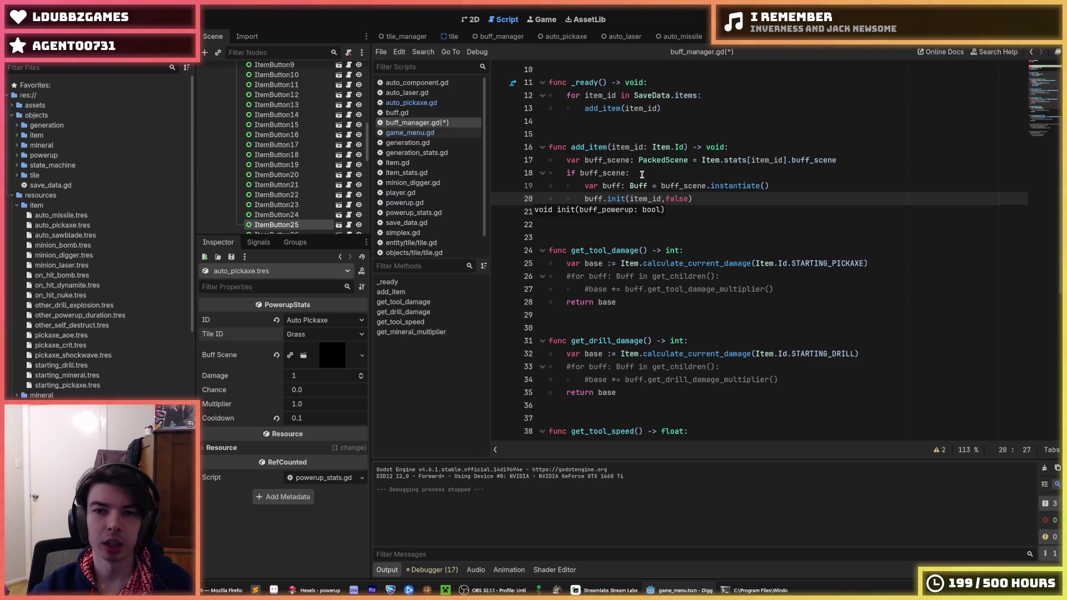
key(ctrl+s)
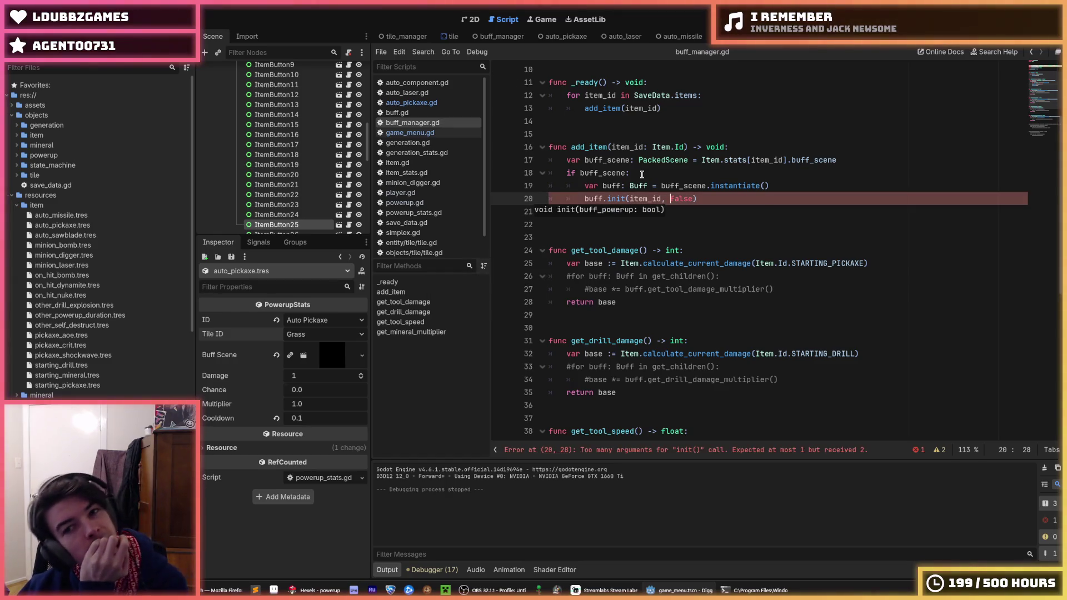
double_click(641, 199)
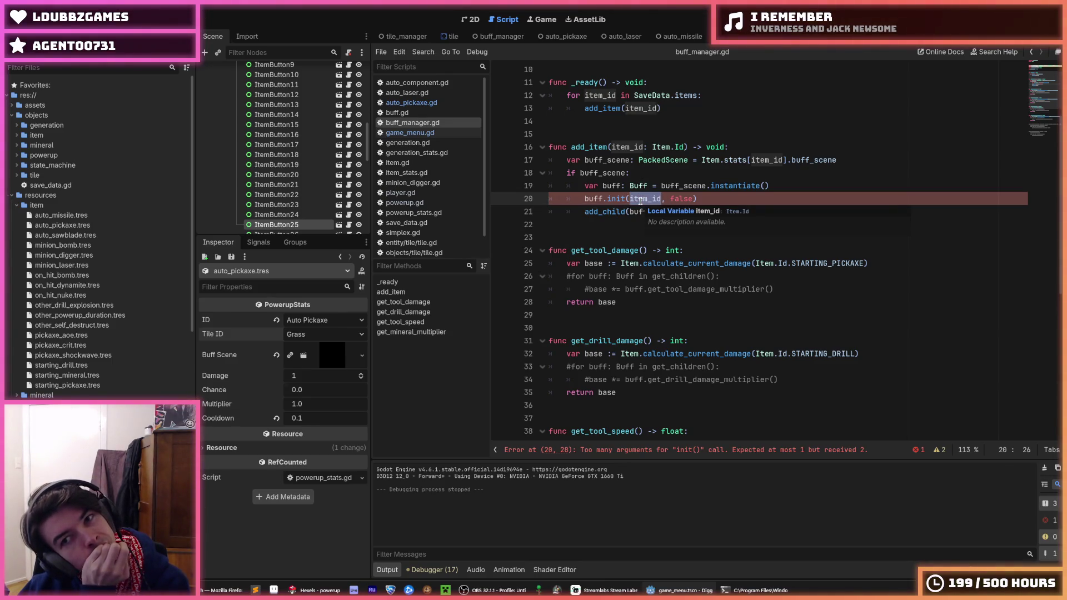
click(640, 199)
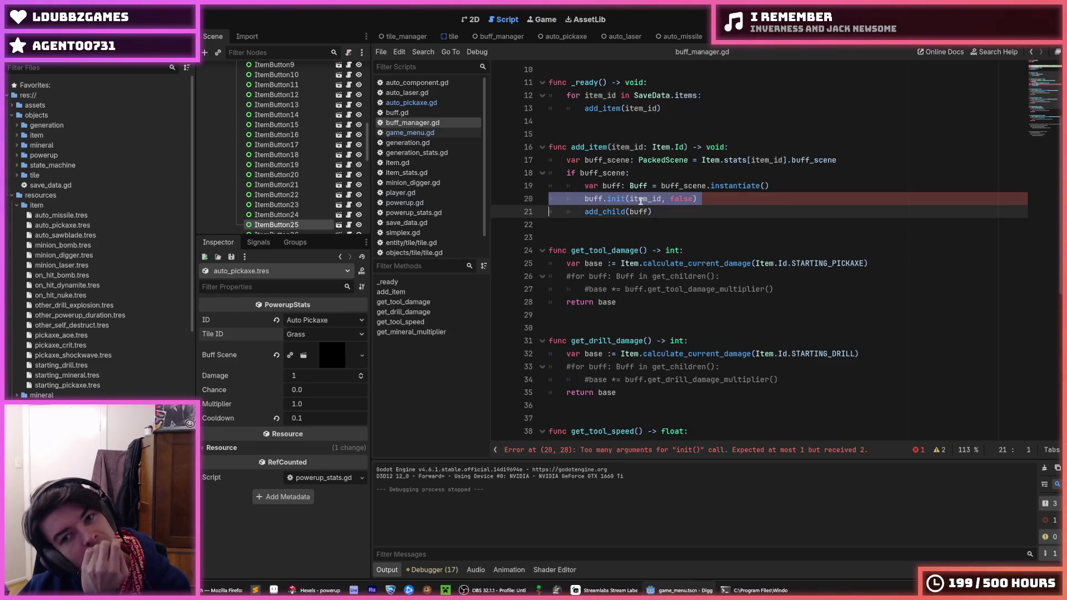
click(722, 200)
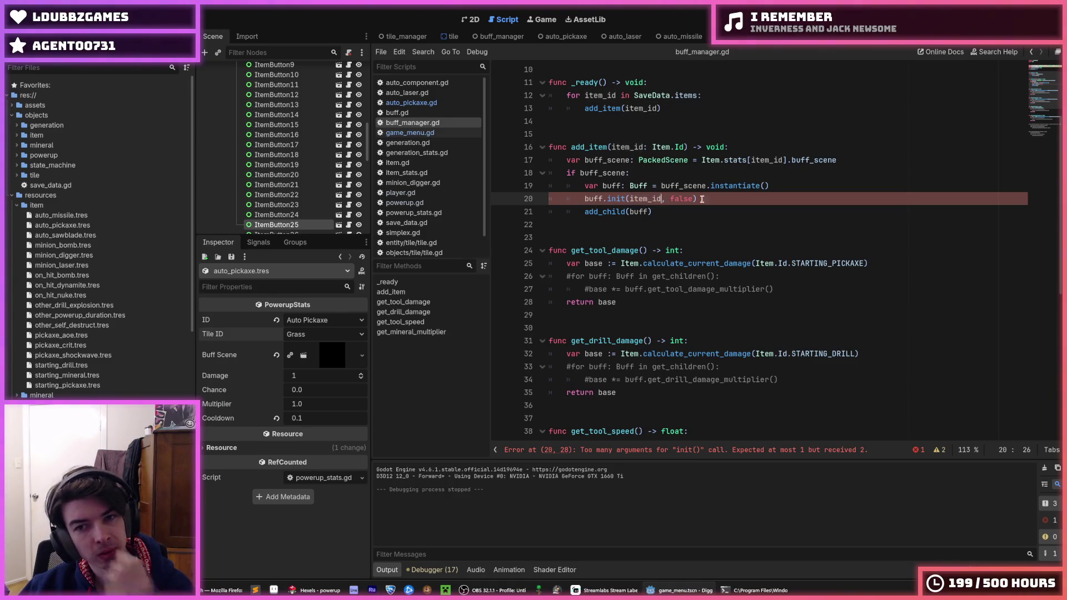
click(699, 208)
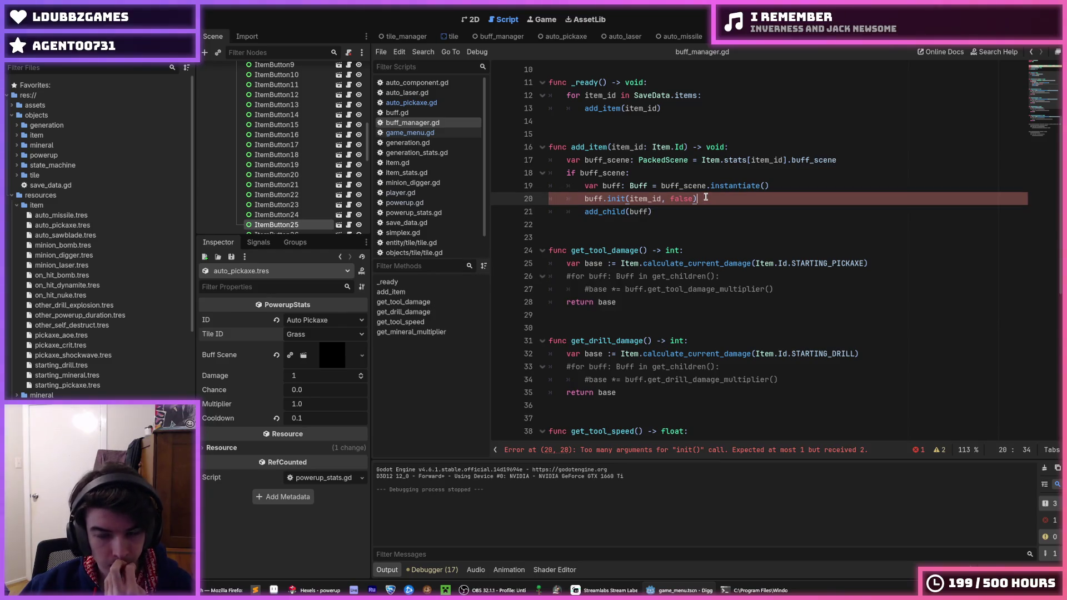
click(703, 200)
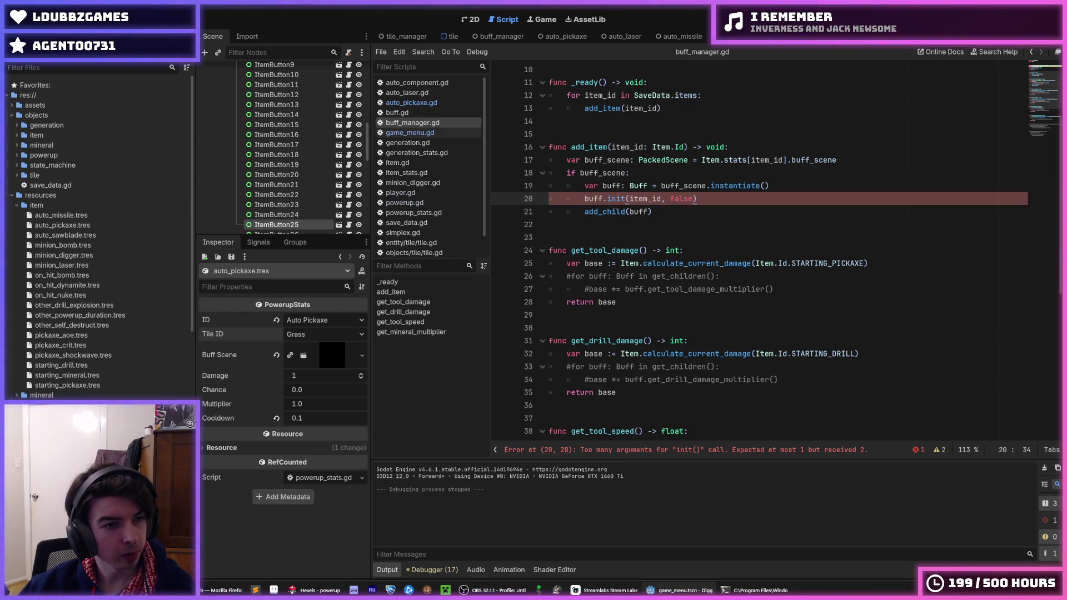
Cancel removing the resources/powerup and objects/powerup folders, then open powerup.gd and powerup_stats.gd.
key(Delete)
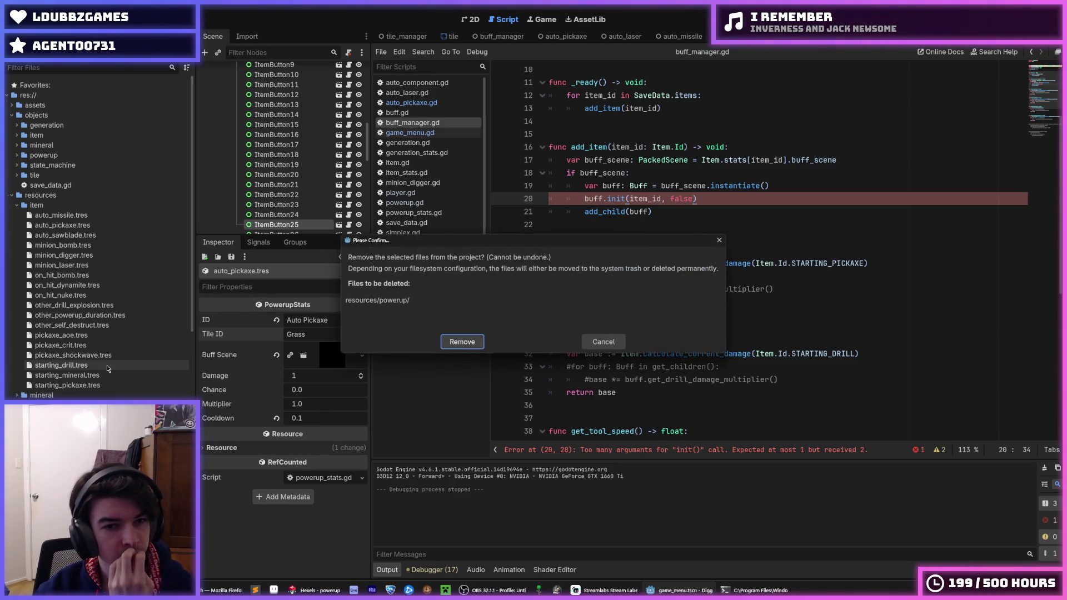
key(Return)
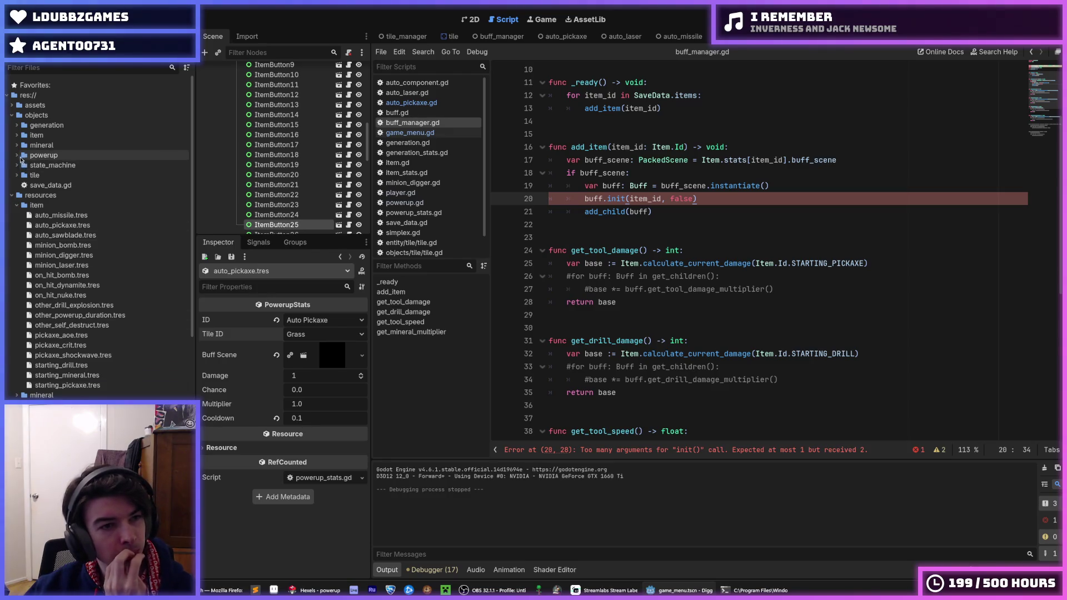
click(20, 157)
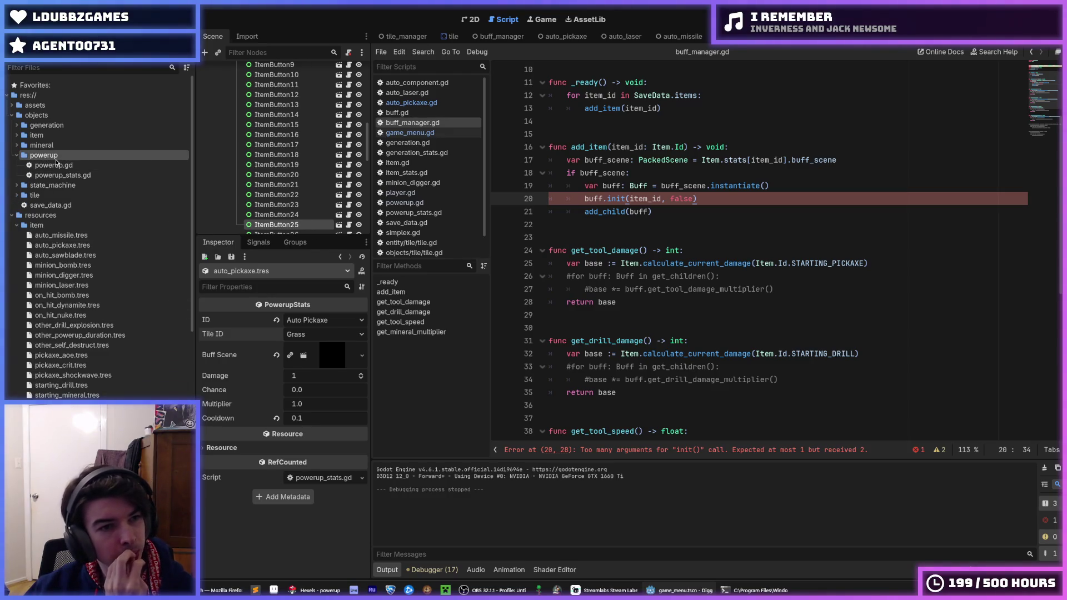
key(Delete)
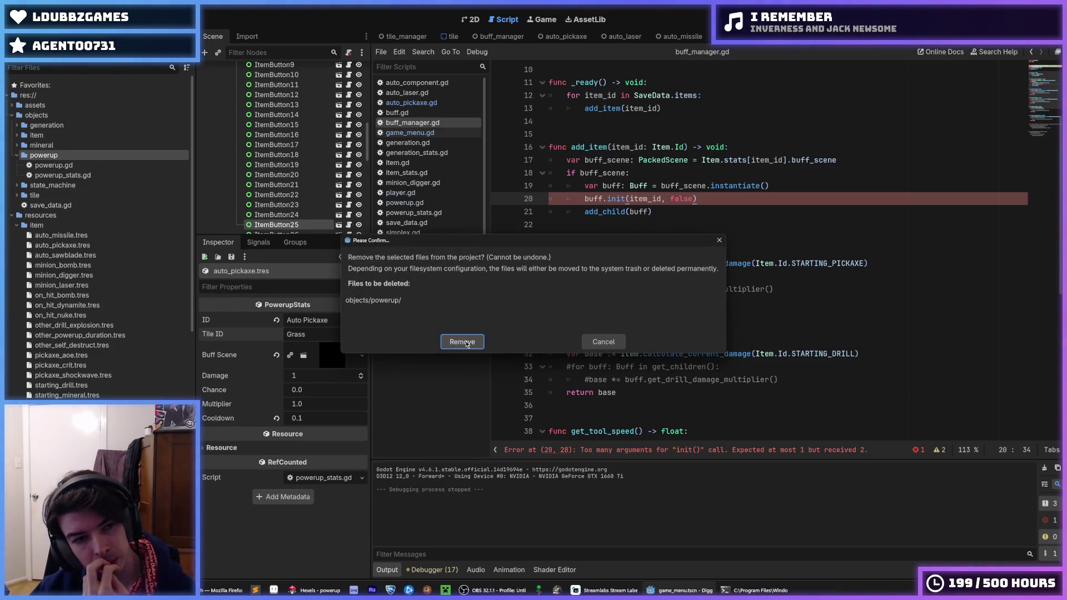
click(603, 342)
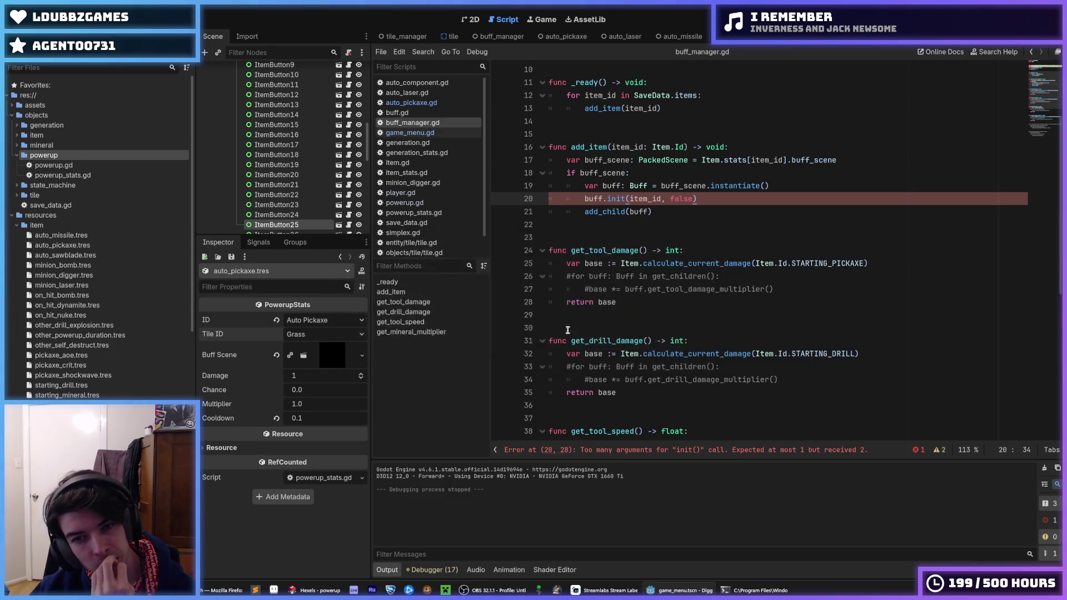
double_click(61, 166)
double_click(68, 176)
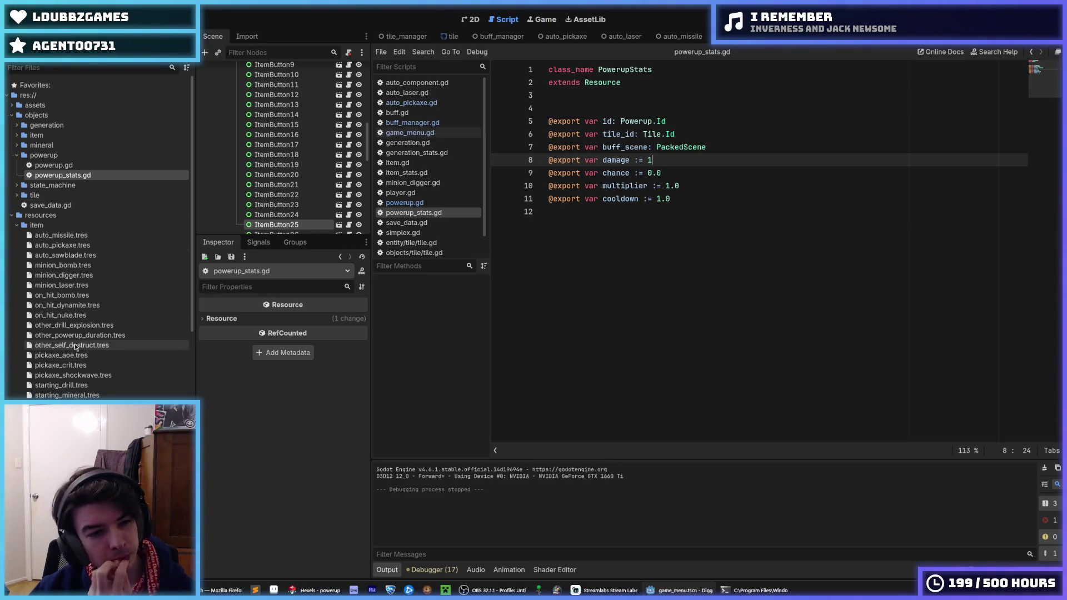
Select and copy the damage, chance, multiplier and cooldown export lines in powerup_stats.gd.
scroll(81, 366, down, 5)
scroll(81, 365, down, 5)
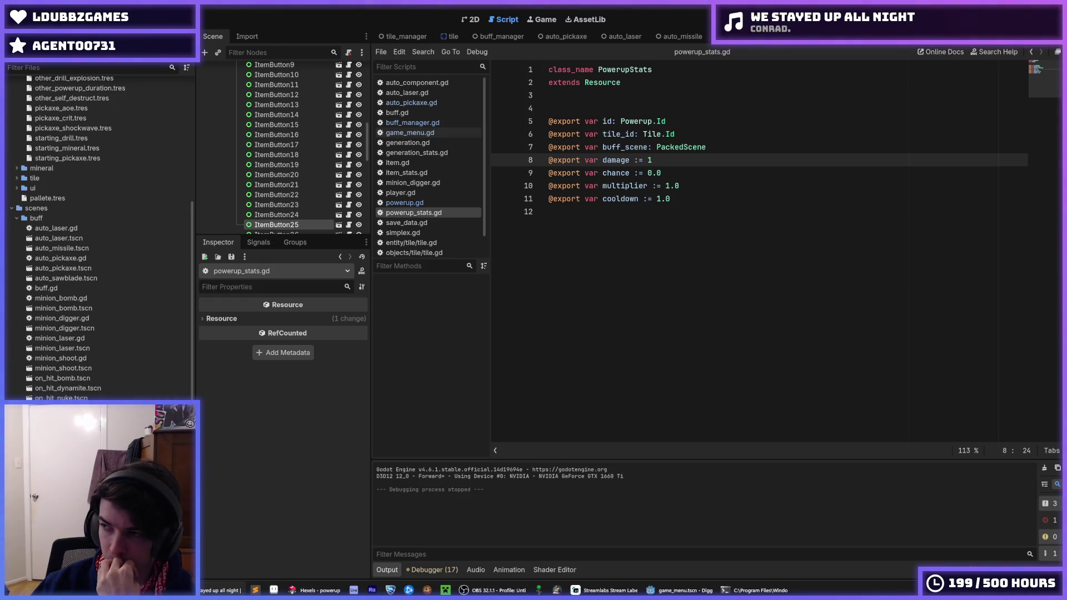
click(684, 172)
click(686, 161)
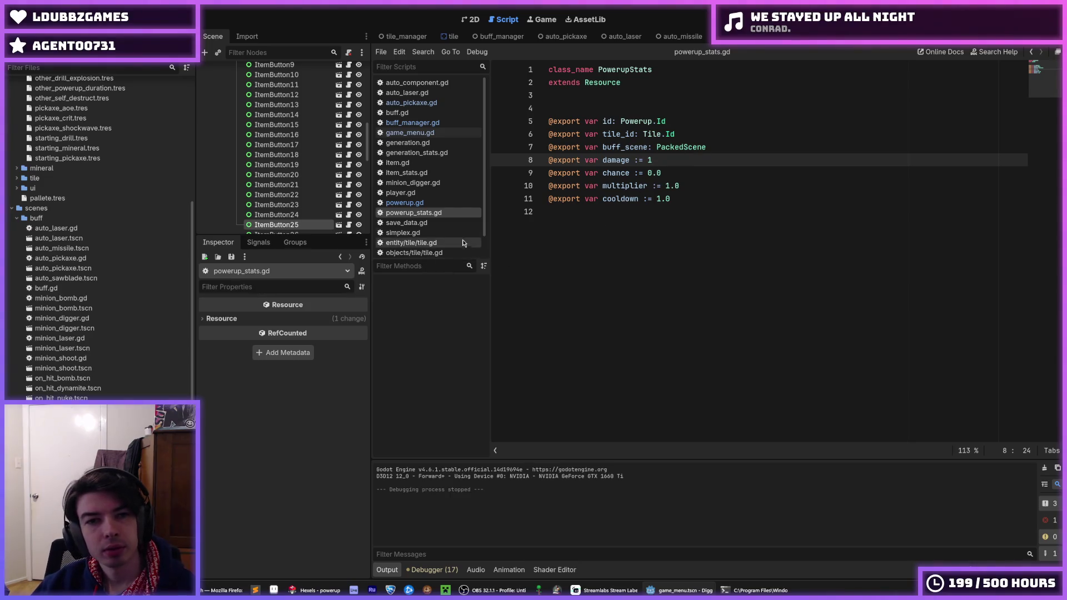
drag(695, 199, 535, 162)
right_click(575, 161)
click(603, 319)
click(684, 185)
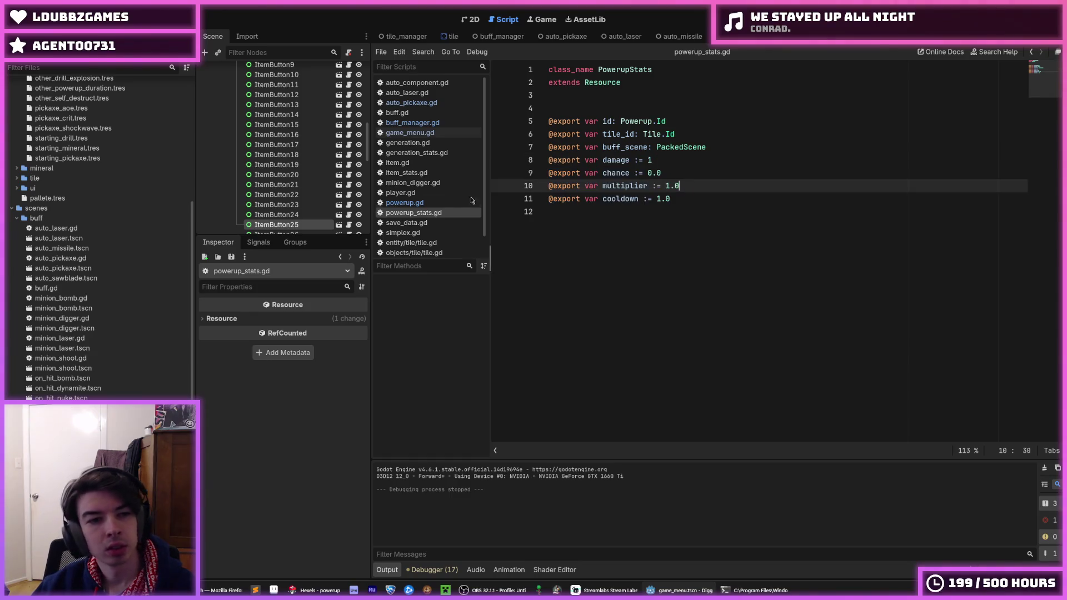
scroll(111, 267, up, 5)
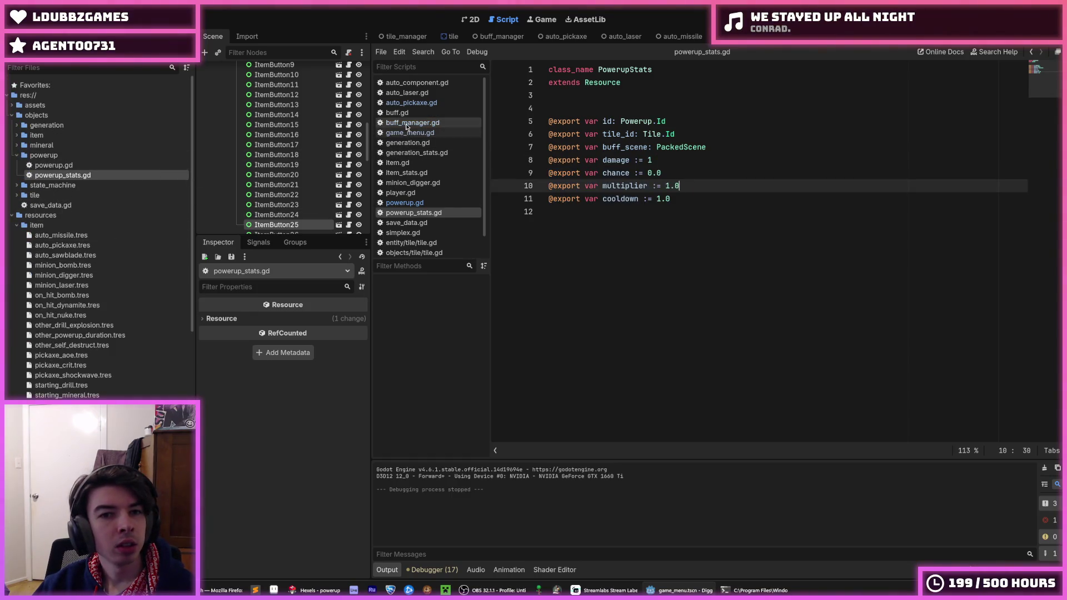
Switch among auto_component.gd, buff_manager.gd, powerup.gd and powerup_stats.gd to compare them.
click(421, 84)
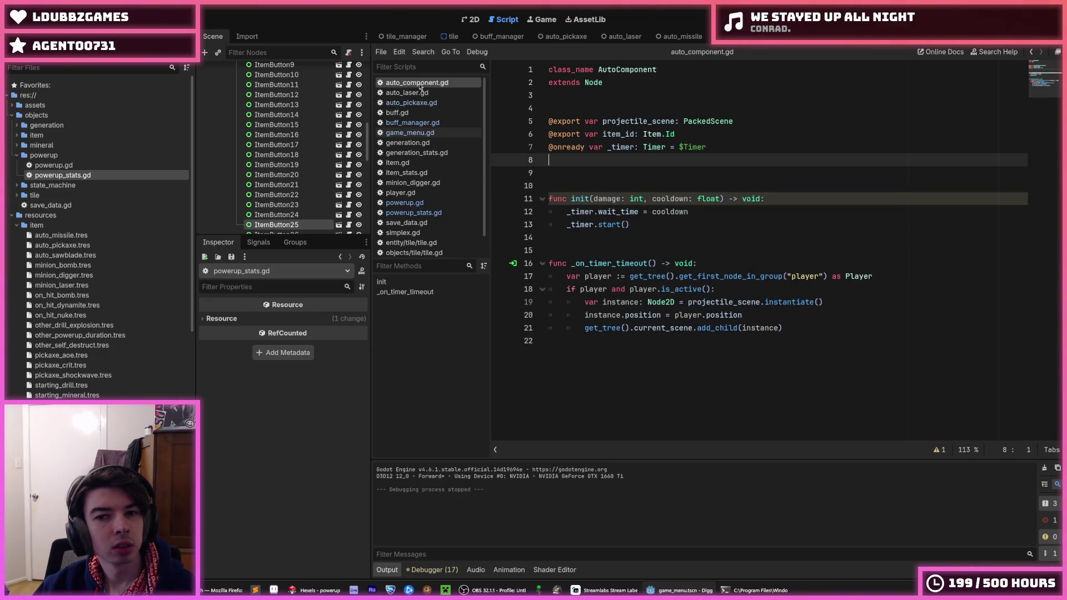
click(430, 123)
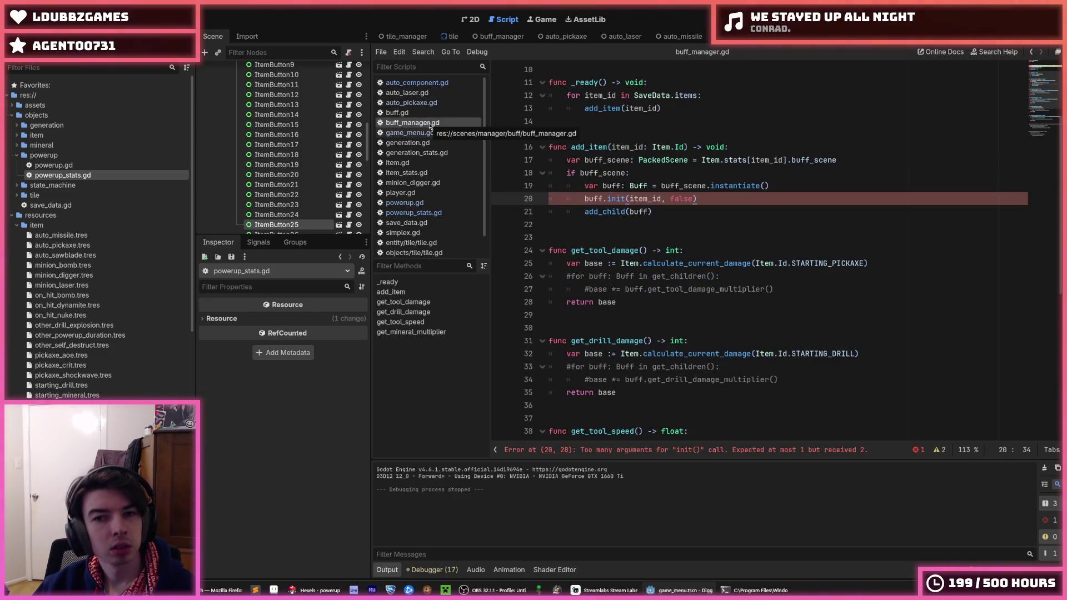
click(427, 203)
click(427, 213)
click(429, 204)
click(427, 213)
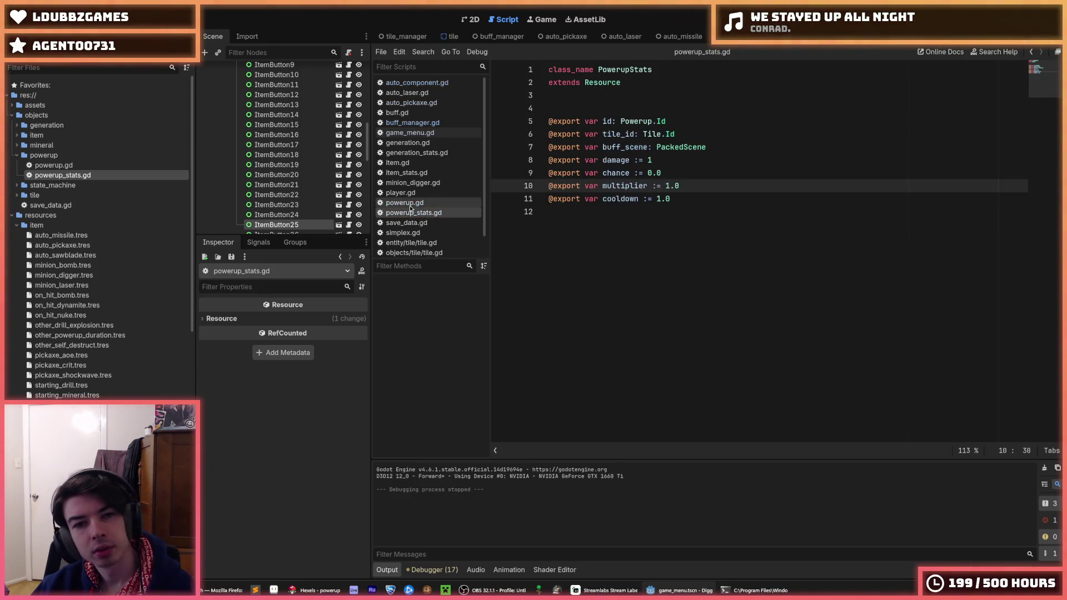
click(411, 205)
click(415, 213)
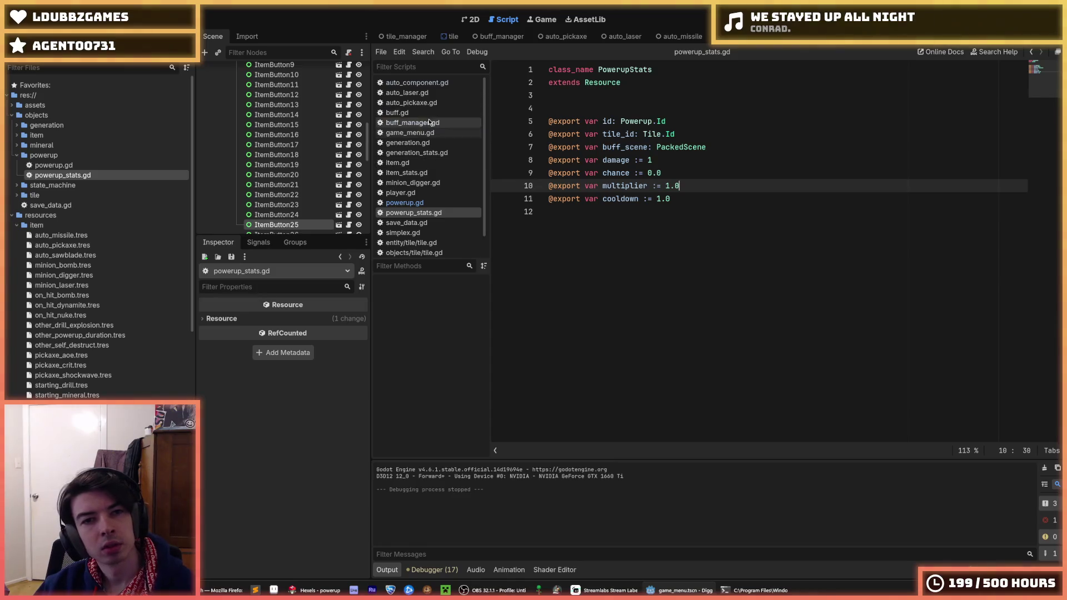
Review auto_component.gd, auto_laser.gd and auto_pickaxe.gd, then expand the objects/item folder.
click(426, 83)
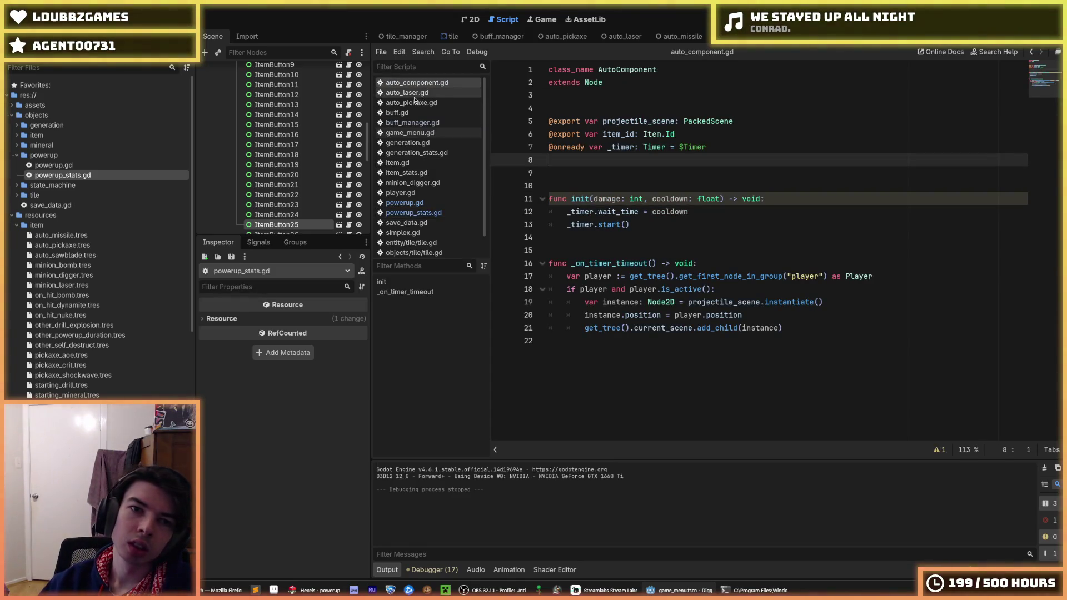
click(414, 94)
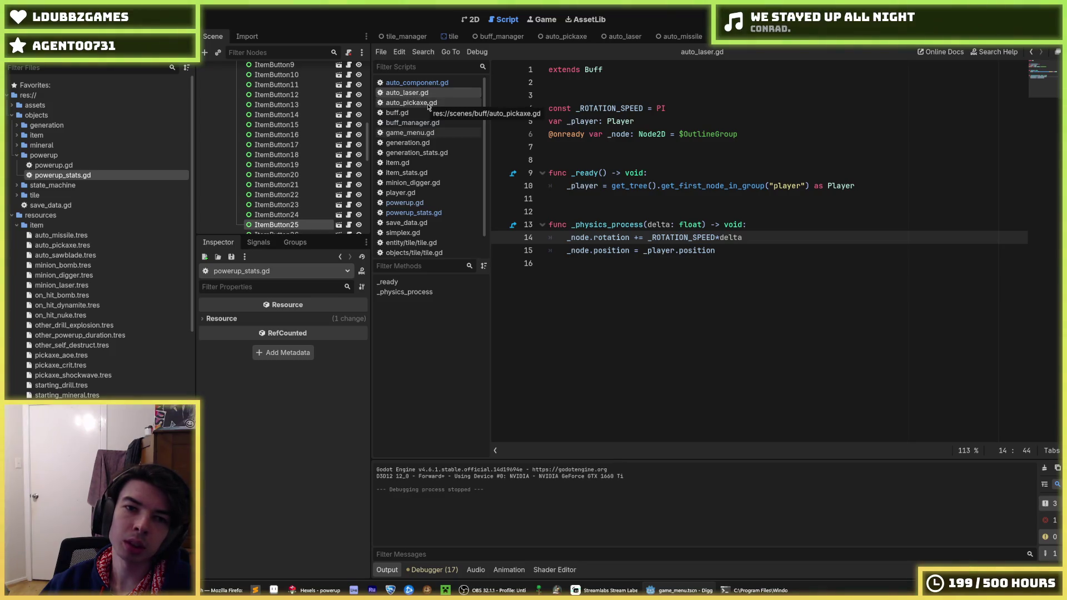
click(428, 103)
click(431, 93)
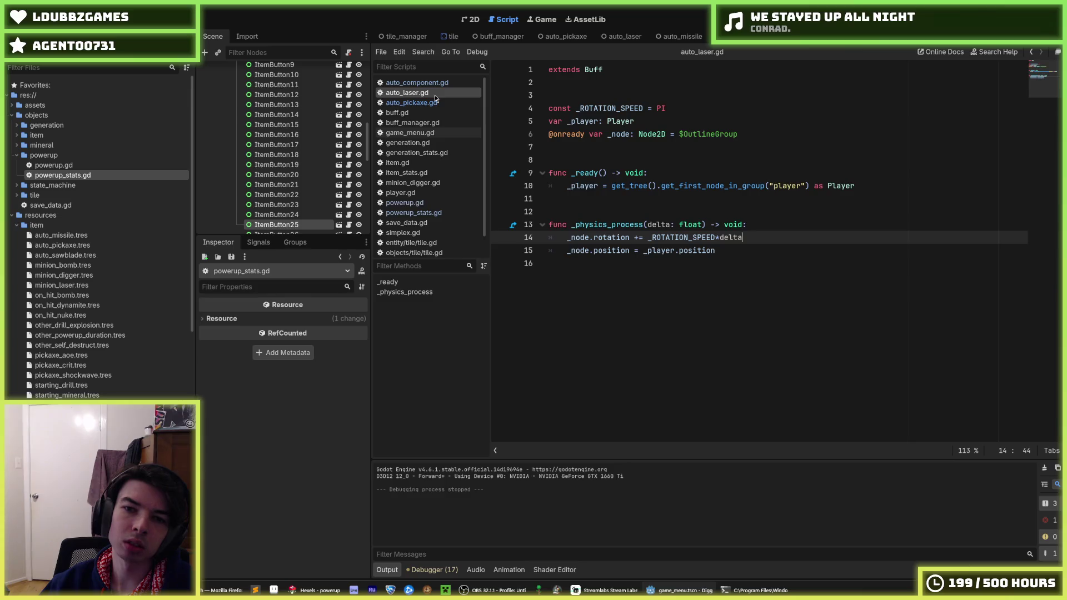
click(437, 83)
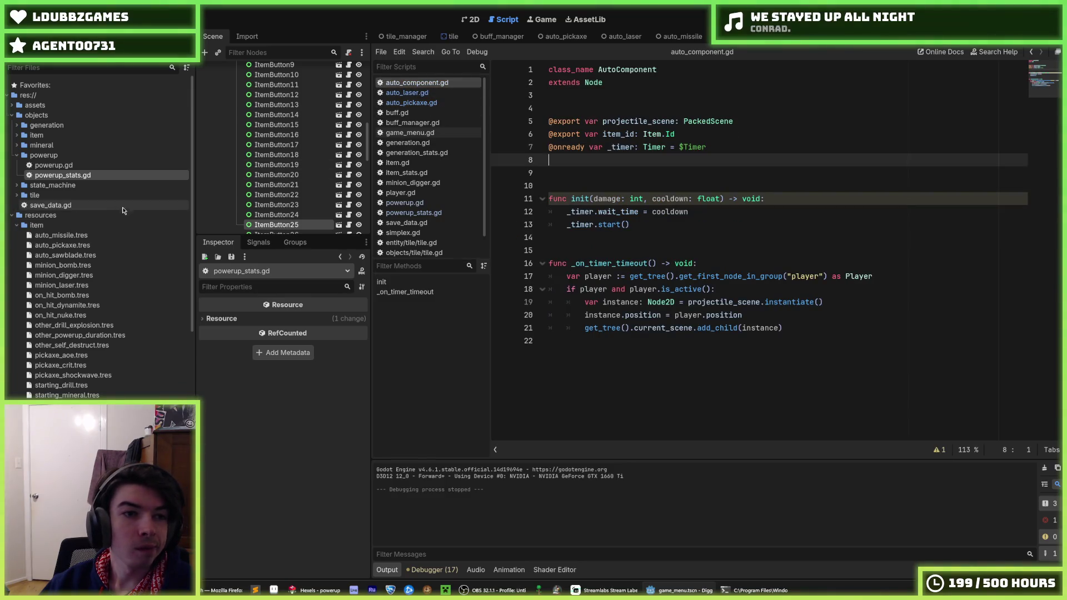
double_click(36, 135)
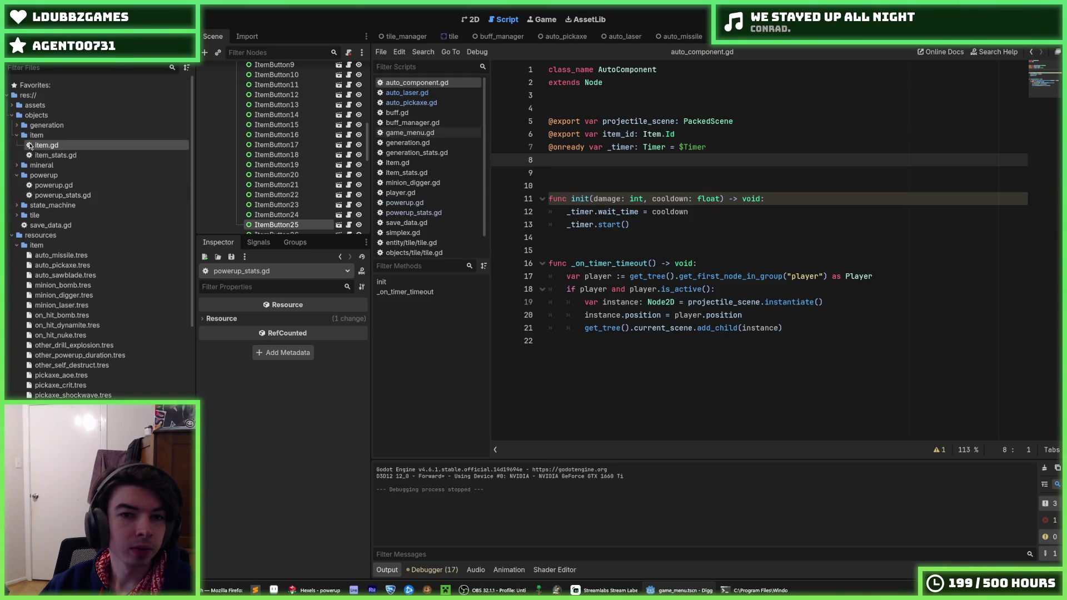
Open item_stats.gd and paste the copied damage, chance, multiplier and cooldown lines below cooldown.
double_click(43, 145)
double_click(40, 155)
click(729, 240)
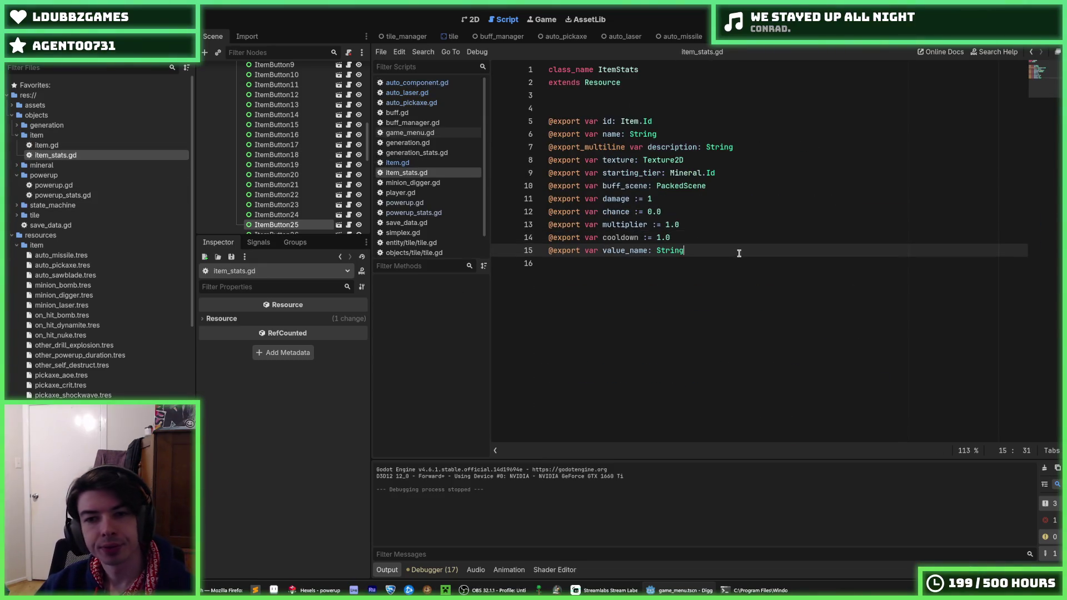
key(Return)
key(ctrl+v)
key(Up)
key(Up)
key(Up)
key(Home)
Prefix each pasted stat name with powerup_ and save item_stats.gd.
key(ctrl+Right)
key(ctrl+Right)
key(Right)
text(powerup_)
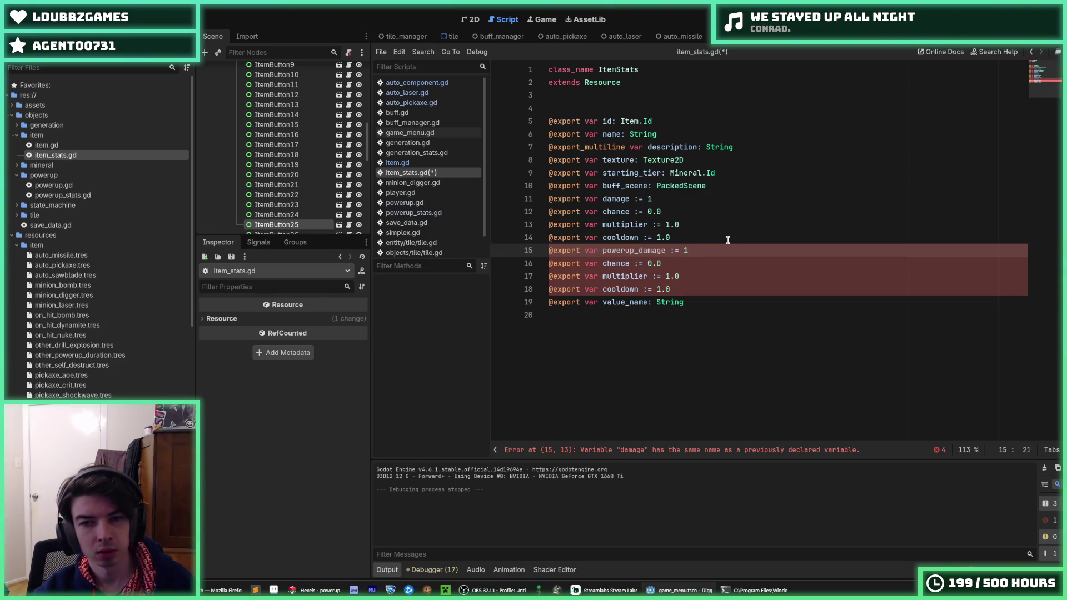
key(Down)
key(ctrl+Left)
key(ctrl+Left)
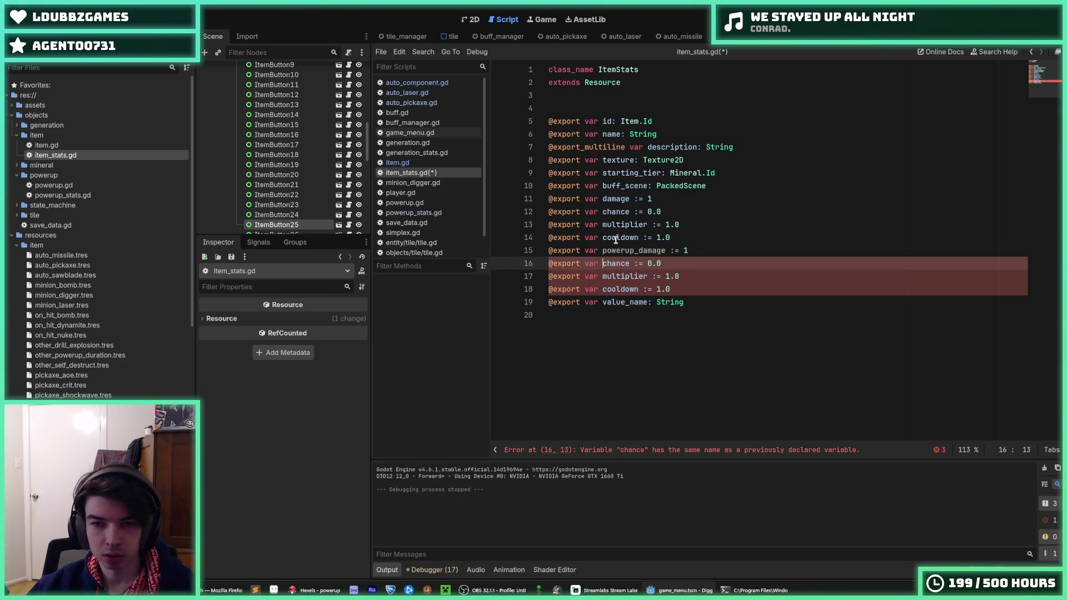
text(powerup_)
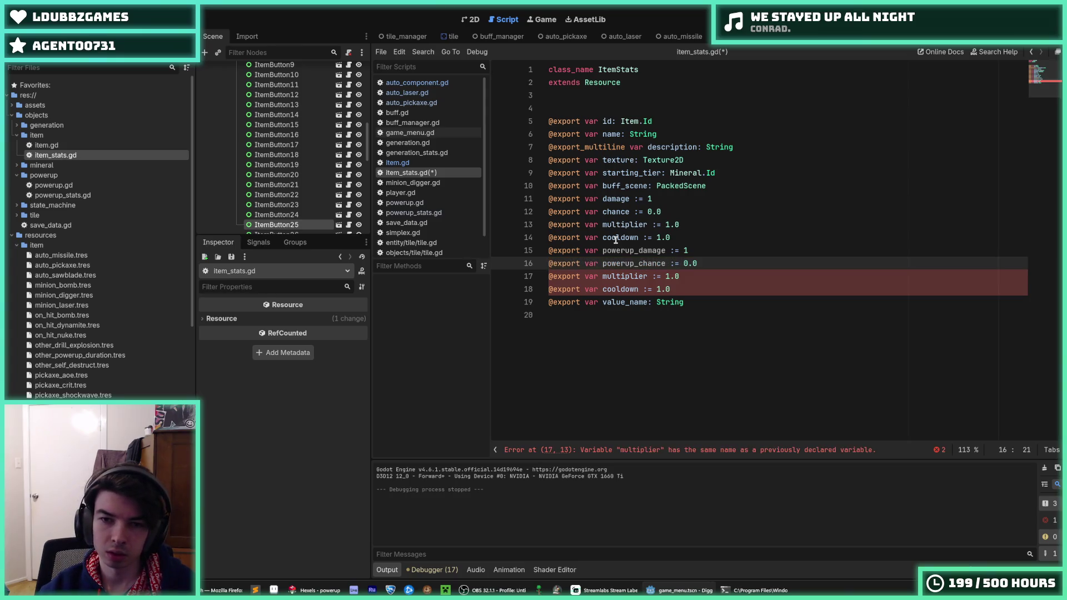
key(Down)
text(powerup_)
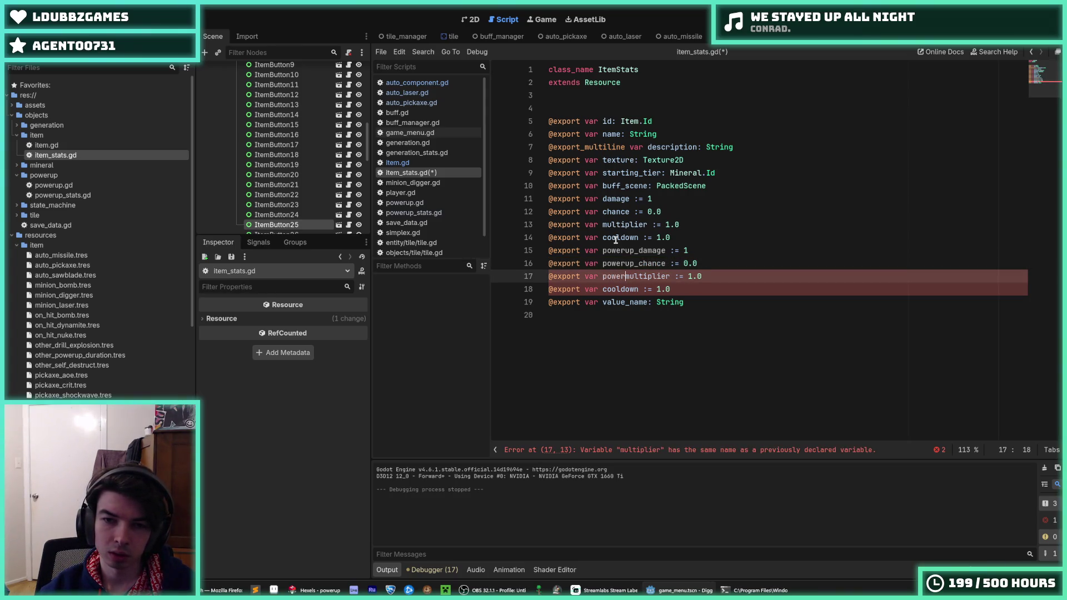
key(Down)
text(powerup_)
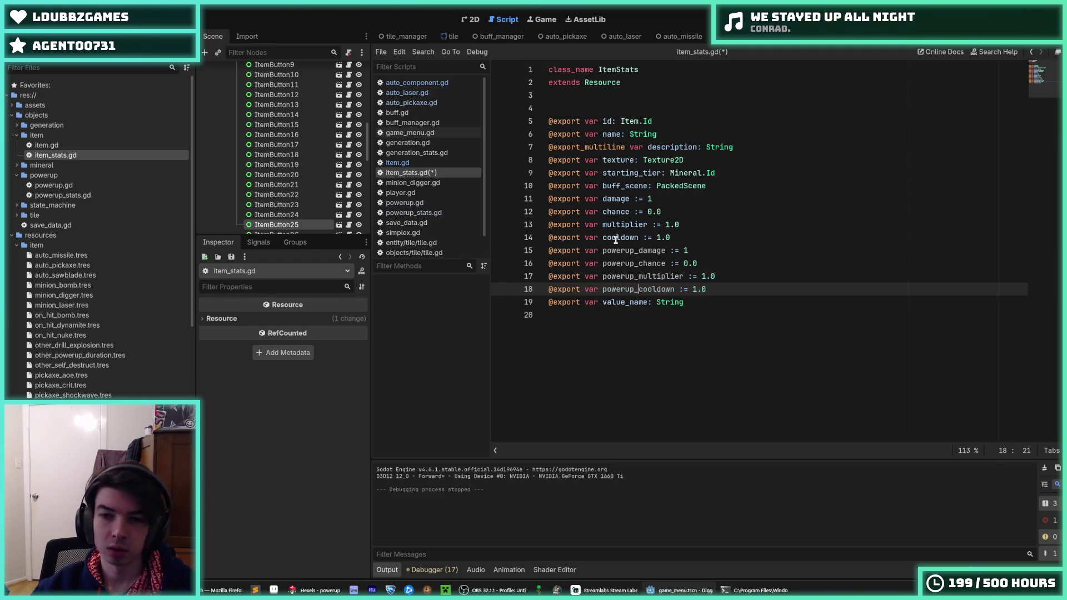
key(ctrl+s)
Review the new powerup_damage, powerup_chance and powerup_cooldown lines.
click(714, 261)
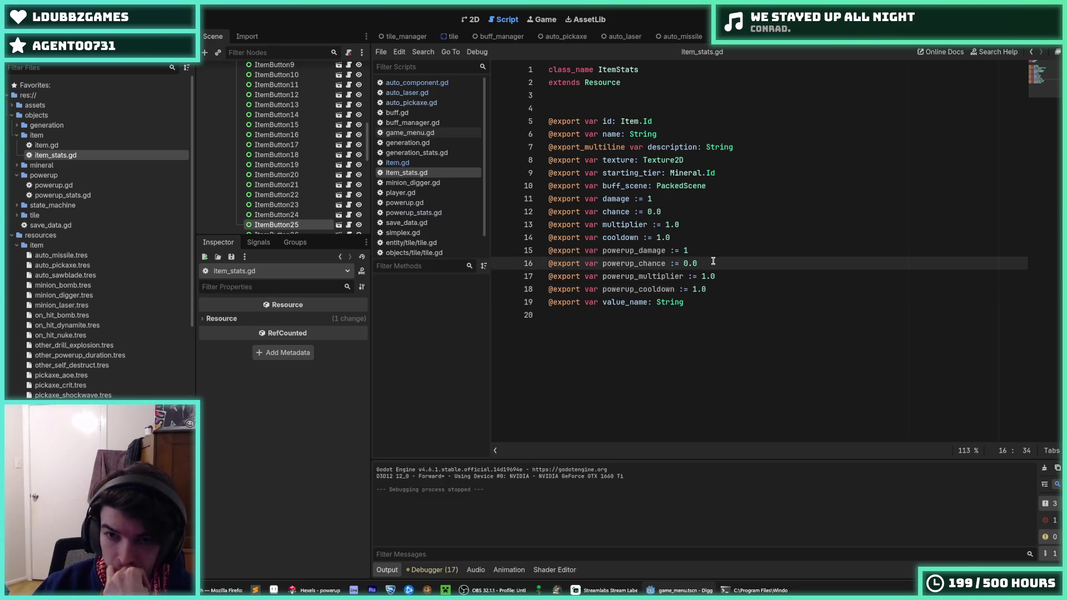
click(700, 254)
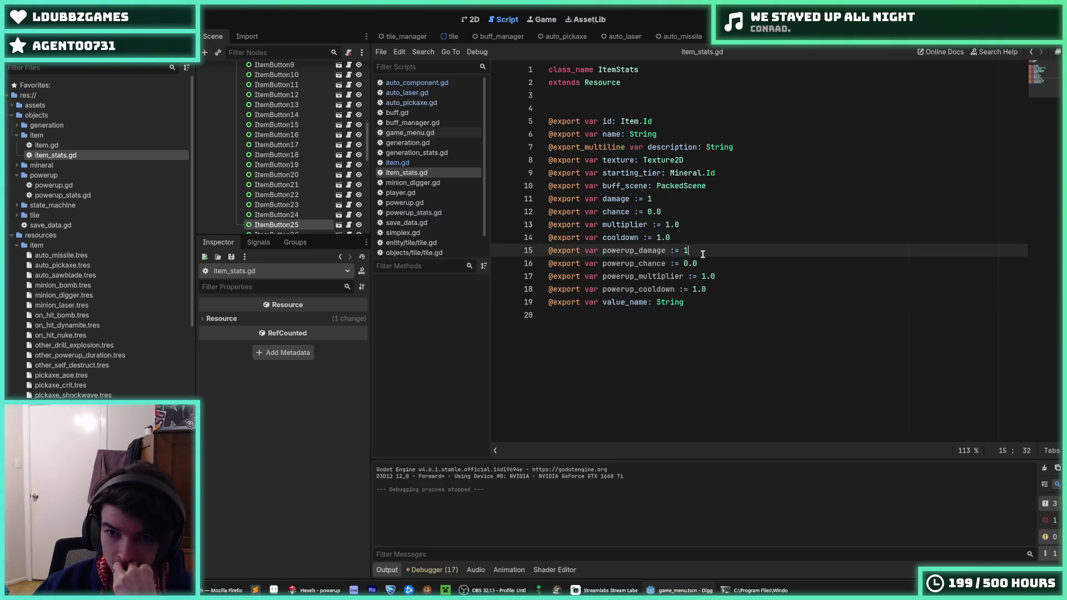
click(711, 264)
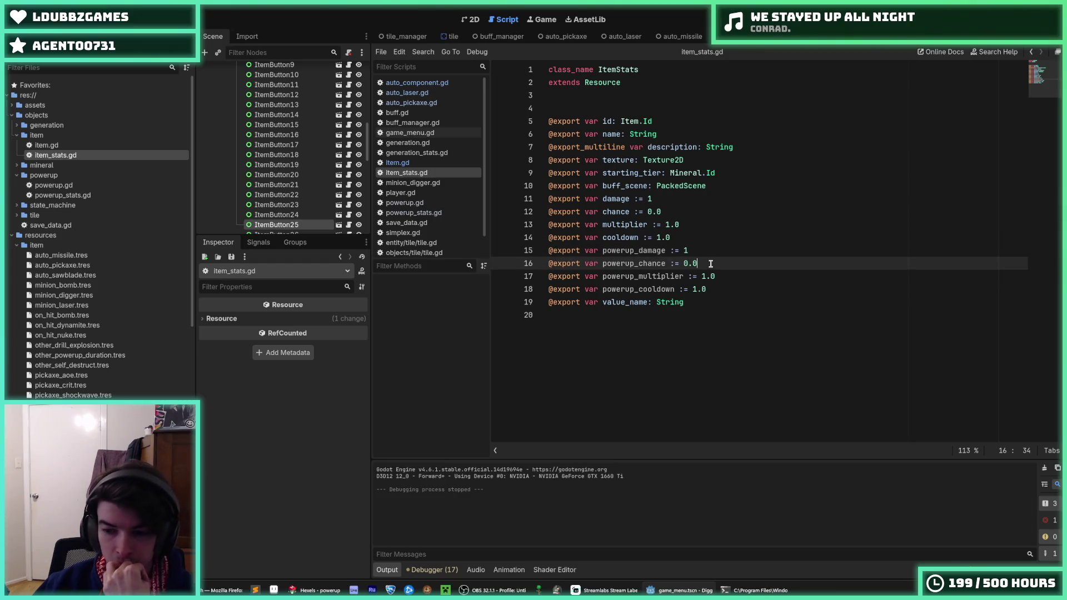
click(715, 252)
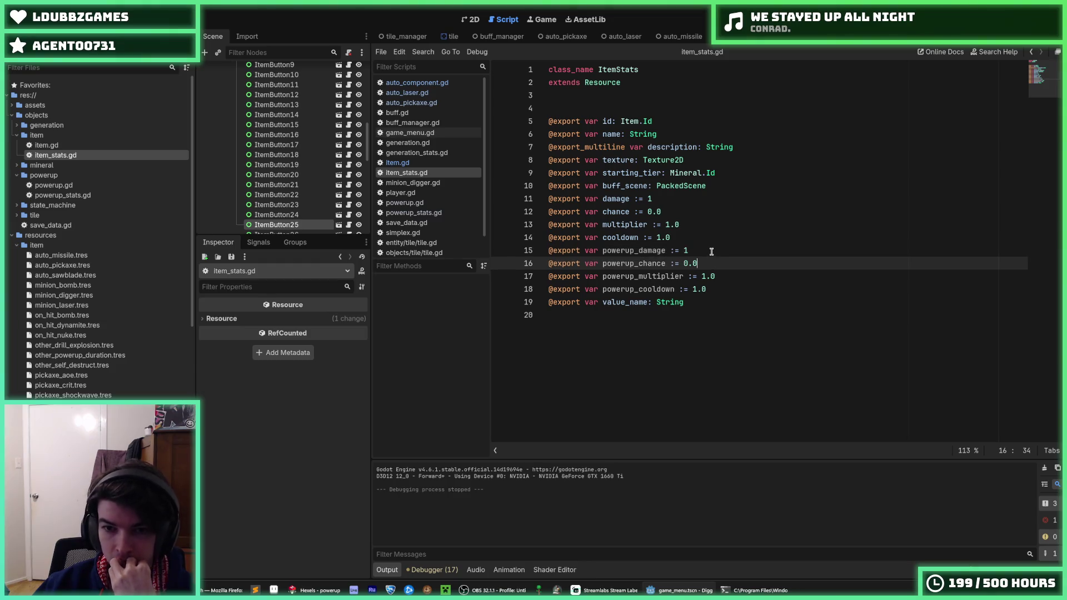
click(722, 285)
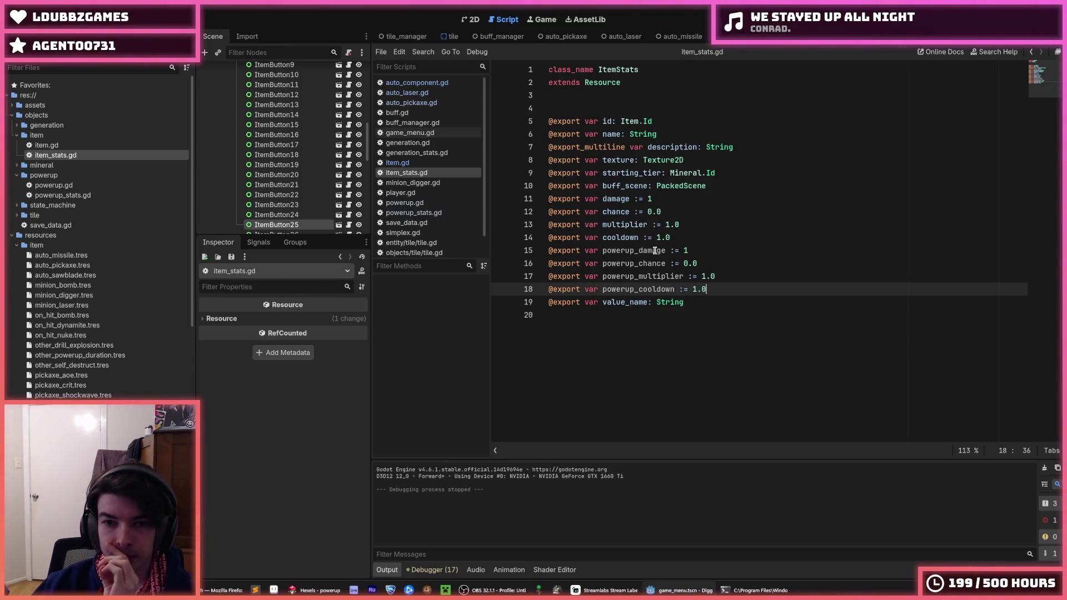
double_click(65, 184)
click(68, 195)
double_click(68, 196)
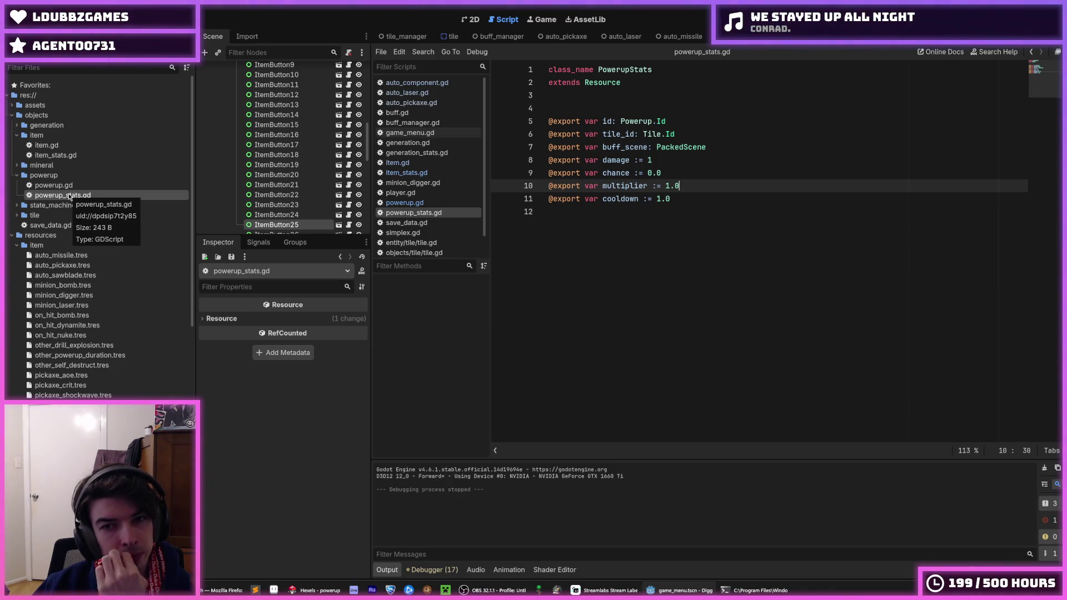
double_click(54, 155)
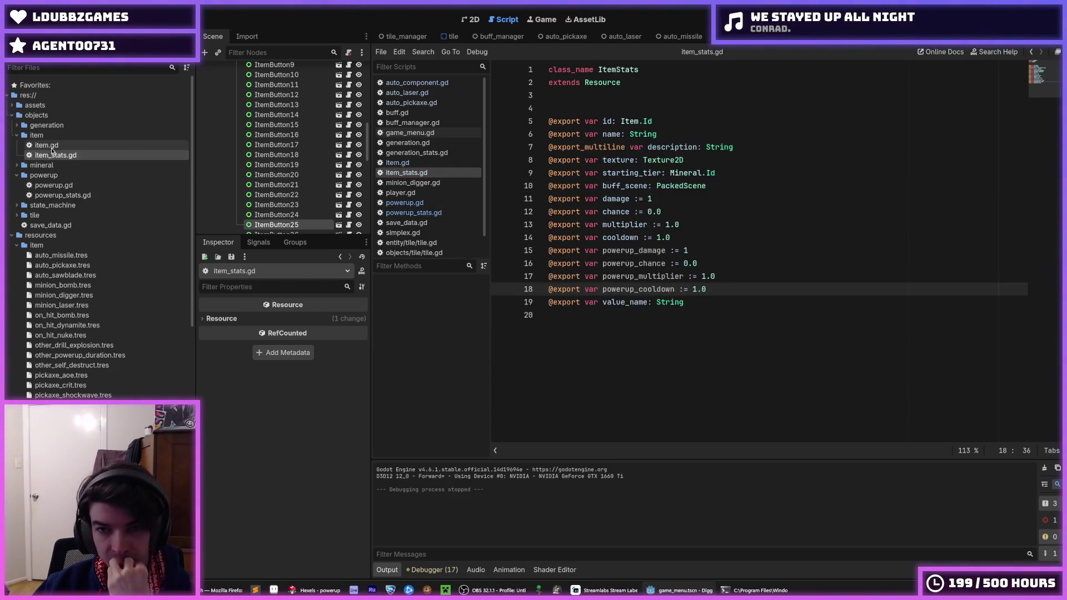
double_click(50, 146)
double_click(57, 155)
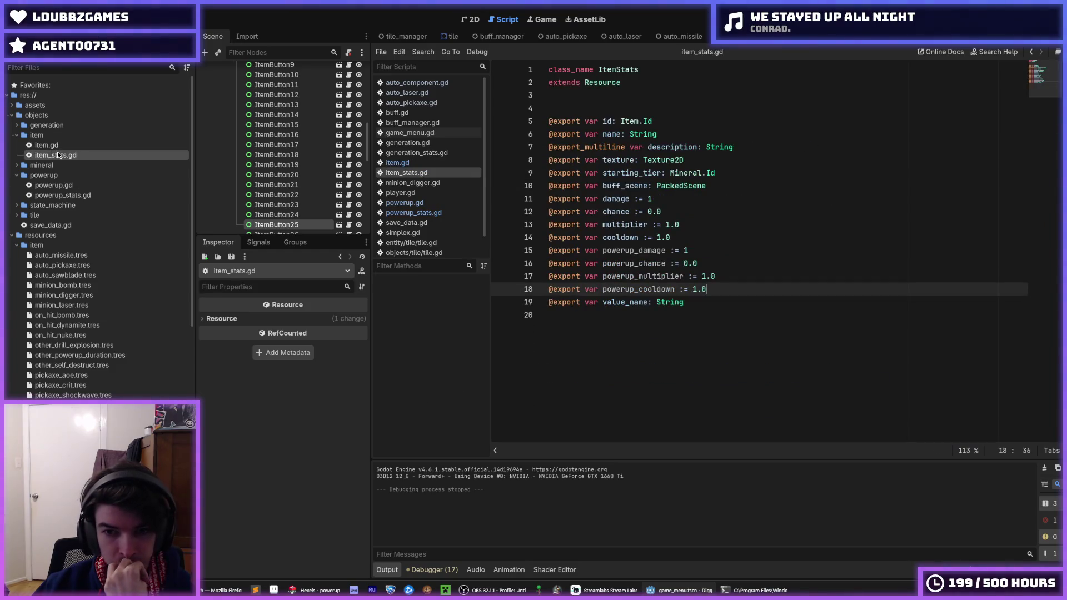
double_click(640, 289)
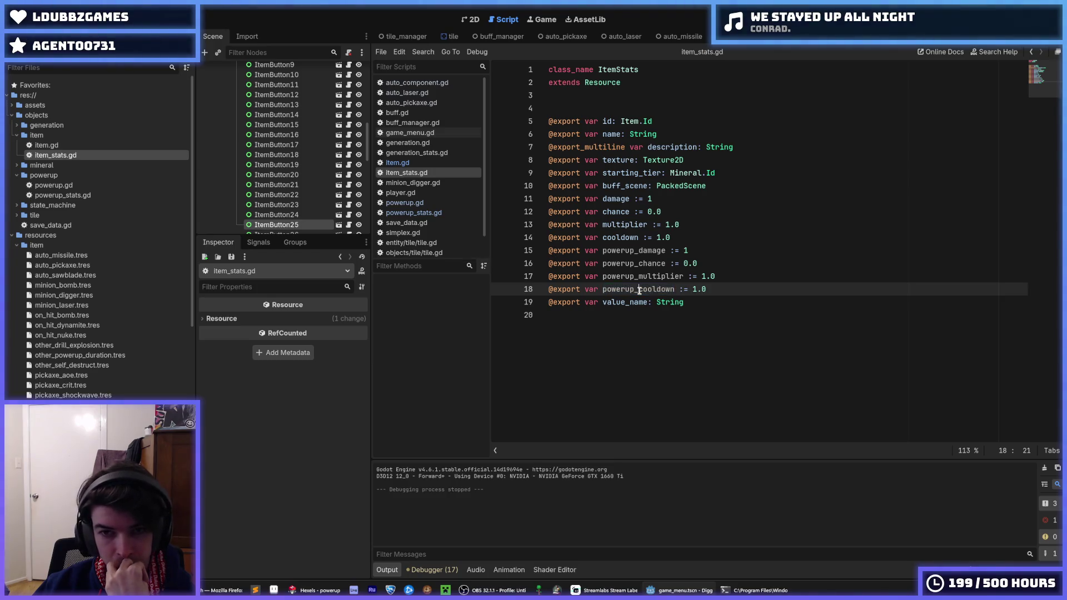
click(639, 290)
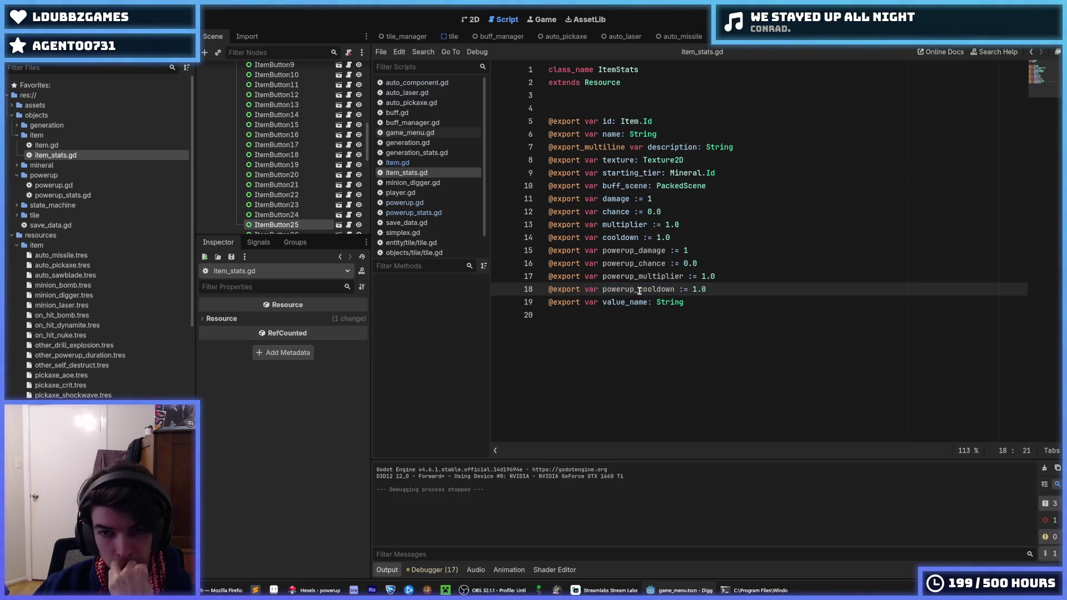
double_click(640, 290)
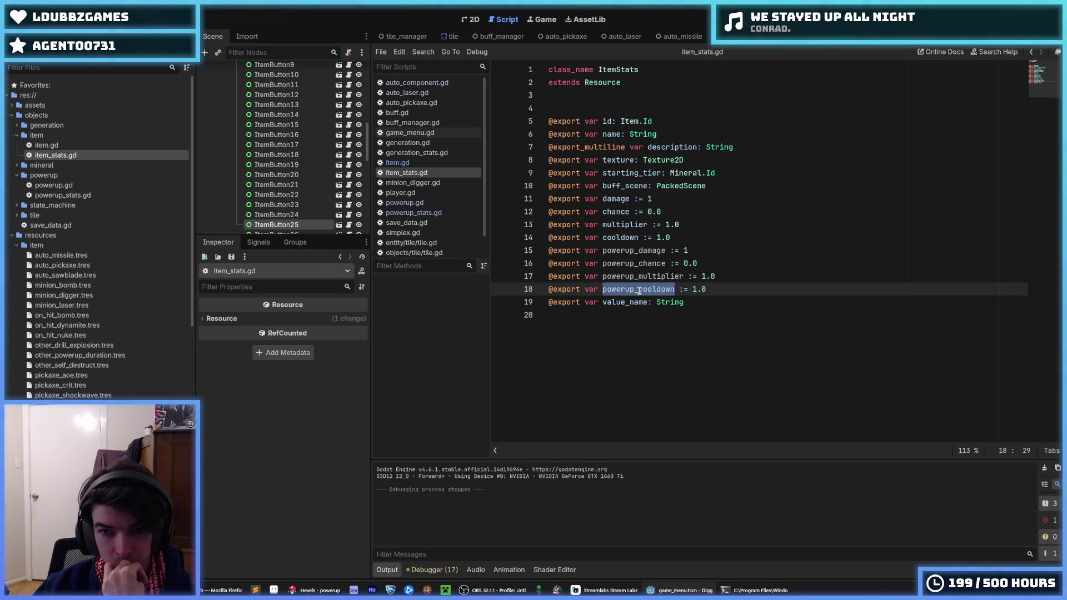
click(639, 289)
double_click(639, 290)
click(640, 290)
double_click(640, 289)
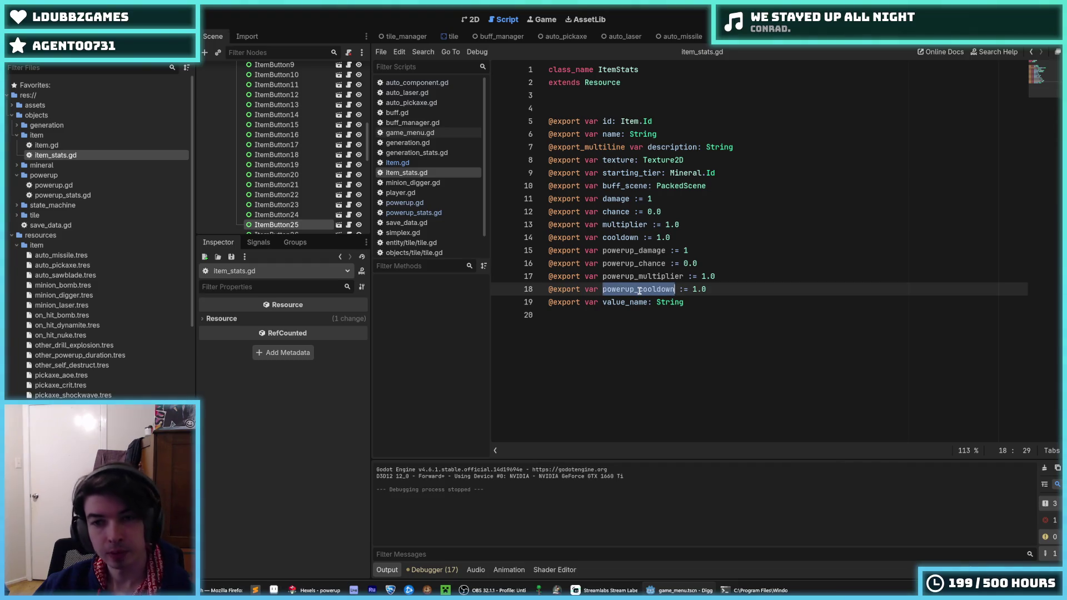
click(639, 289)
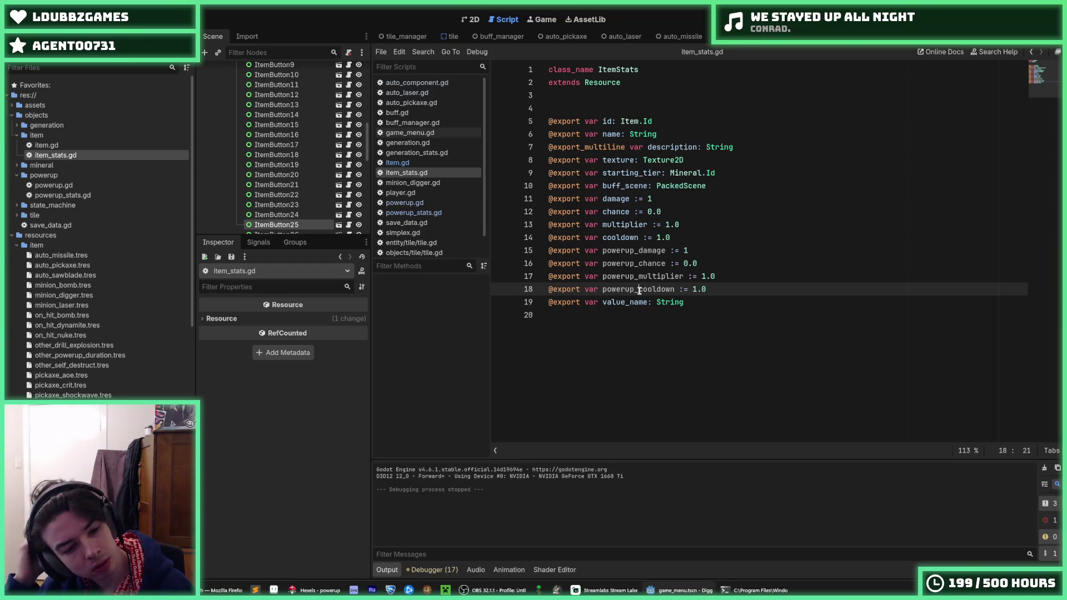
double_click(639, 290)
right_click(640, 290)
click(675, 348)
key(End)
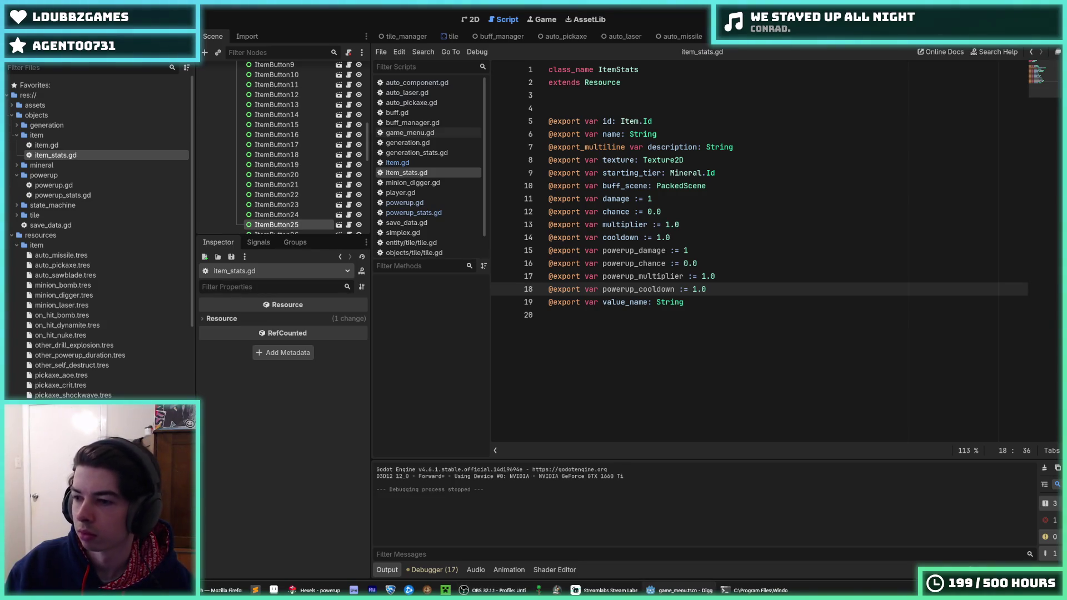
click(718, 239)
click(718, 266)
click(708, 231)
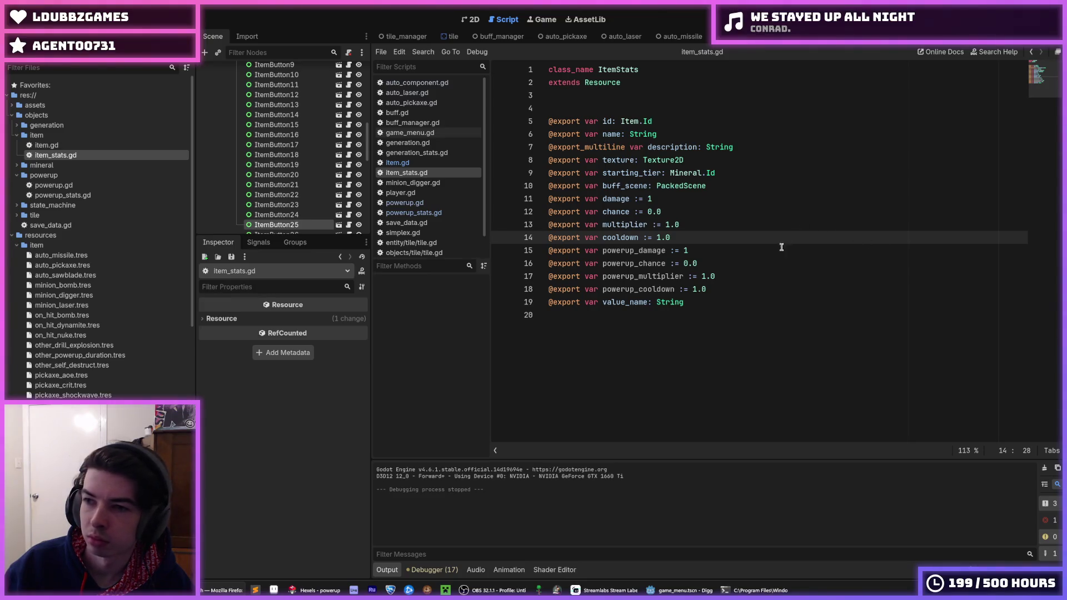
Inspect the auto_missile, auto_pickaxe, auto_sawblade, minion_bomb, minion_digger and minion_laser item stats resources.
click(705, 275)
click(758, 290)
click(758, 302)
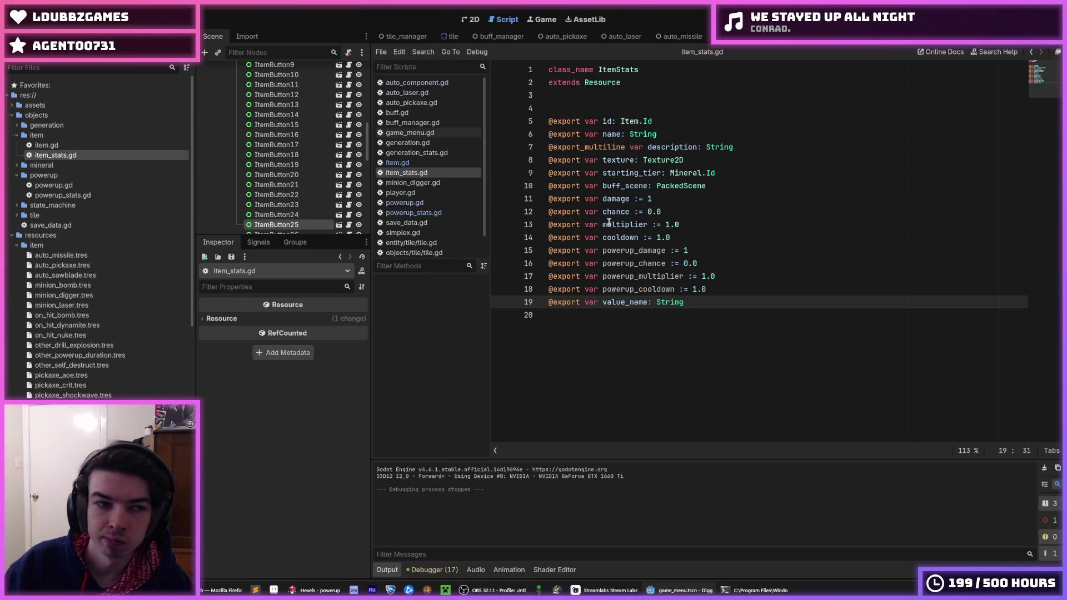
click(119, 258)
scroll(225, 317, down, 3)
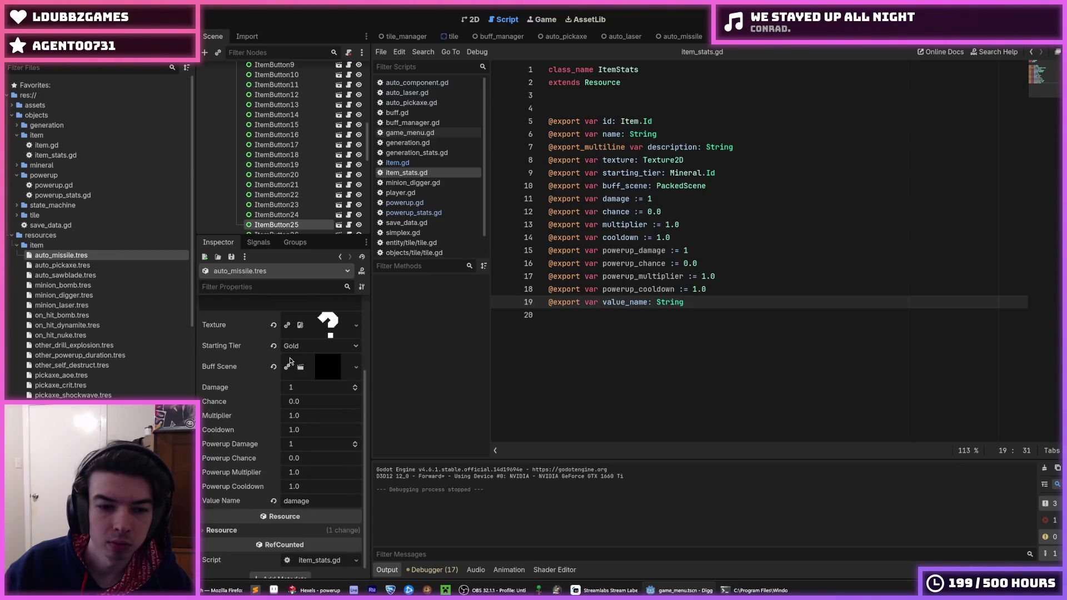
click(61, 267)
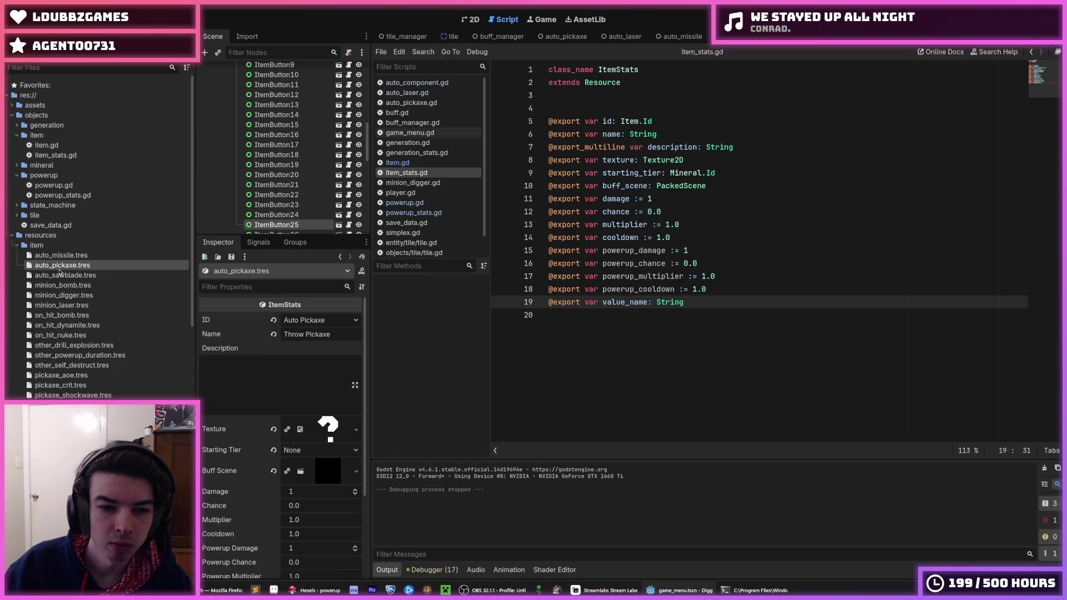
click(78, 275)
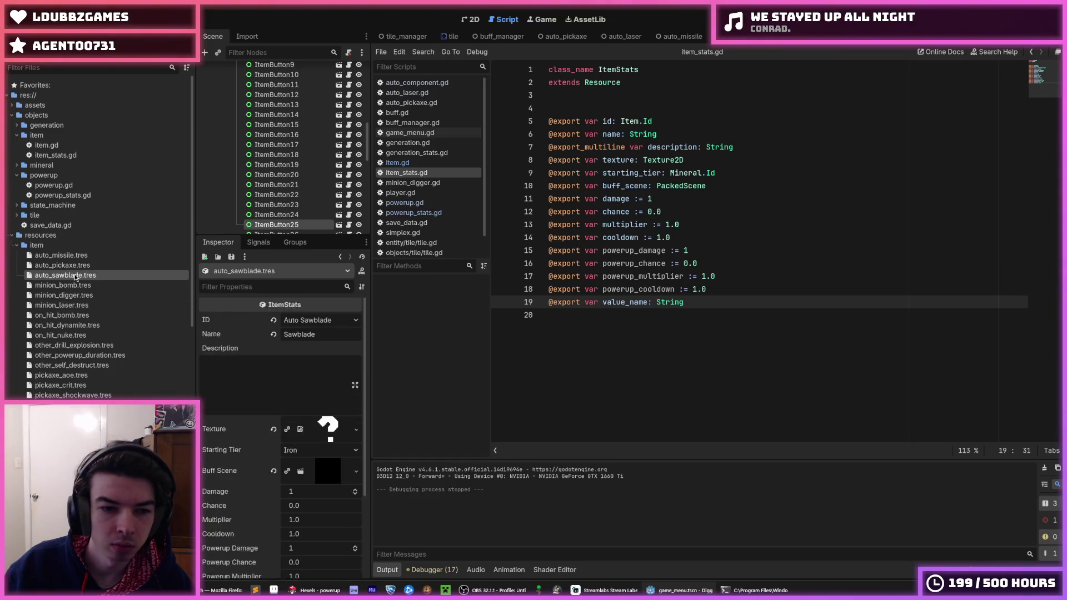
click(81, 287)
click(81, 296)
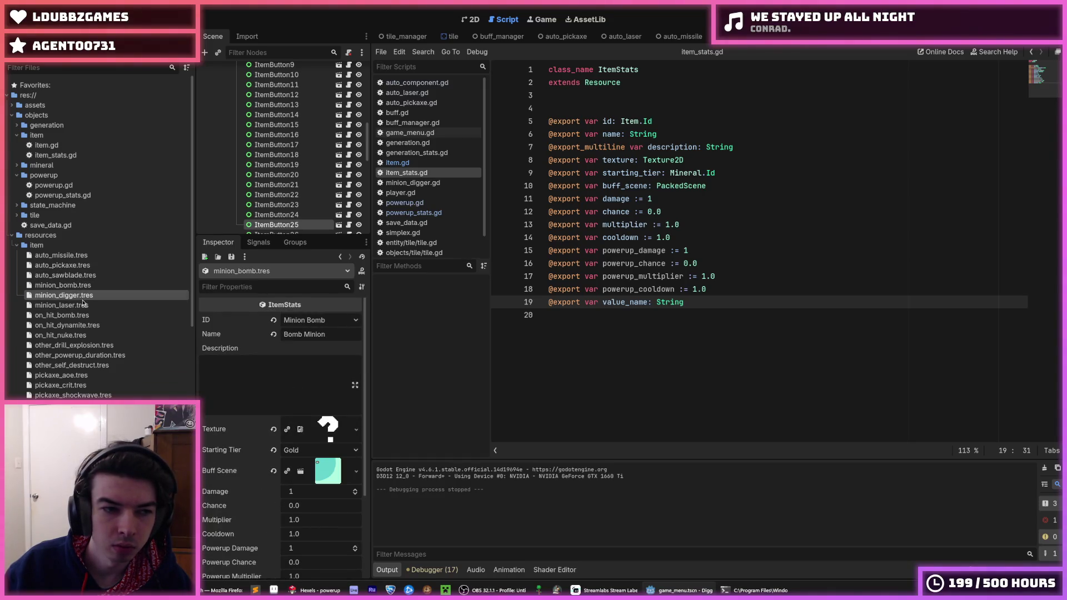
click(84, 305)
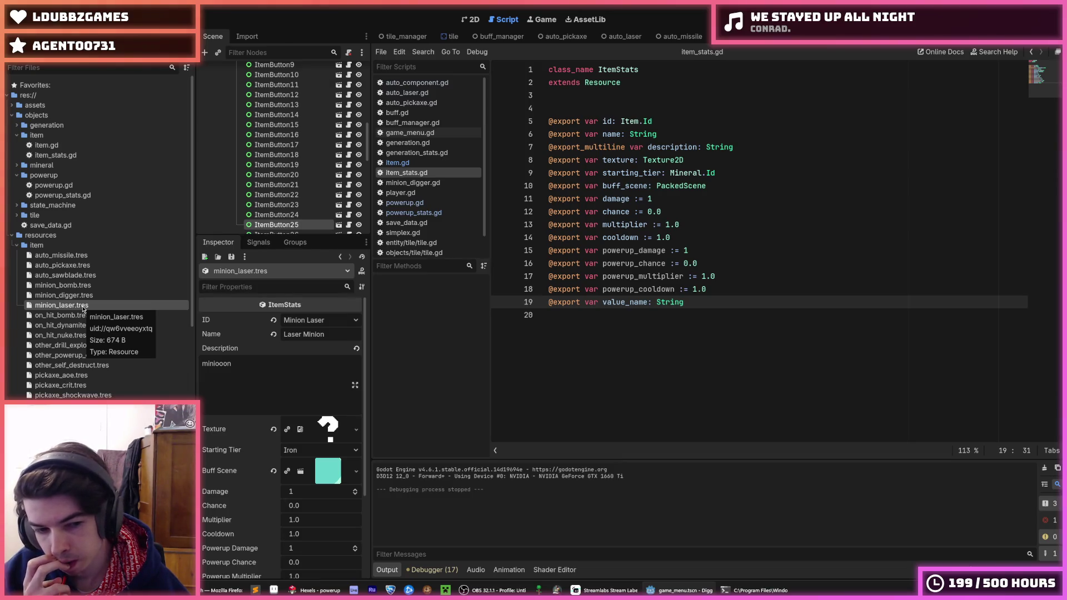
scroll(245, 444, down, 4)
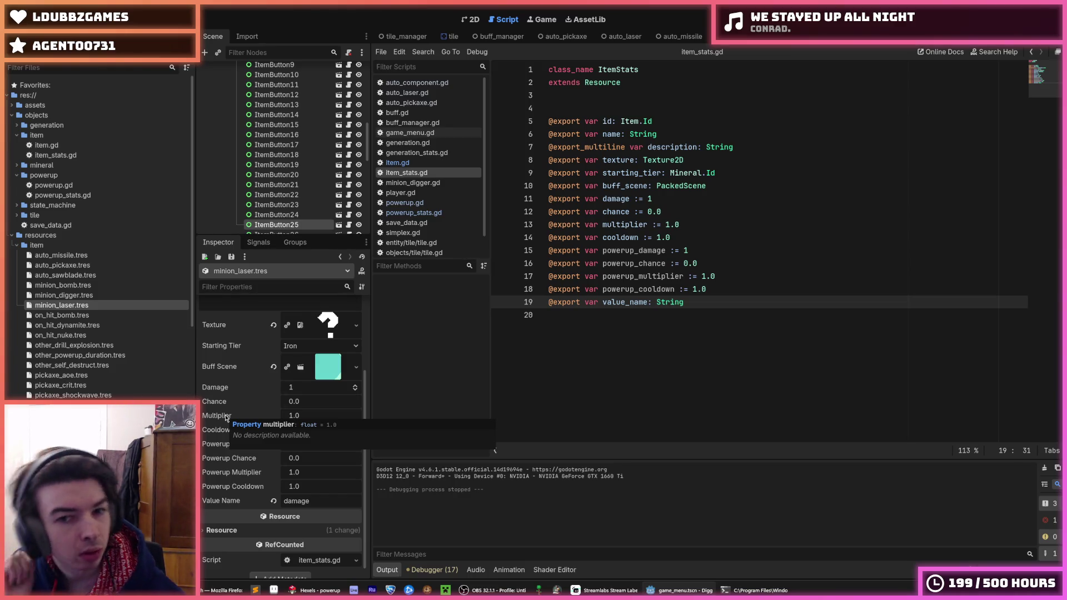
click(680, 239)
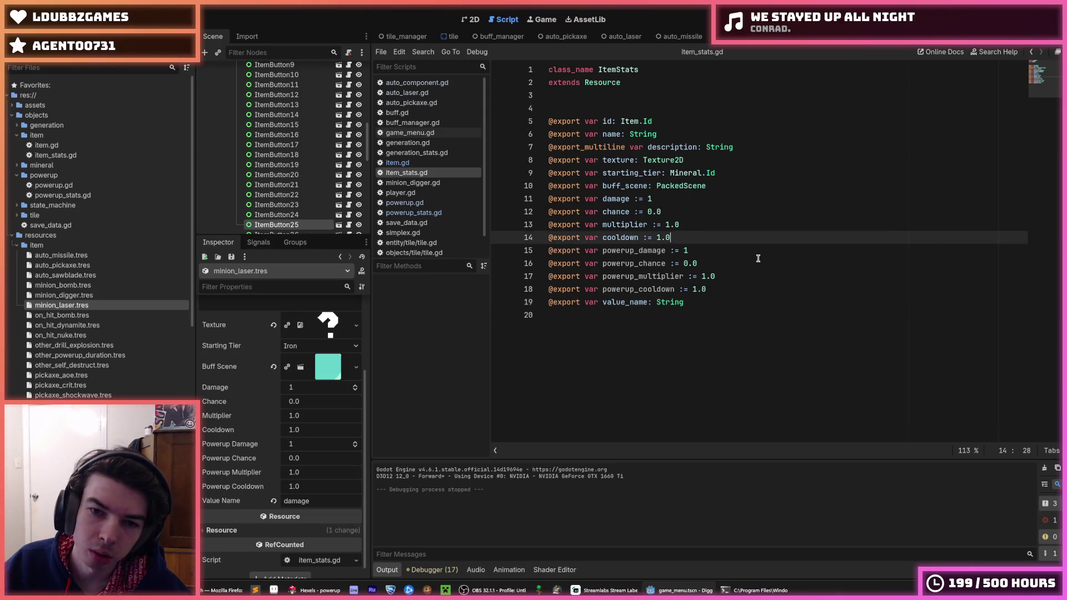
key(Return)
text(@export)
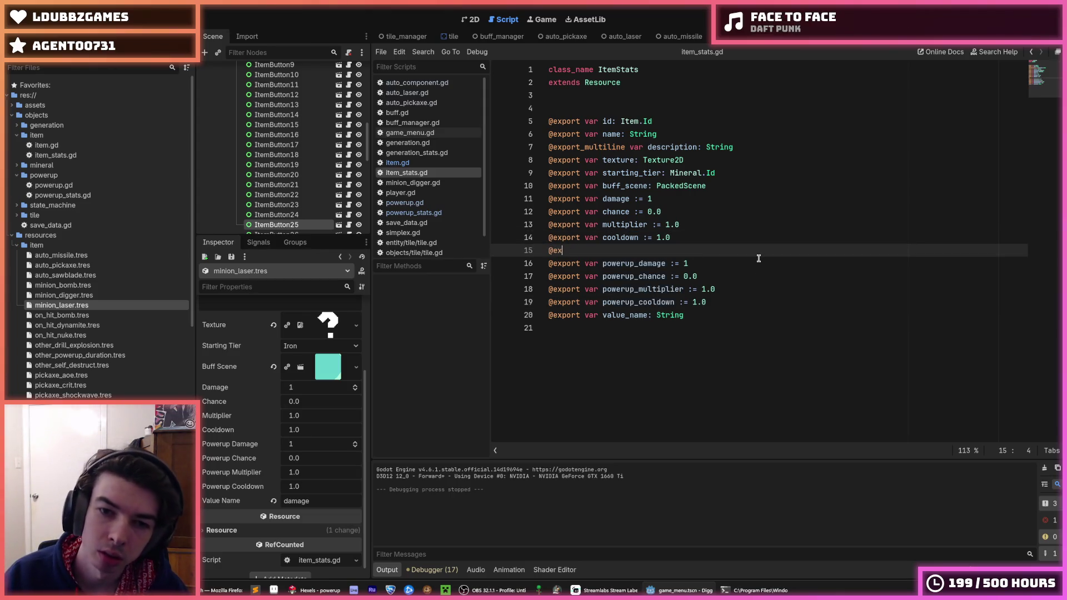
key(Down)
key(Return)
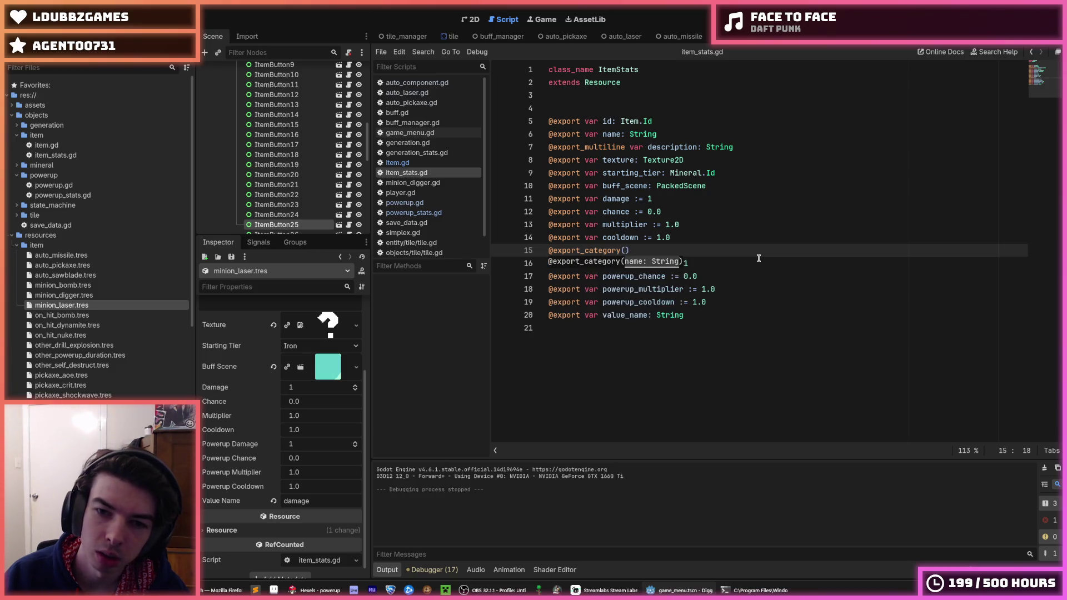
Name the category "Powerup", add an "Item" category above damage, save, and move value_name up.
text(")
text(Powerup")
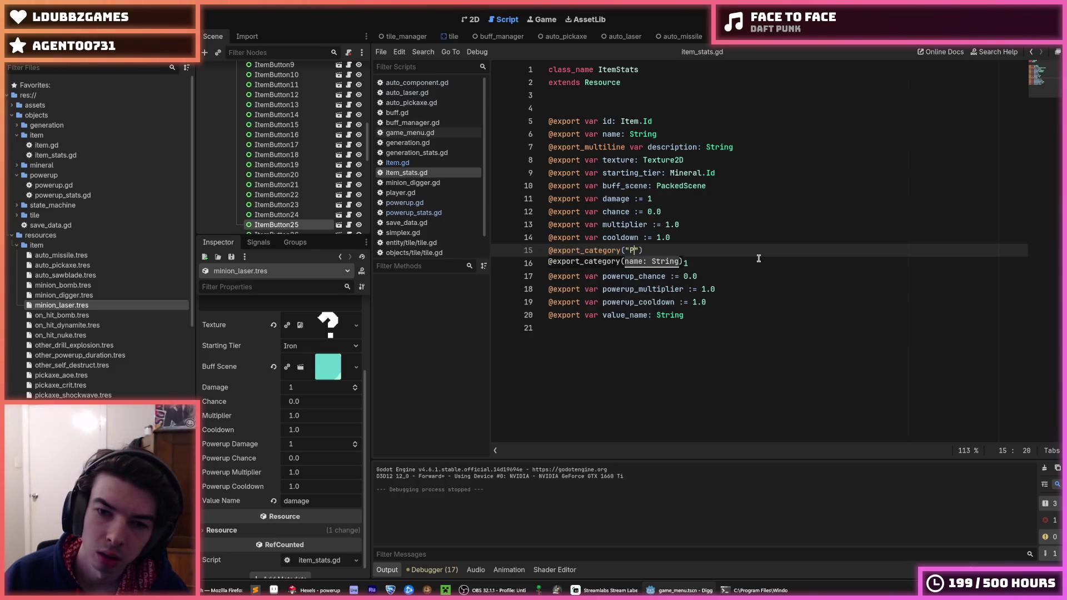
key(Up)
key(Up)
key(Up)
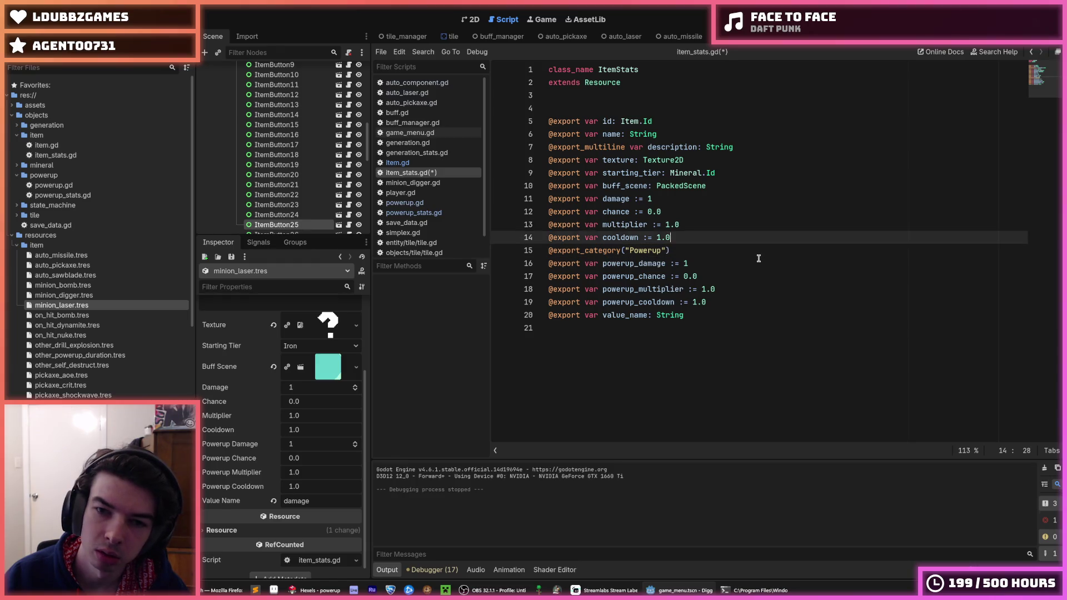
key(End)
key(Return)
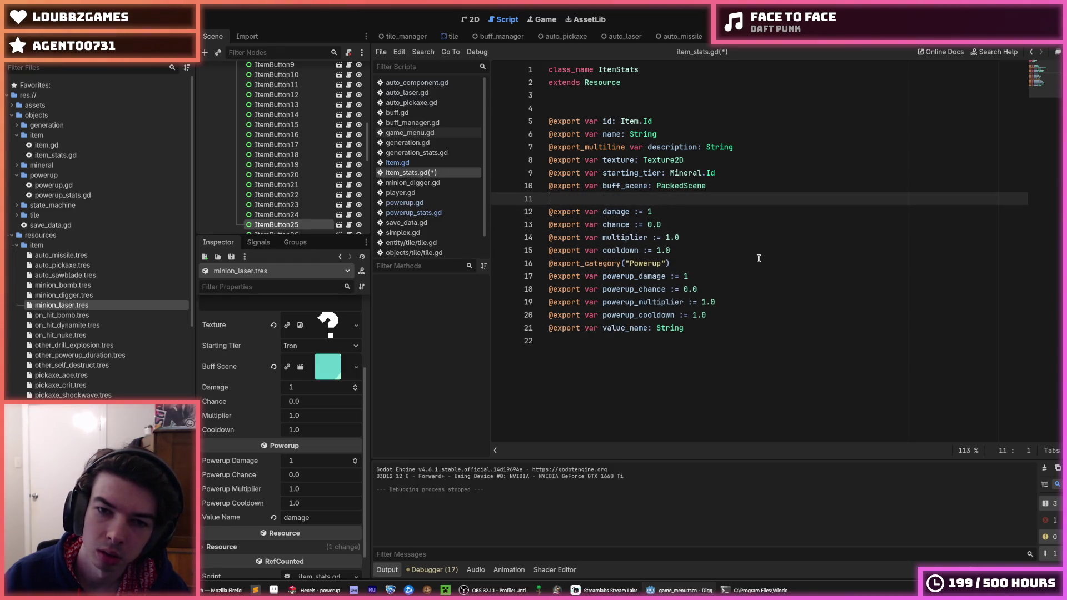
text(@export)
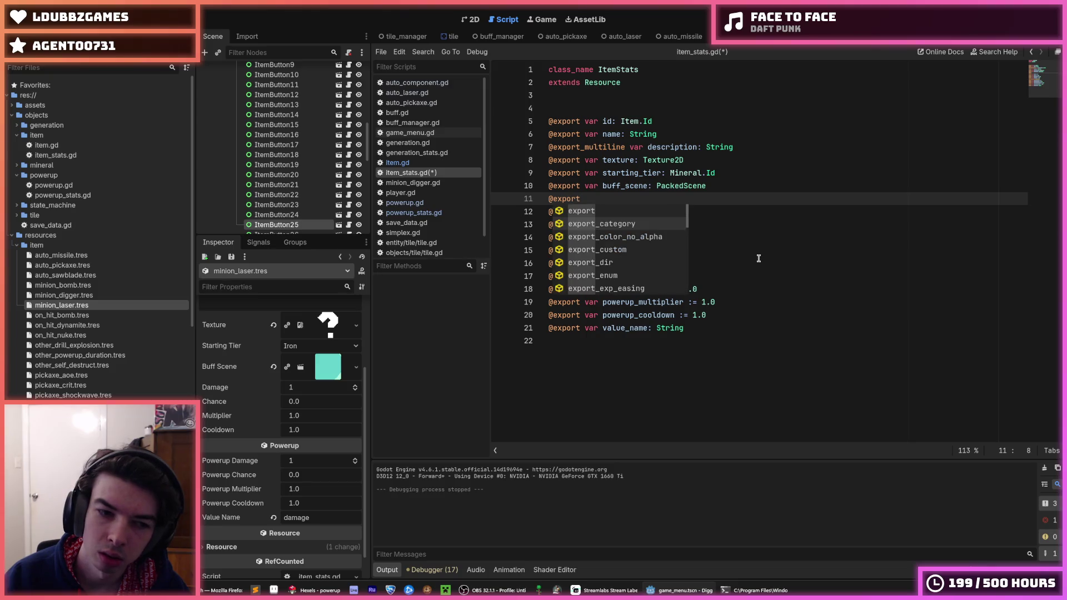
key(Escape)
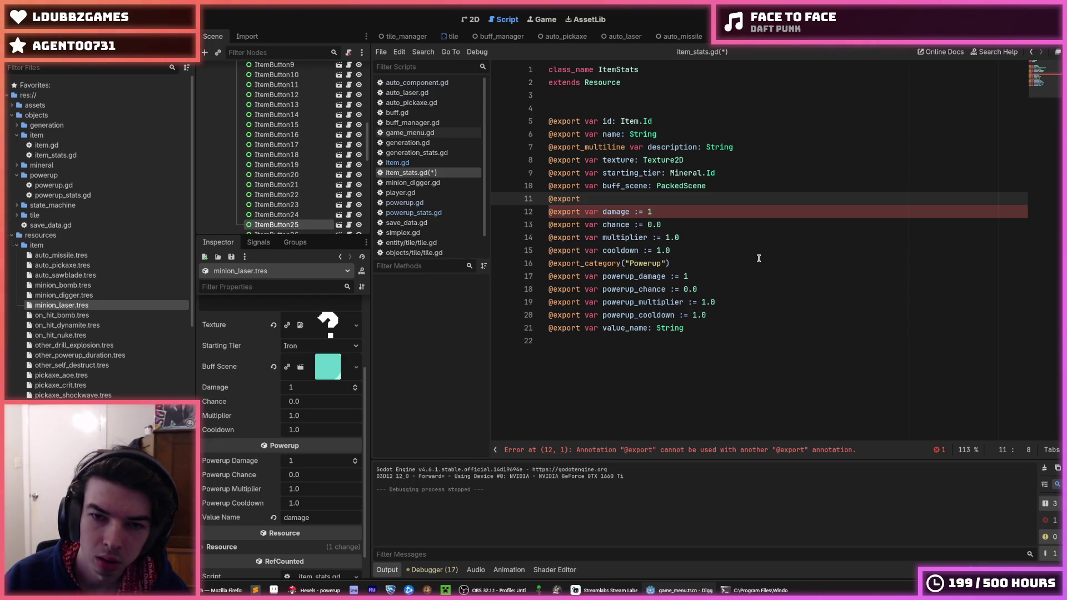
text(_category)
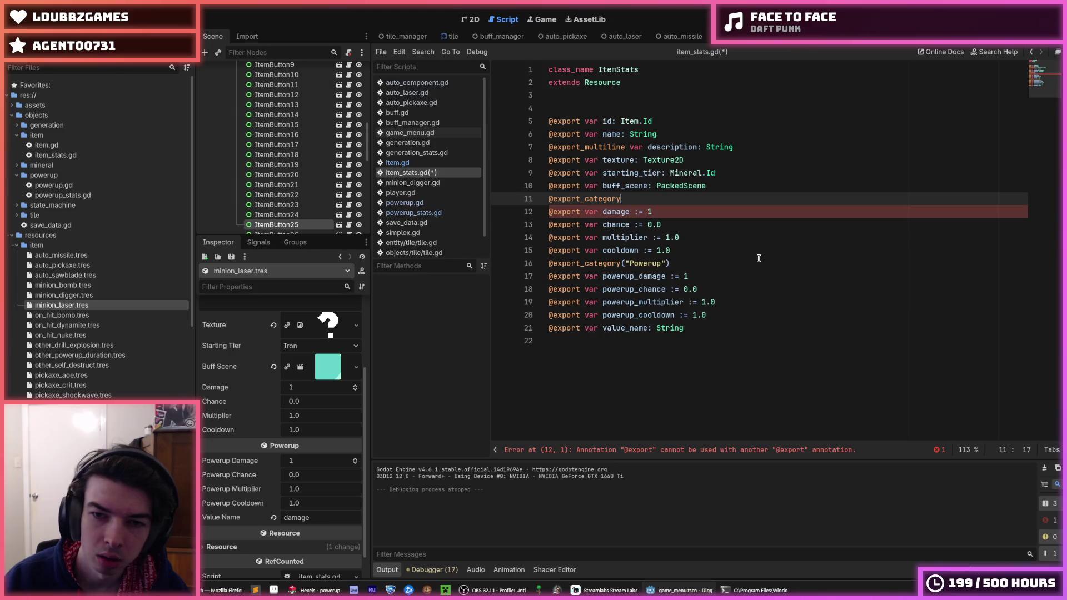
text(("Item)
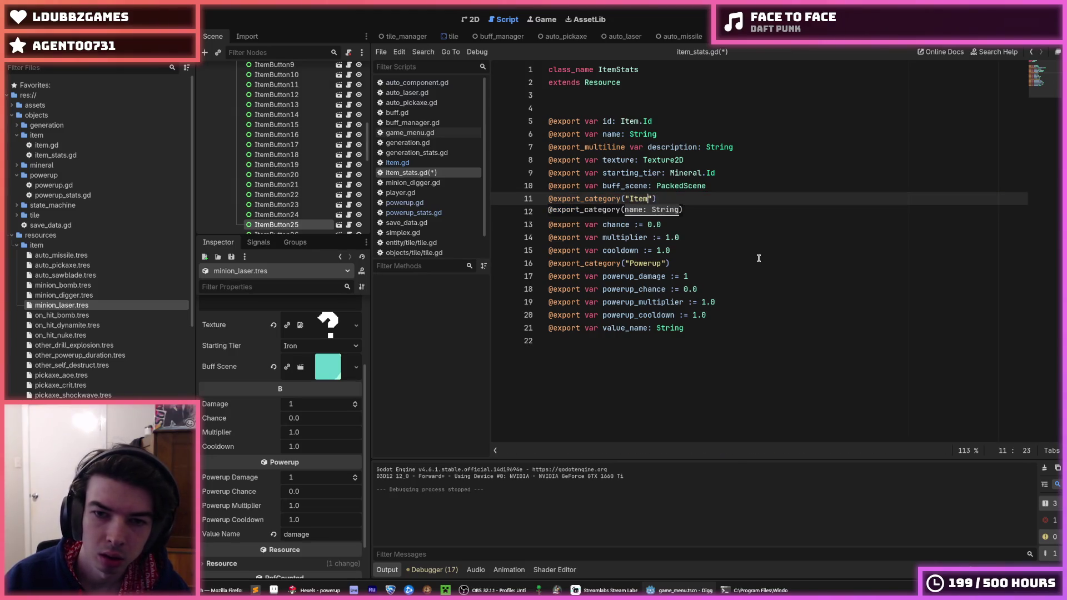
key(ctrl+s)
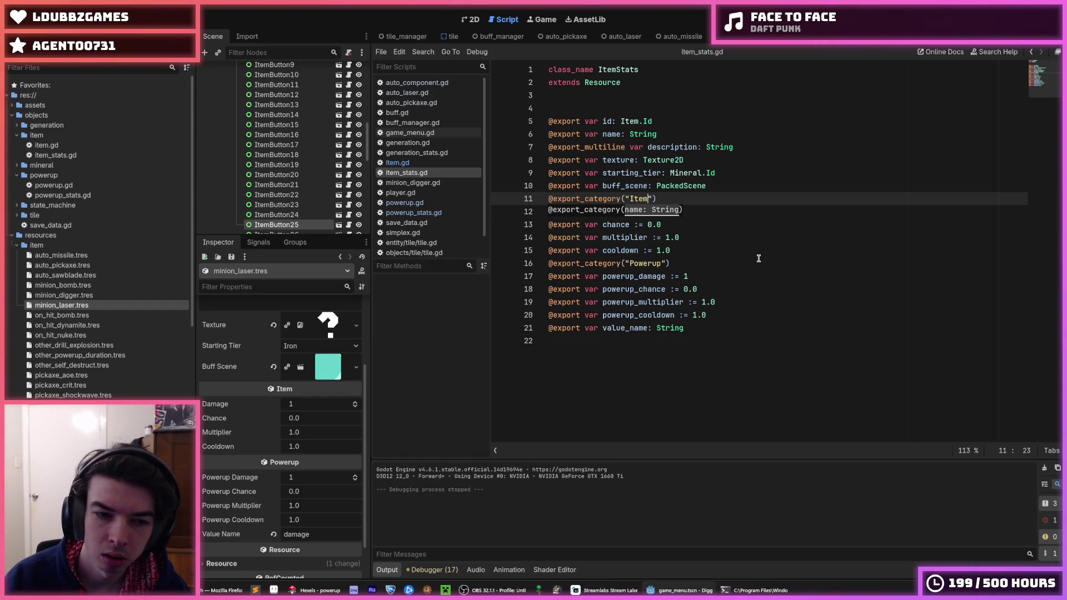
key(Down)
key(Down)
key(Down)
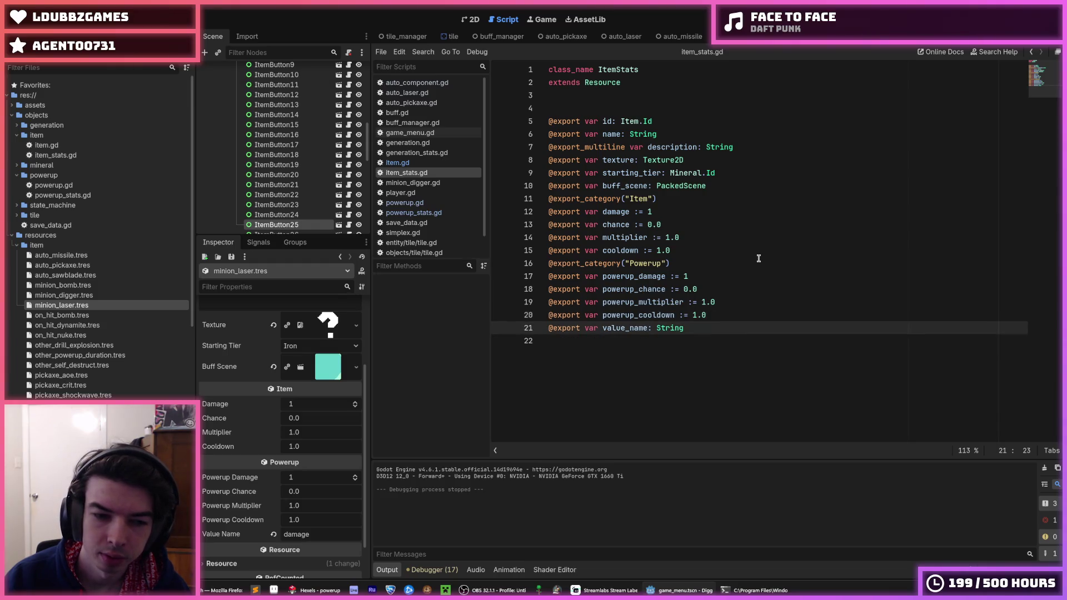
key(alt+Up)
key(alt+Up)
key(alt+Up)
Save, then try moving buff_scene above texture and return it below texture.
key(ctrl+s)
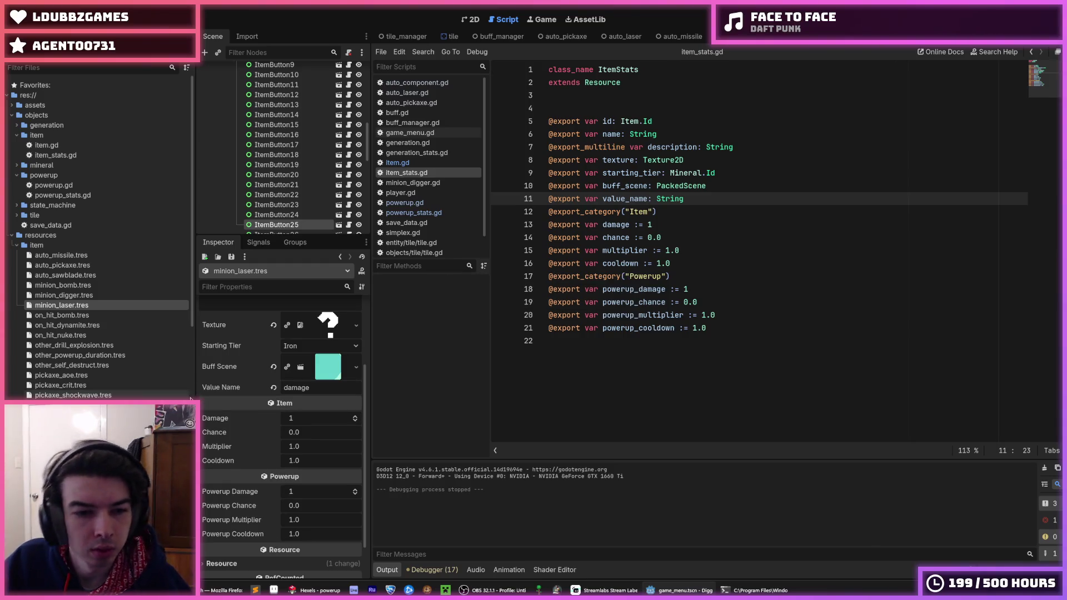
scroll(222, 423, down, 1)
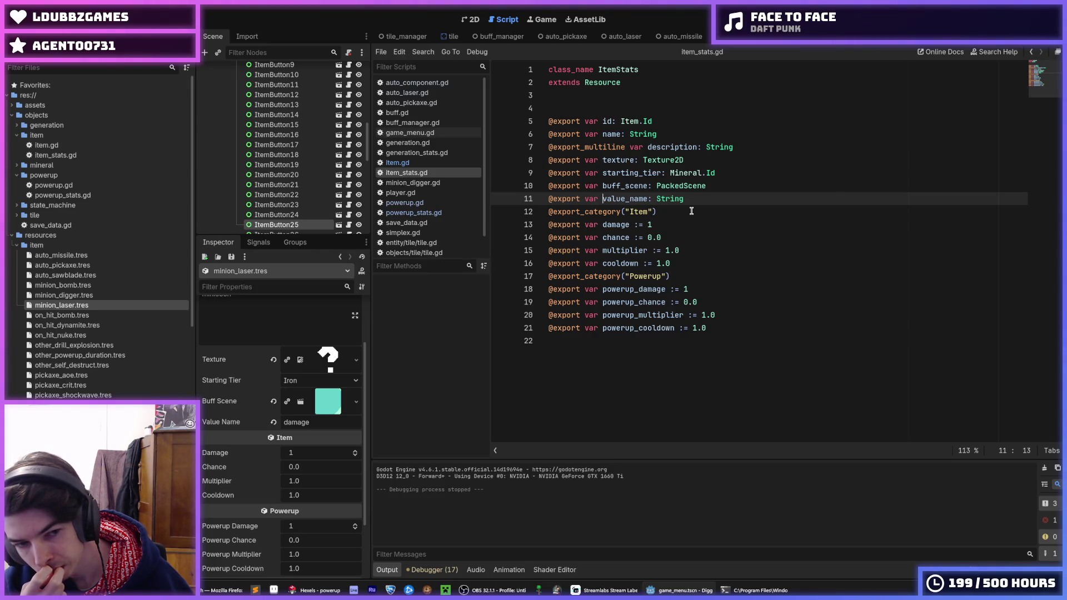
key(Up)
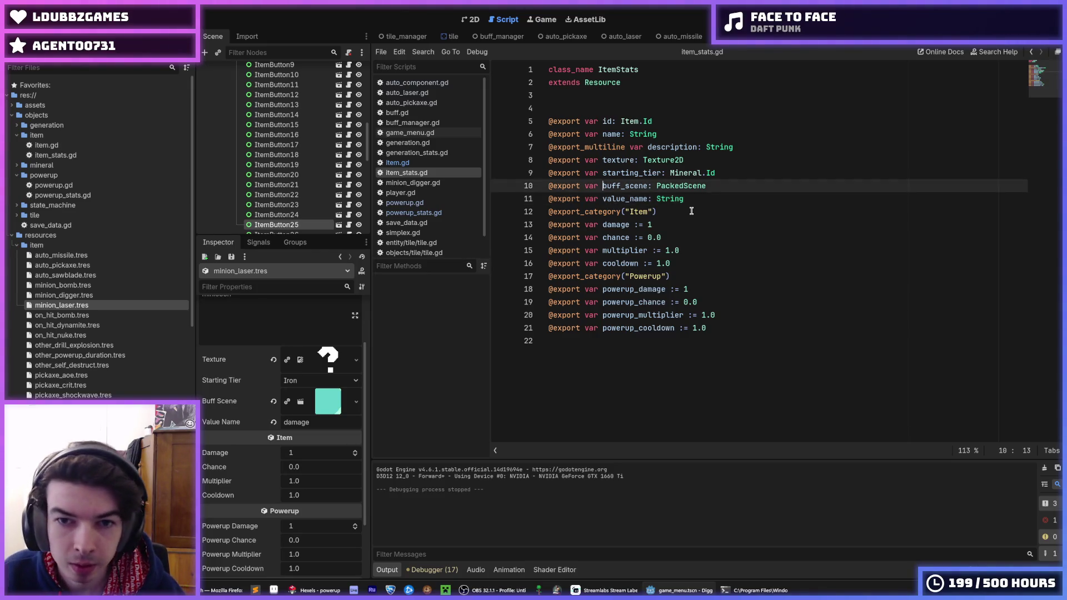
key(alt+Up)
key(alt+Up)
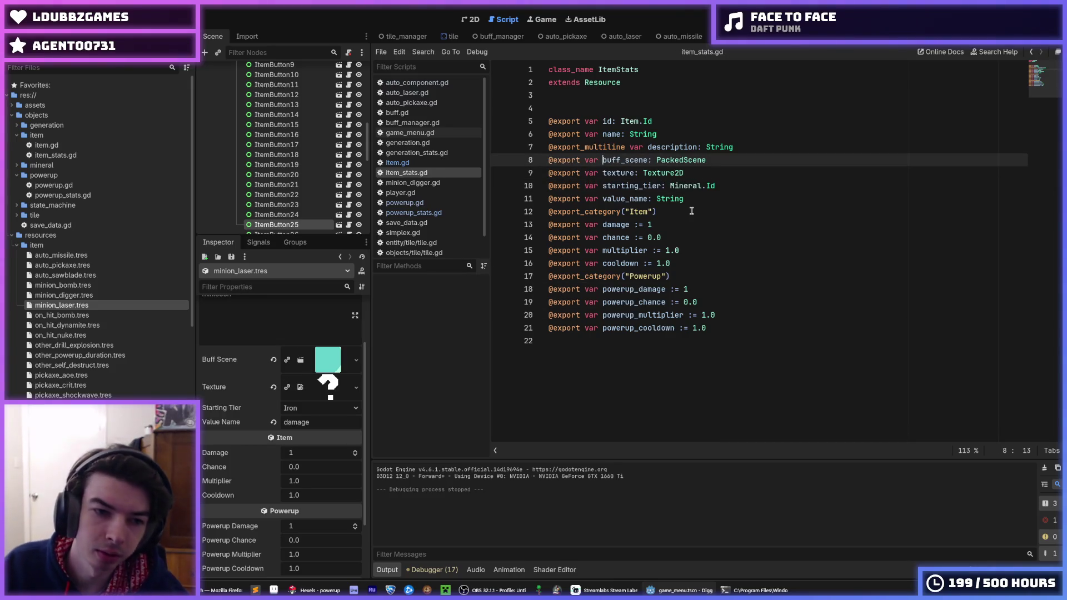
scroll(248, 442, up, 3)
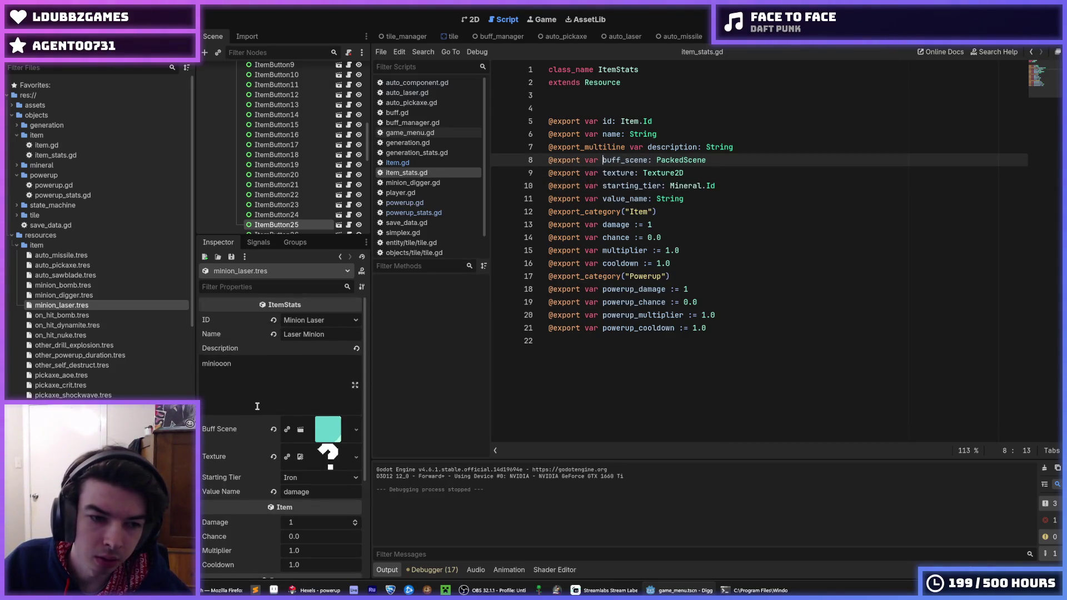
click(625, 160)
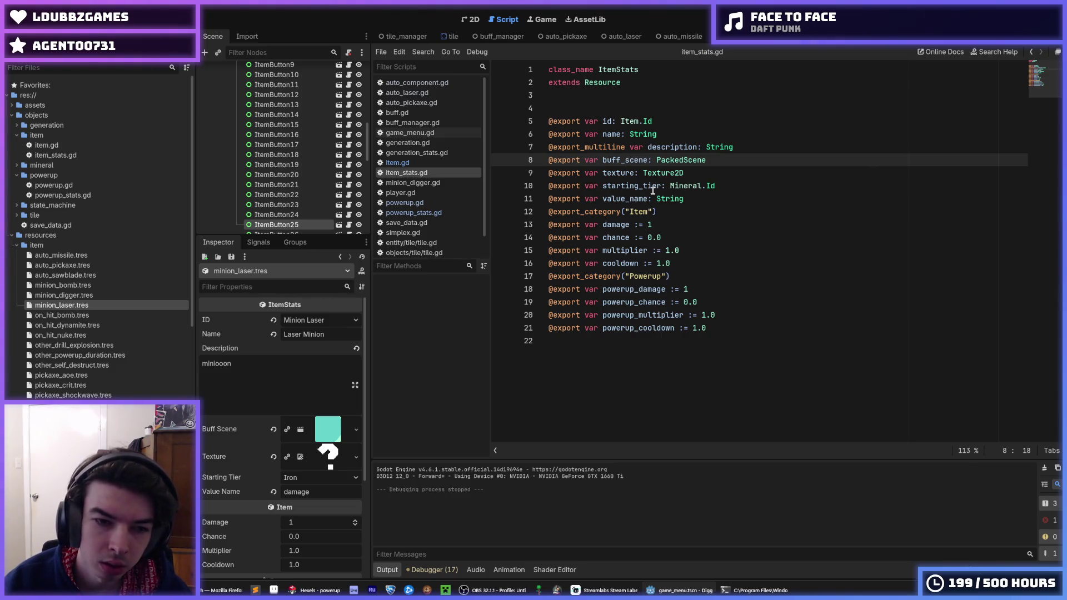
key(alt+Down)
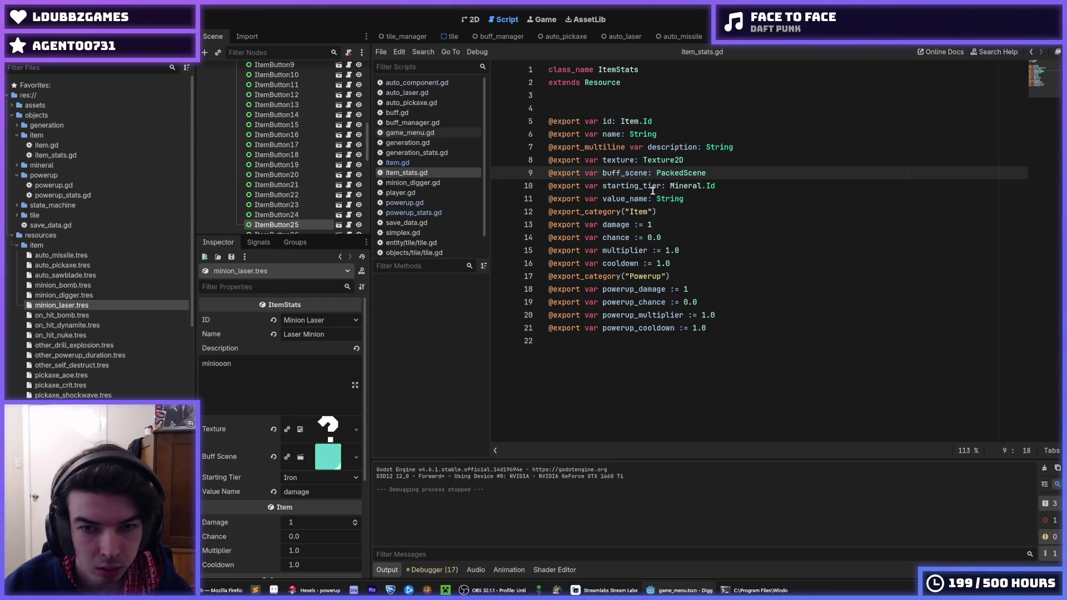
Move buff_scene below value_name and value_name above starting_tier.
key(alt+Left)
key(alt+Right)
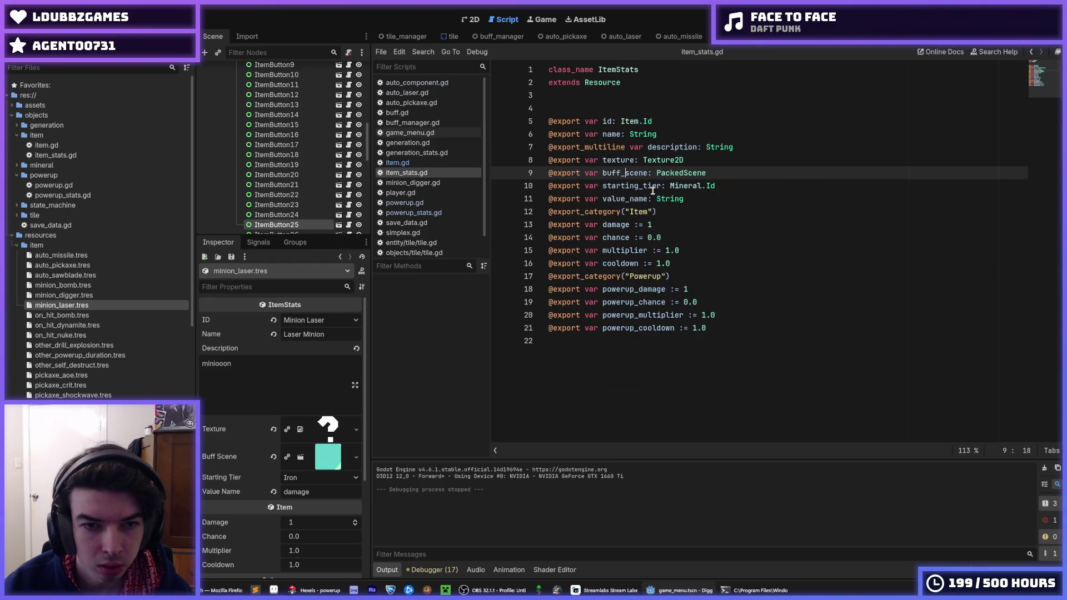
key(alt+Down)
key(alt+Down)
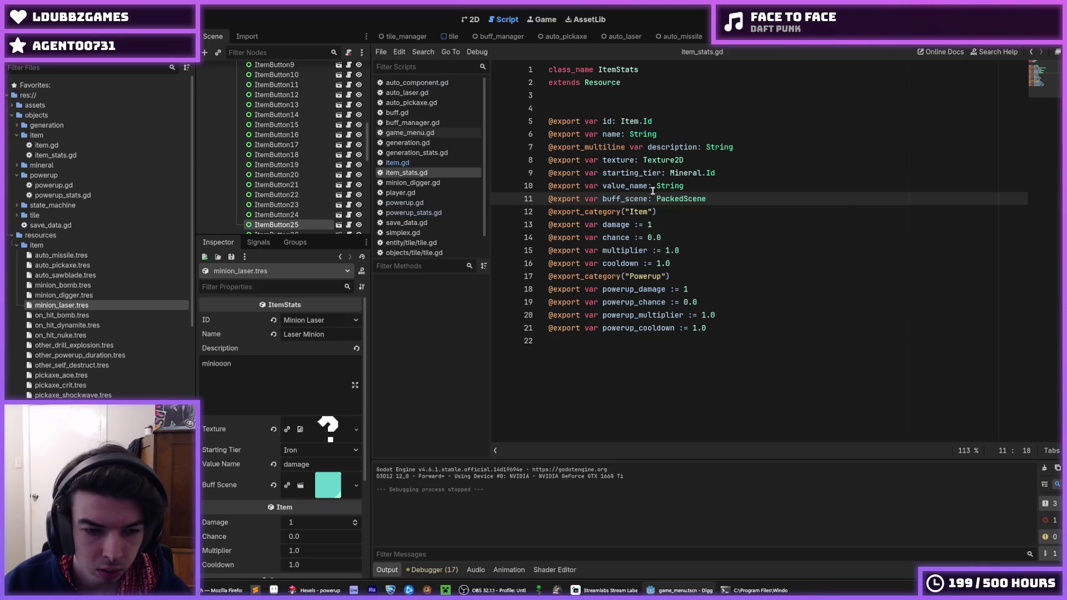
key(Up)
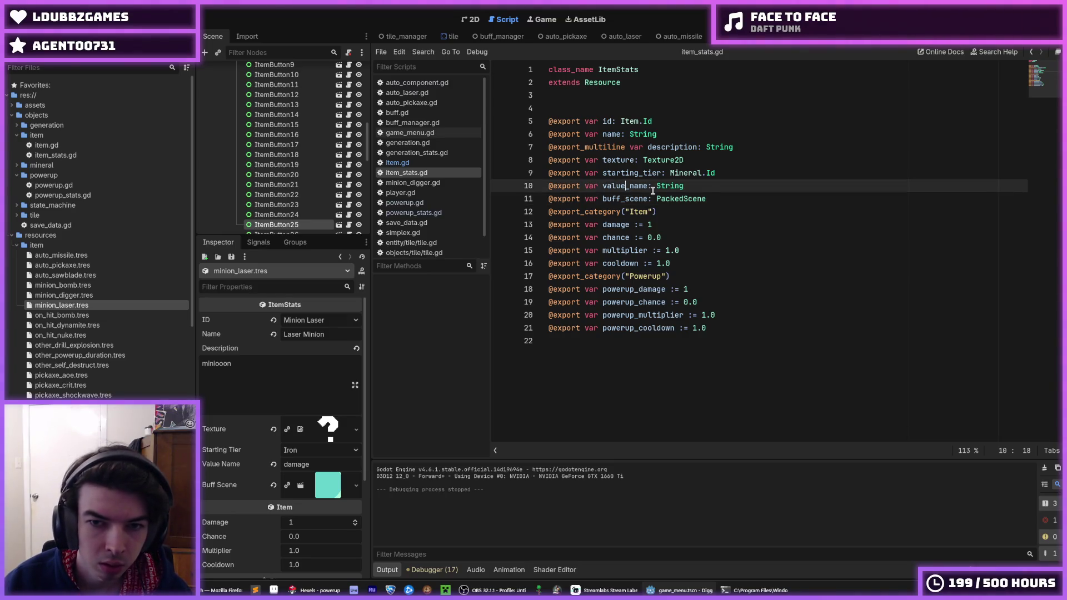
key(alt+Up)
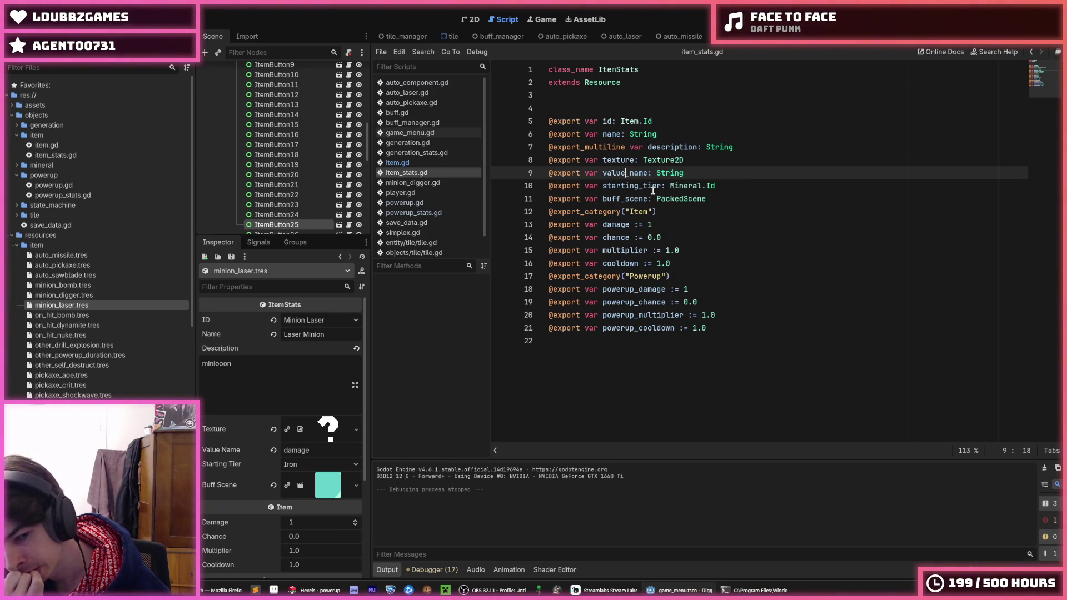
scroll(227, 400, down, 5)
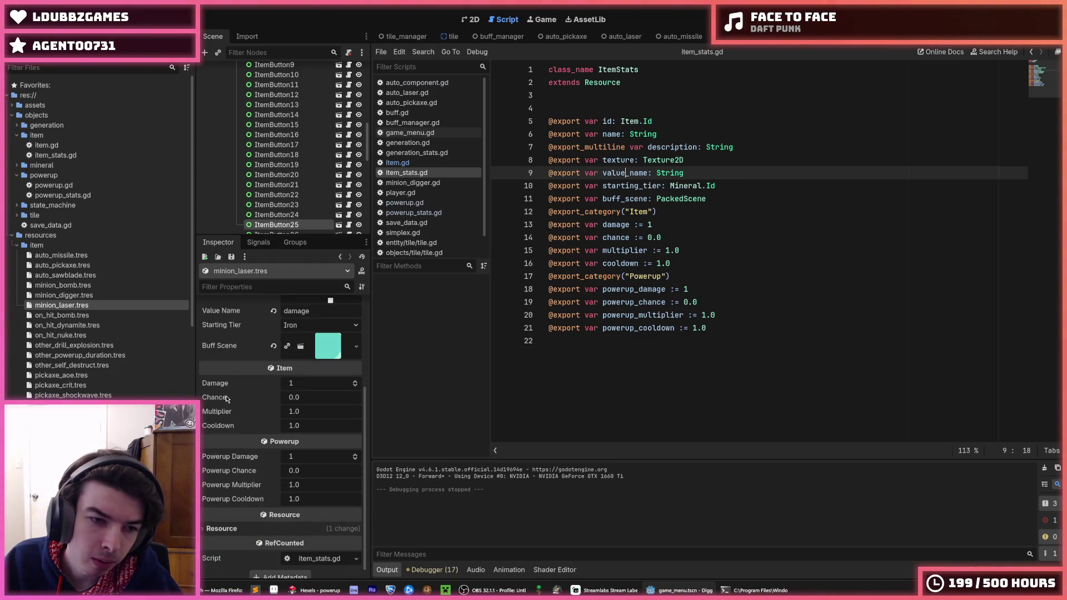
scroll(225, 373, up, 4)
scroll(225, 383, down, 4)
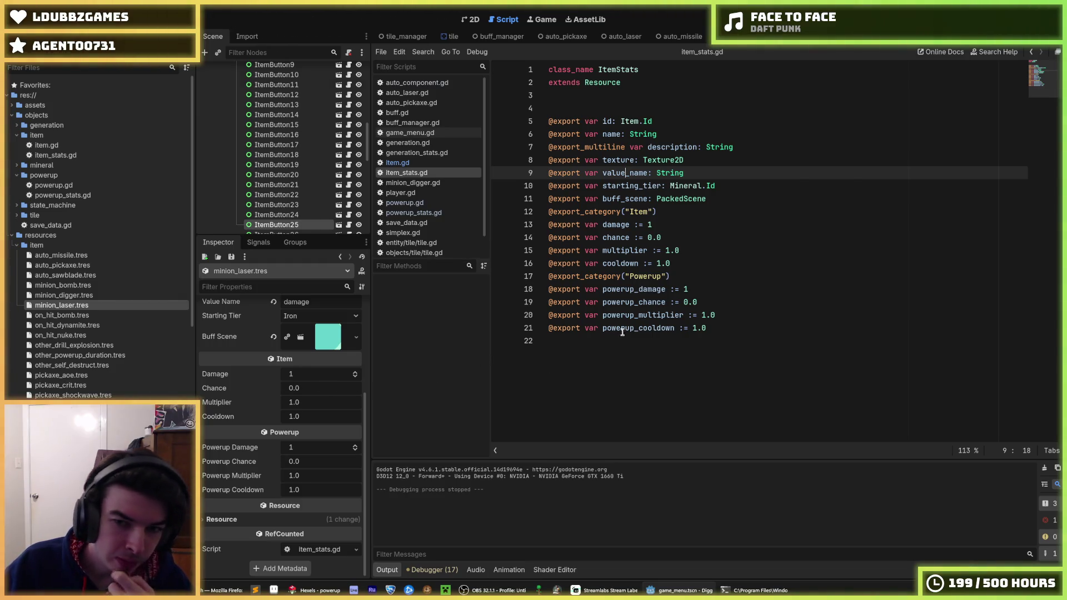
double_click(639, 289)
drag(638, 289, 600, 289)
click(600, 289)
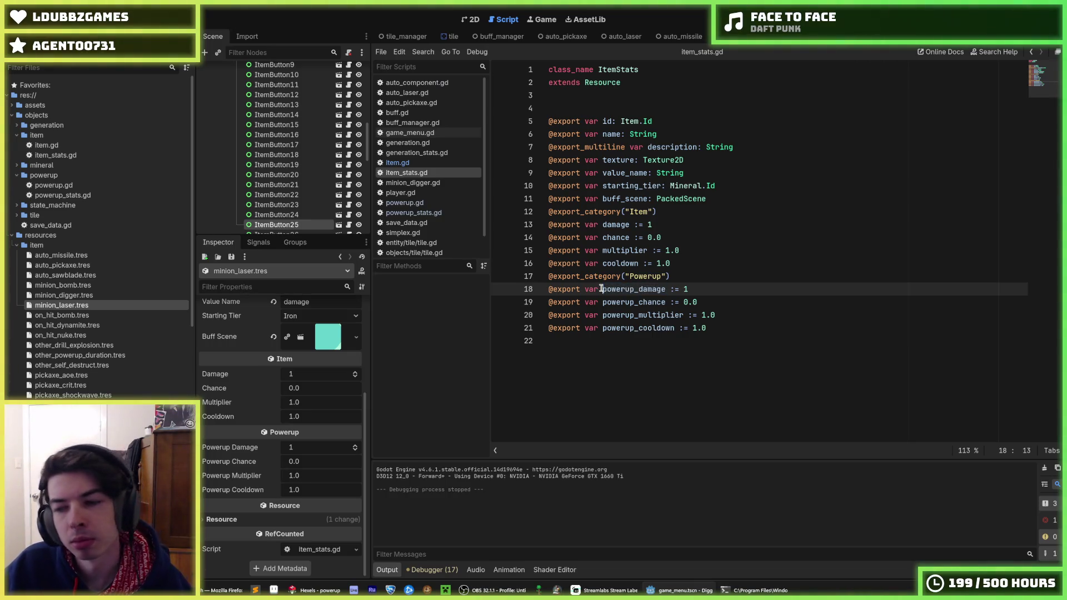
mouse_move(609, 275)
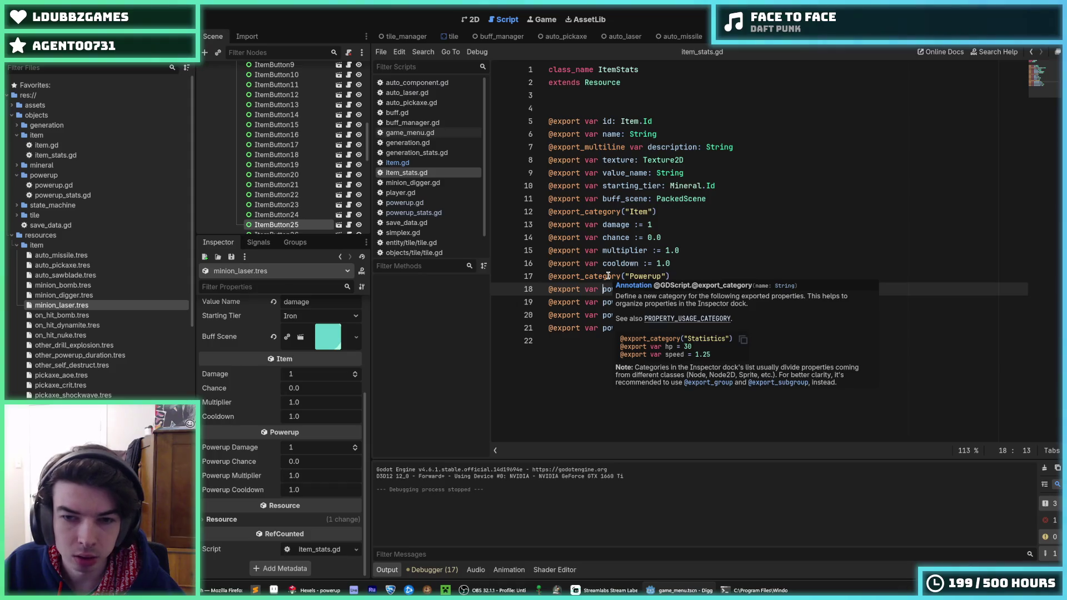
drag(621, 212, 584, 212)
key(ctrl+d)
text(group)
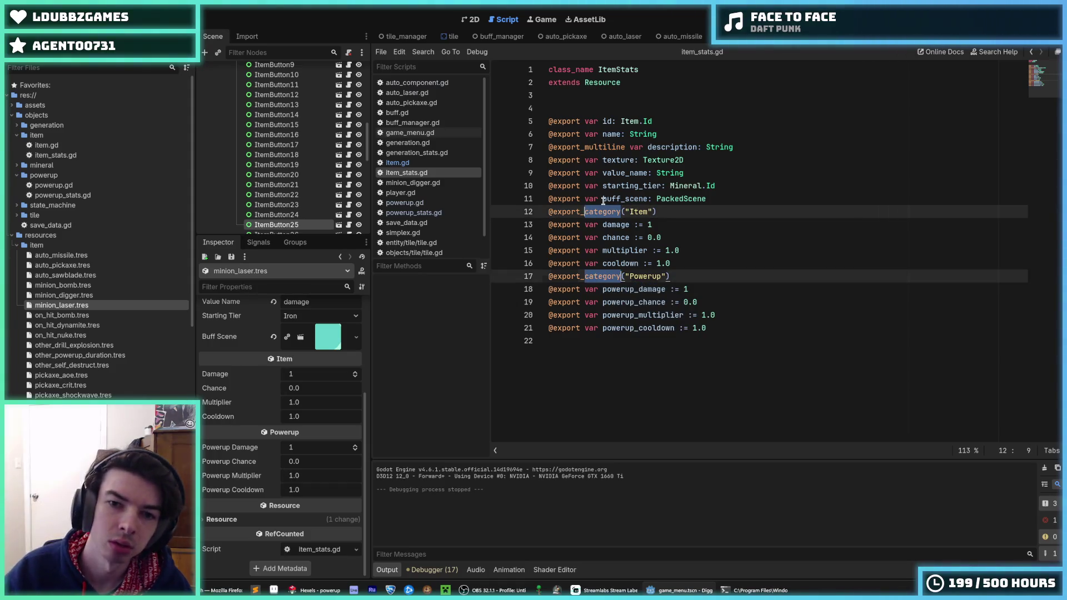
key(Escape)
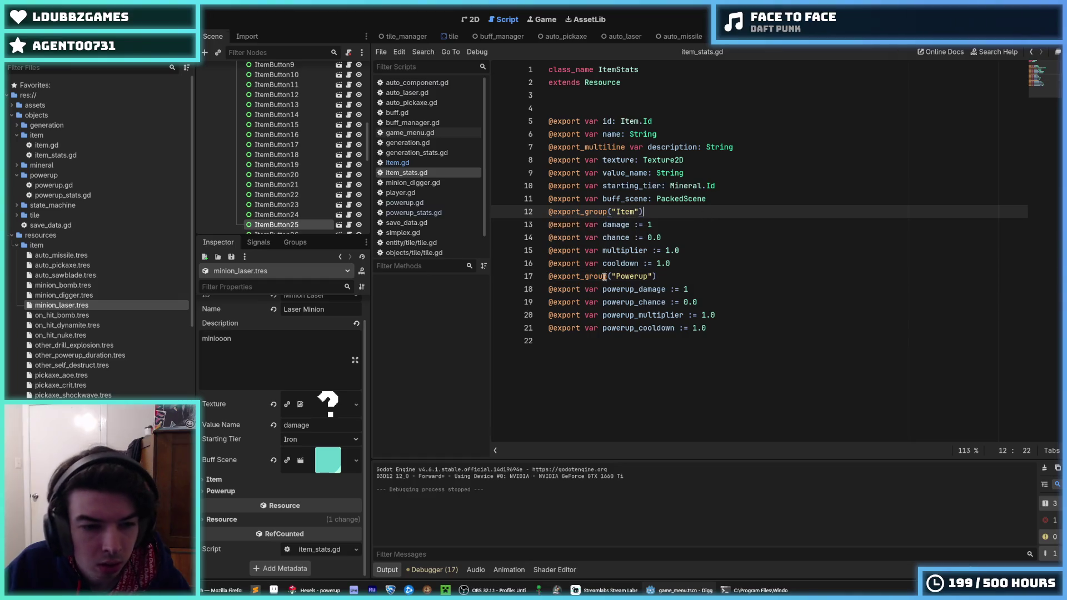
click(214, 479)
click(214, 479)
click(221, 492)
click(214, 479)
scroll(220, 479, down, 2)
click(235, 429)
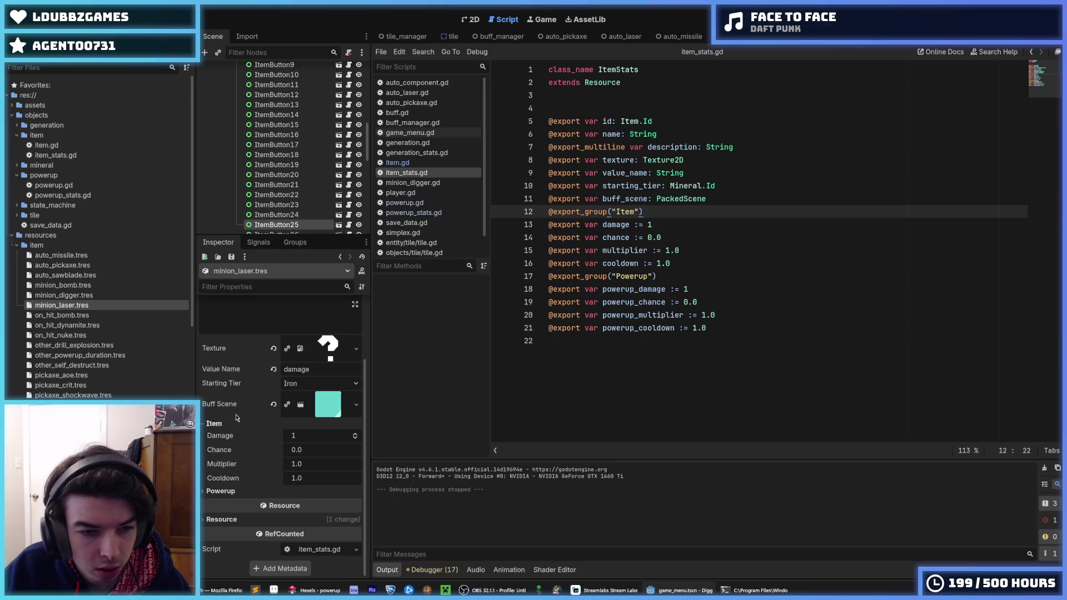
click(221, 424)
click(219, 481)
click(220, 482)
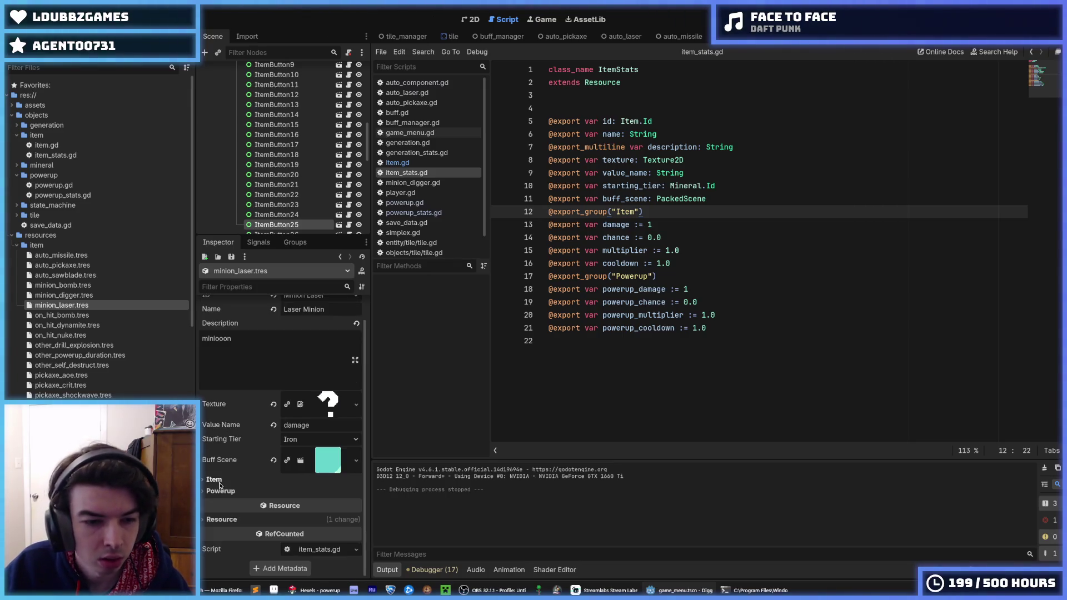
click(219, 481)
click(223, 481)
click(225, 481)
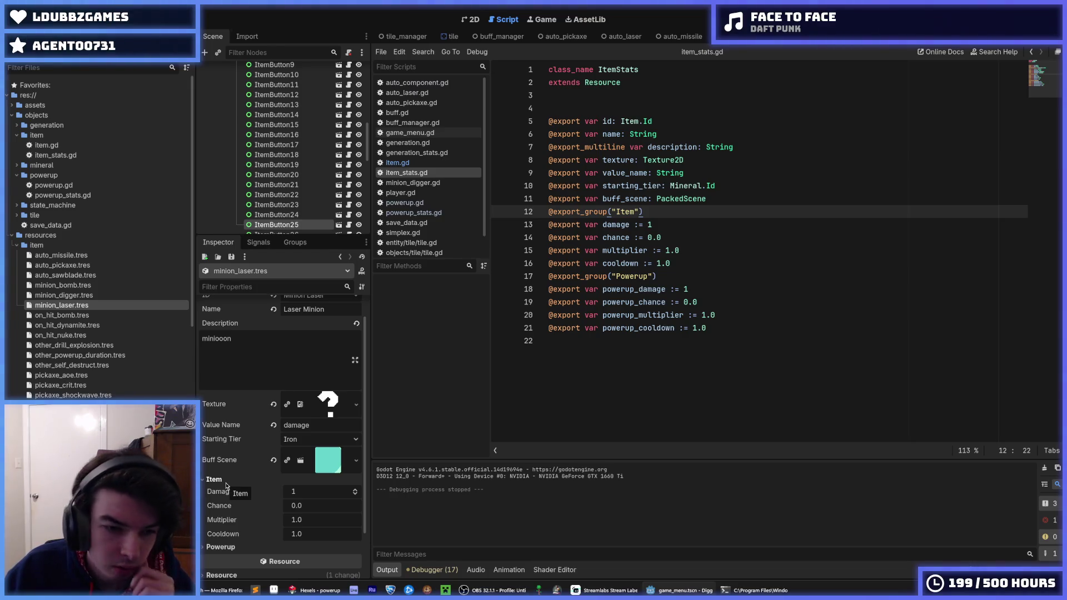
click(226, 481)
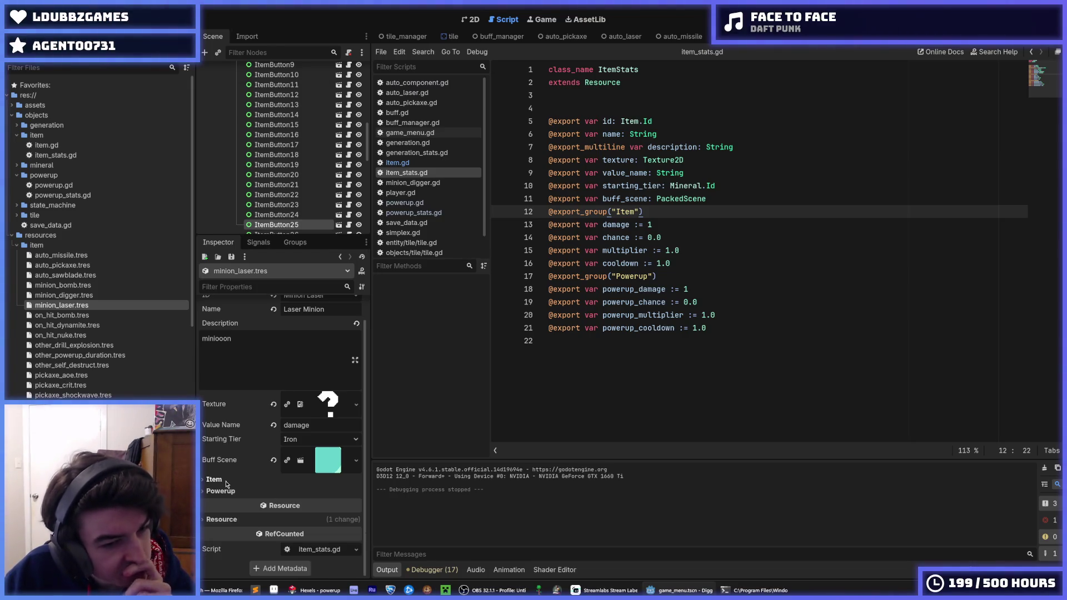
scroll(225, 484, up, 1)
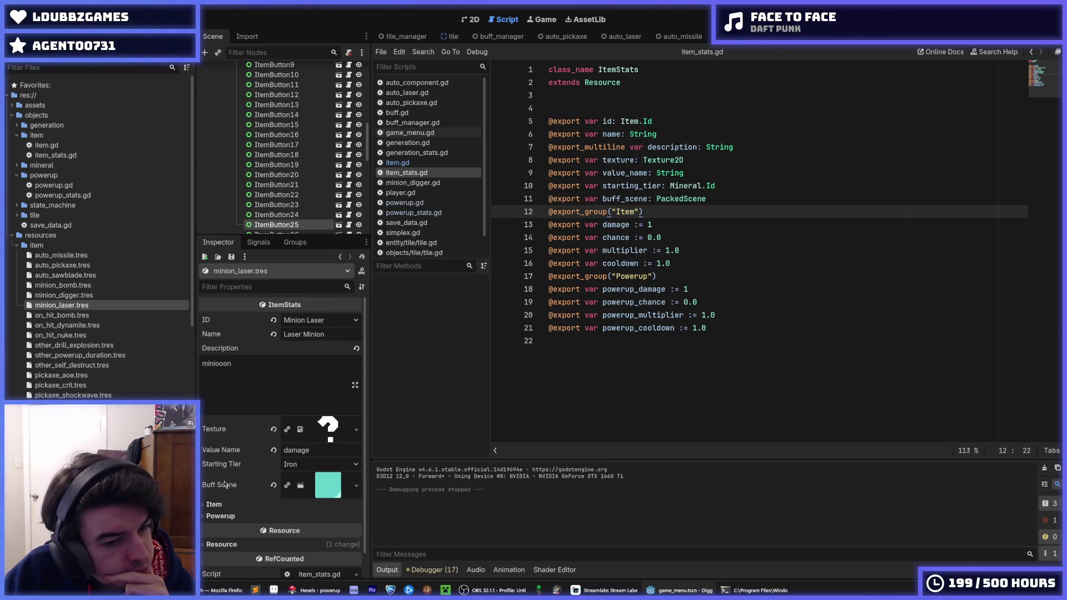
click(227, 505)
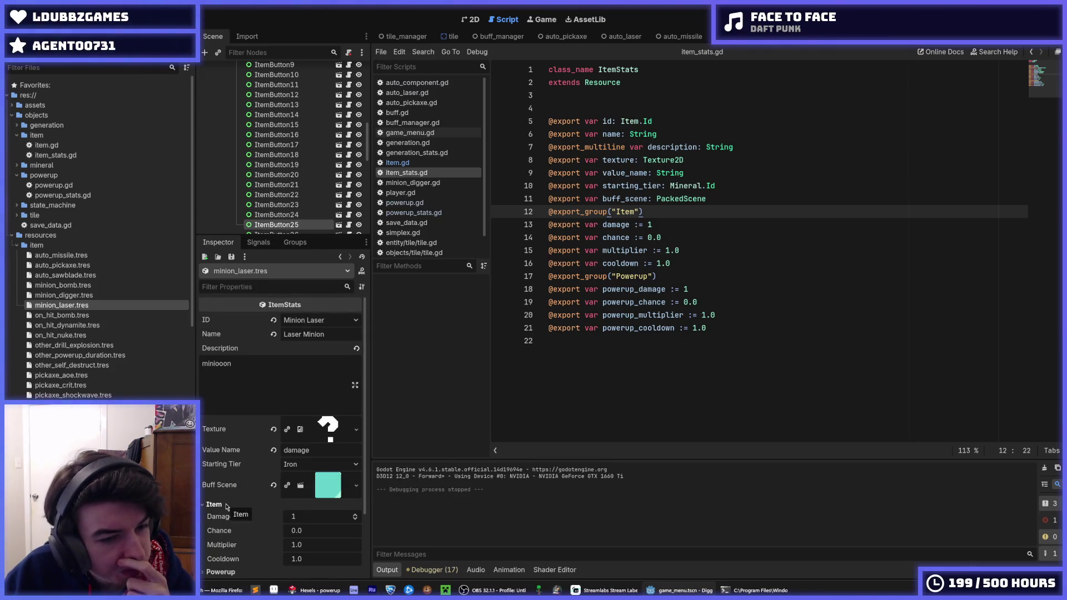
click(226, 505)
click(226, 505)
click(226, 505)
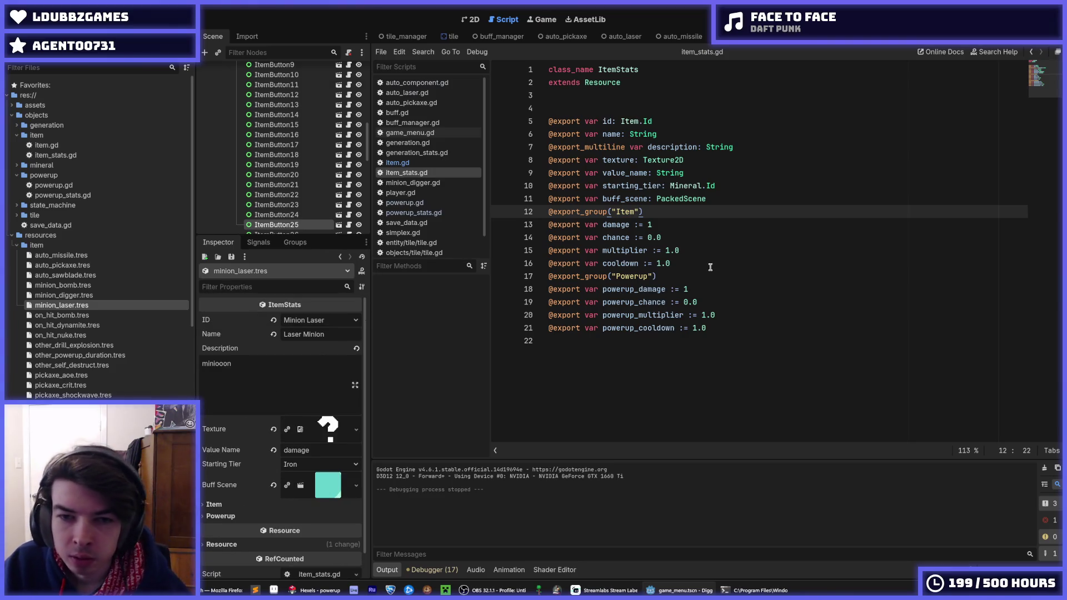
click(670, 222)
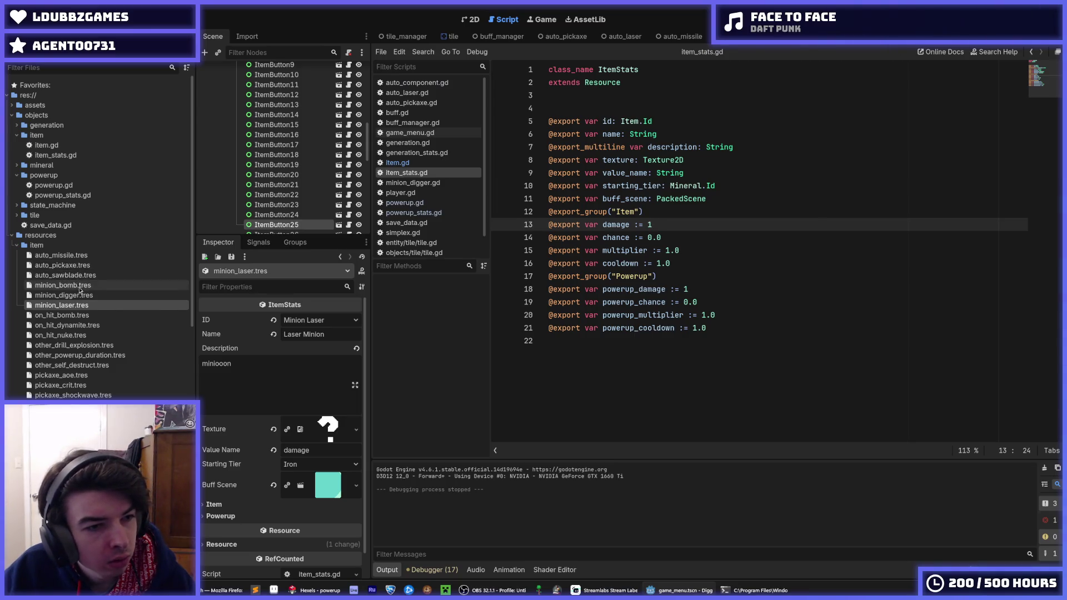
Inspect the auto_pickaxe resource's Item properties, save, and go back to buff_manager.gd.
click(74, 265)
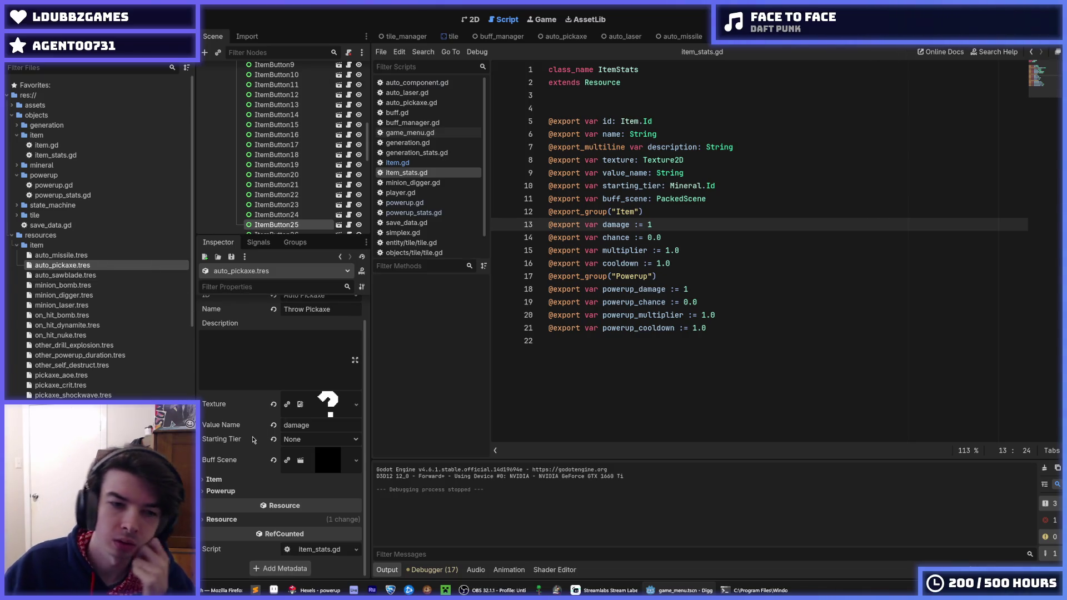
click(244, 479)
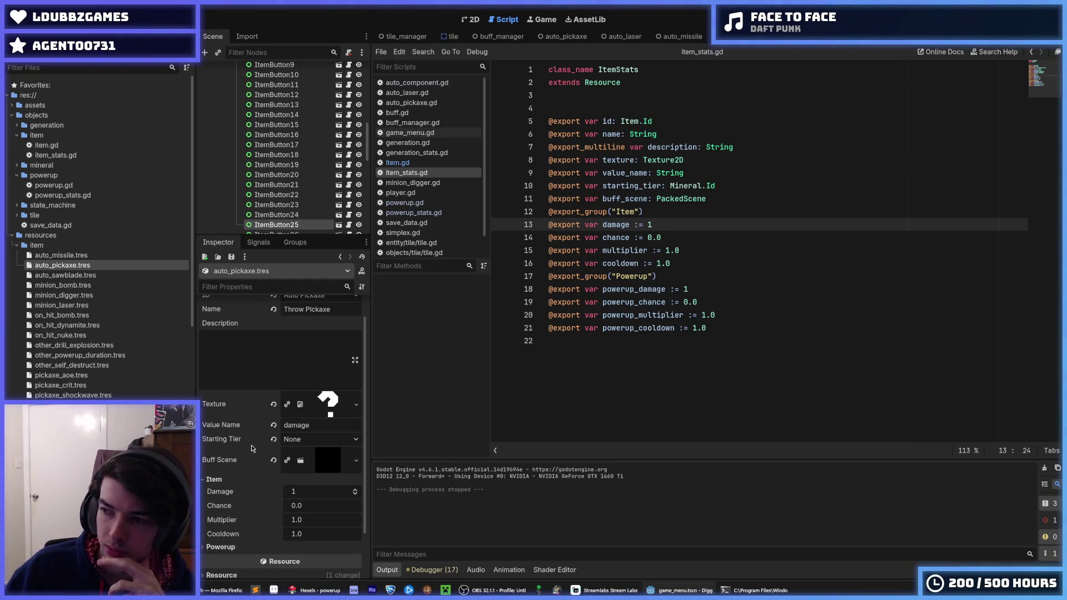
click(215, 482)
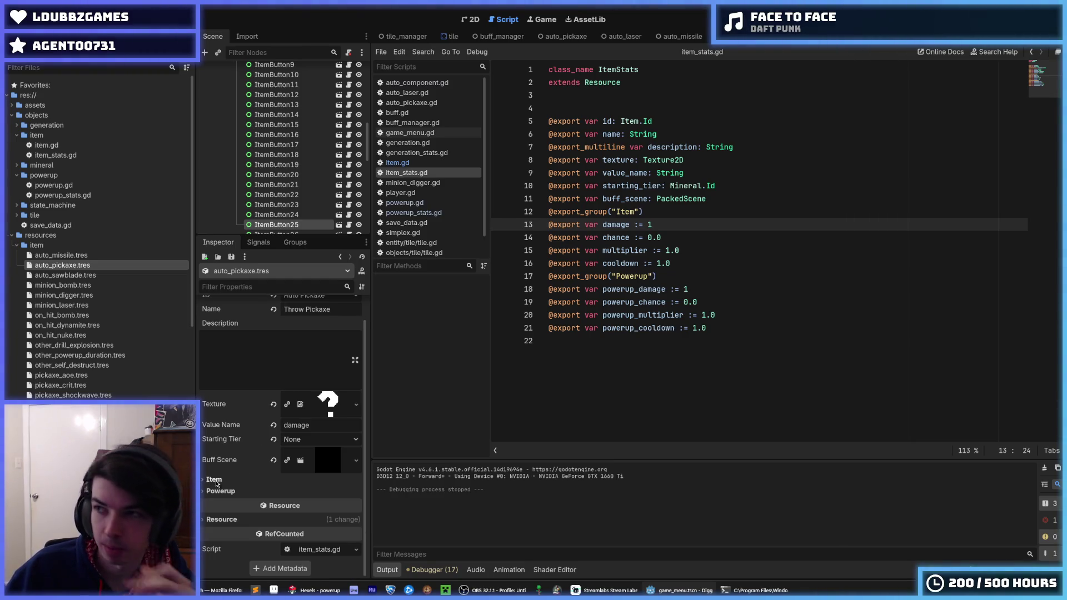
key(ctrl+s)
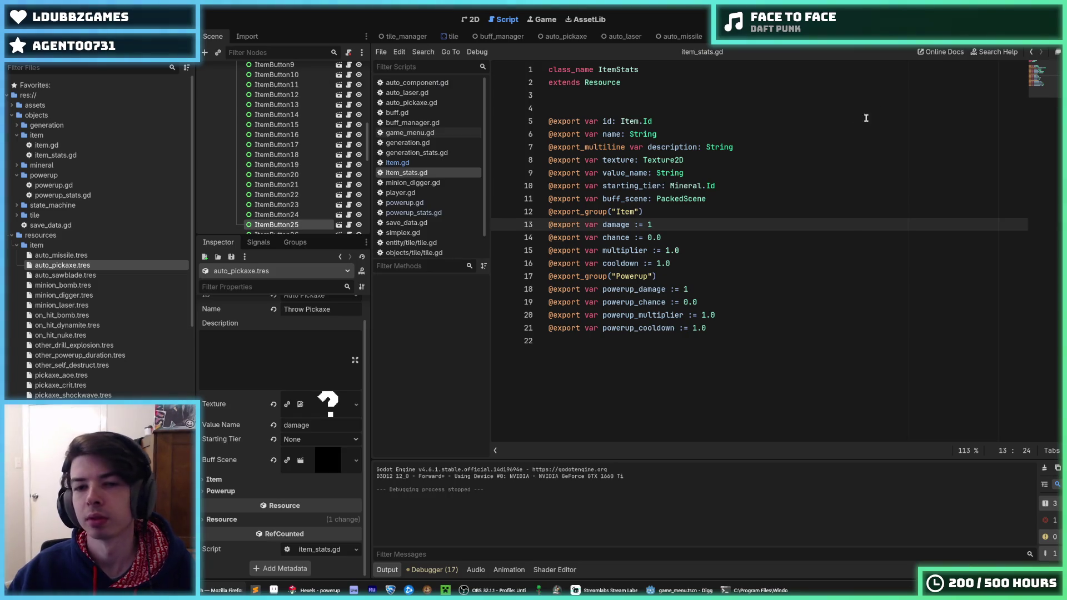
click(810, 161)
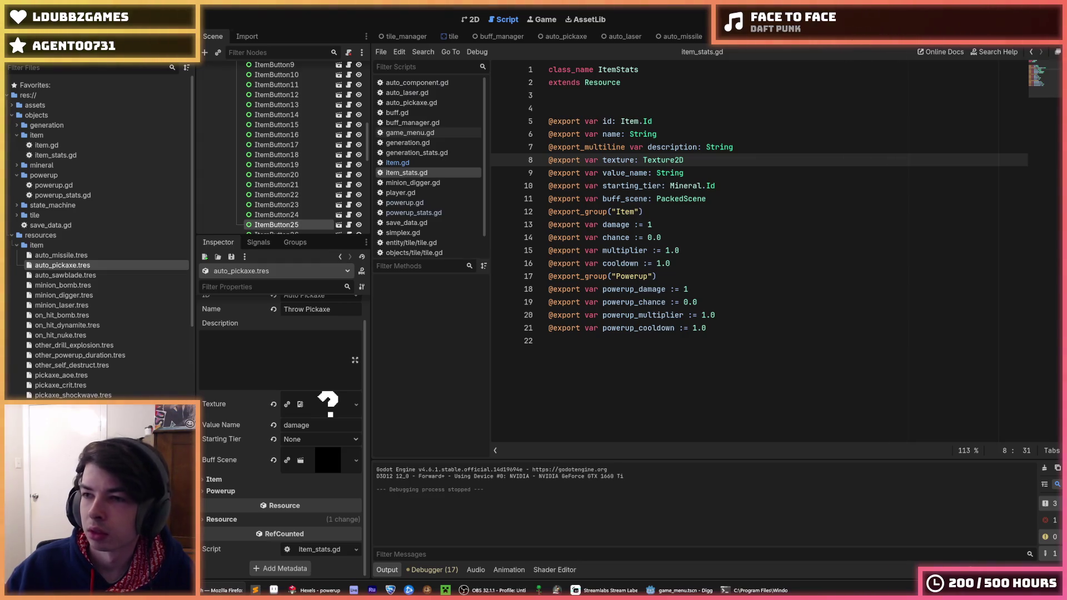
key(alt+Left)
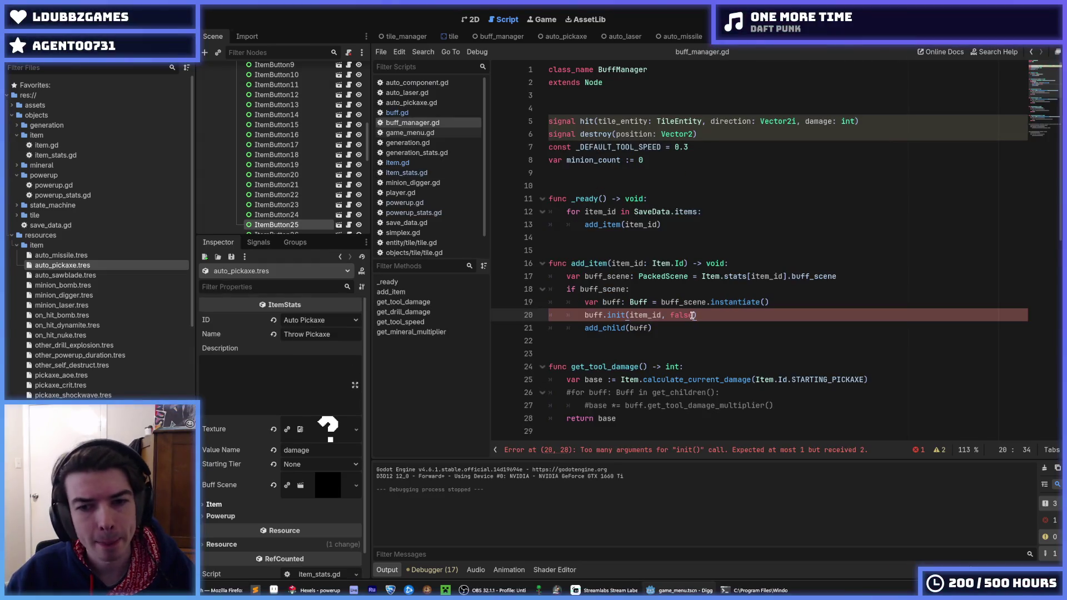
Rename add_item to add_buff with a new 'powerup: bool' parameter and save.
drag(694, 315, 670, 315)
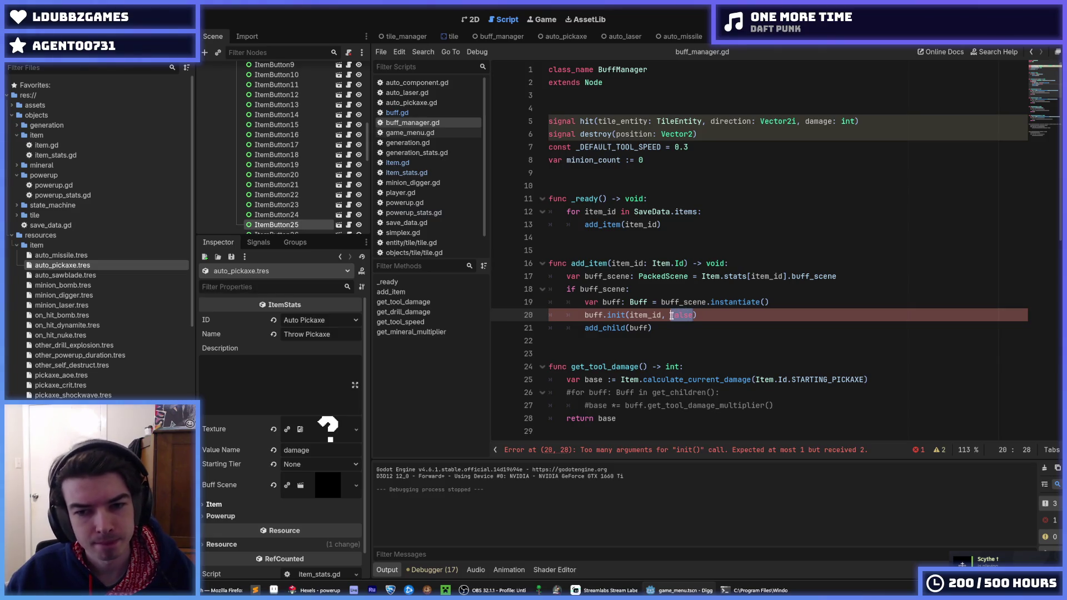
scroll(671, 315, down, 2)
click(604, 188)
key(BackSpace)
key(BackSpace)
key(BackSpace)
text(buff)
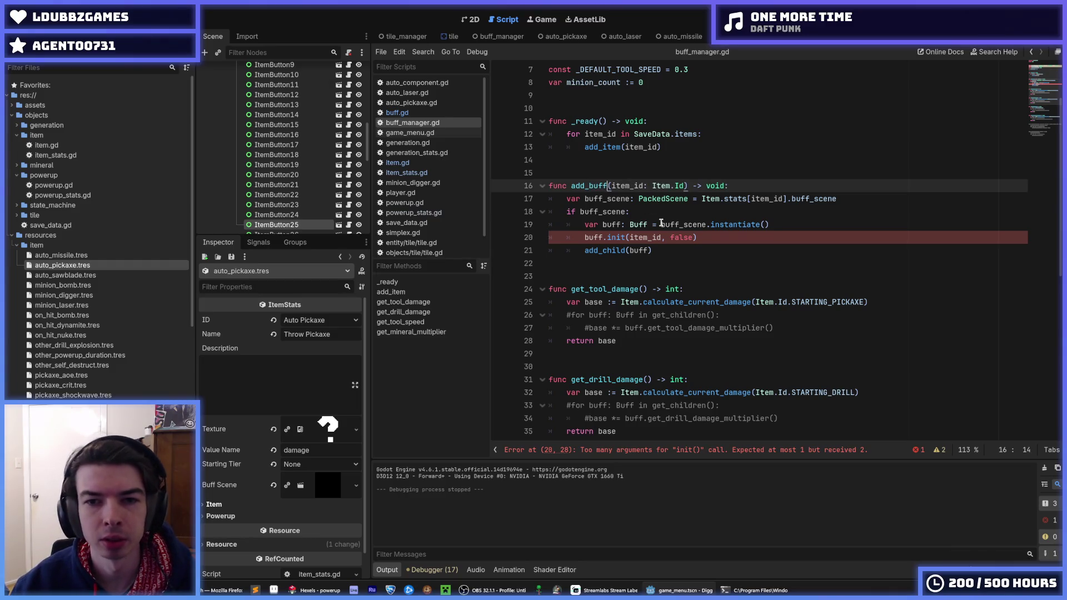
key(ctrl+Right)
key(ctrl+Right)
key(ctrl+Right)
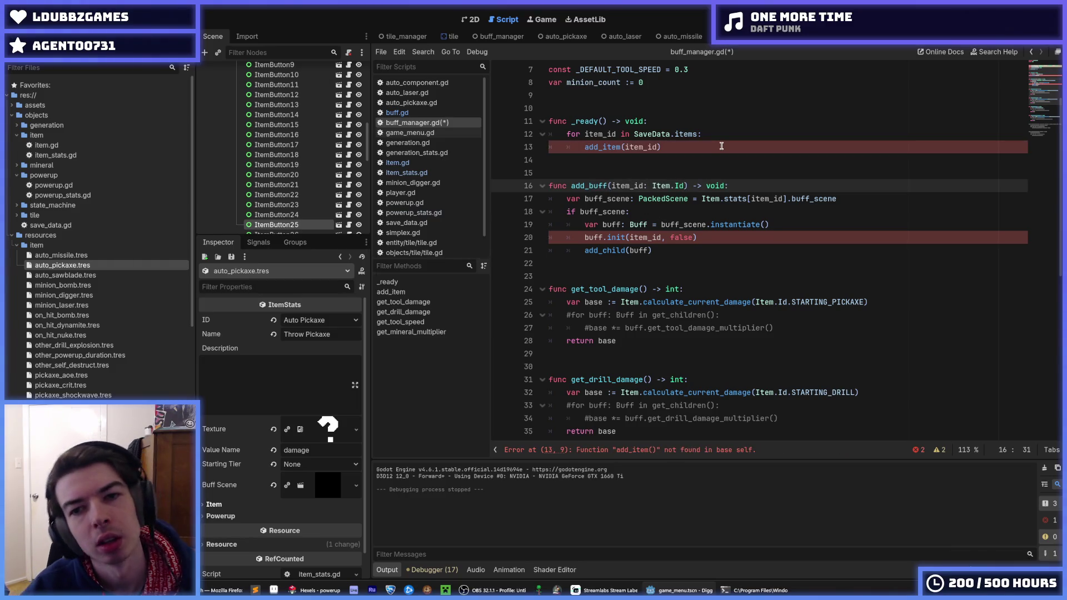
text(, powerup)
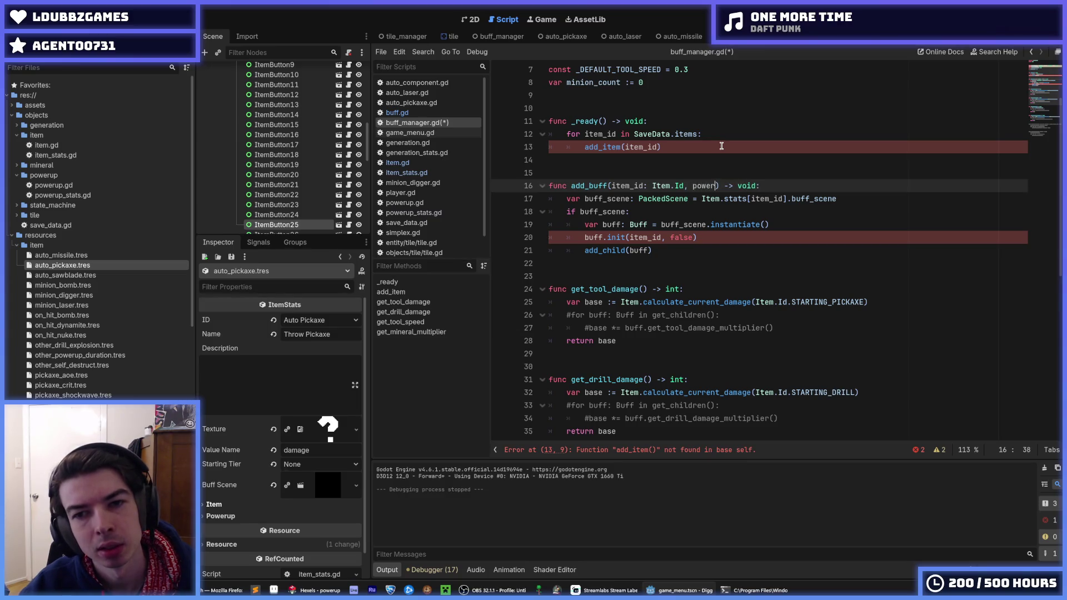
text(: bool)
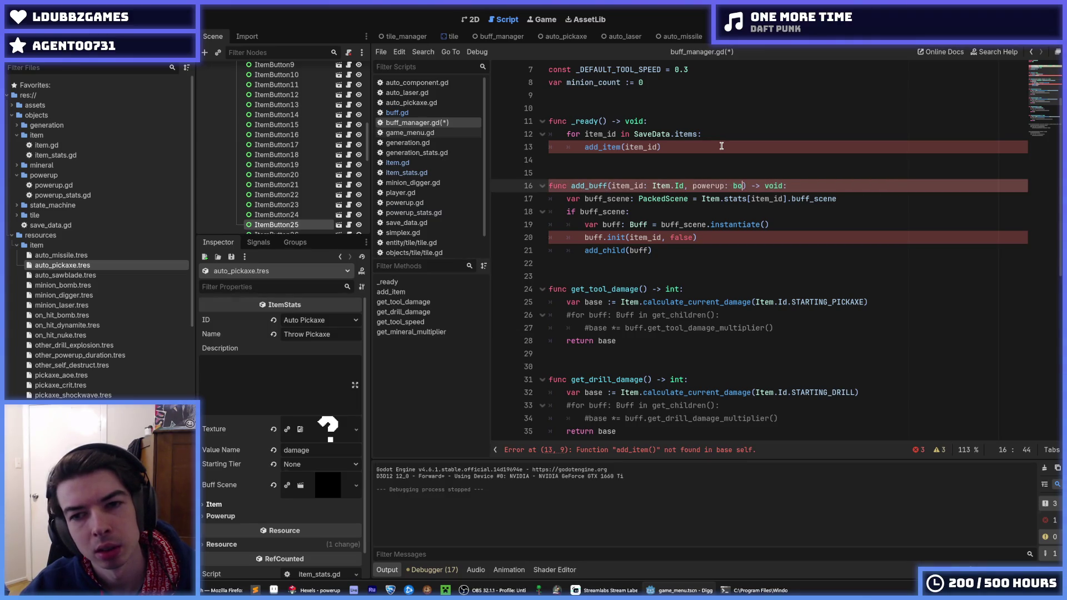
key(ctrl+s)
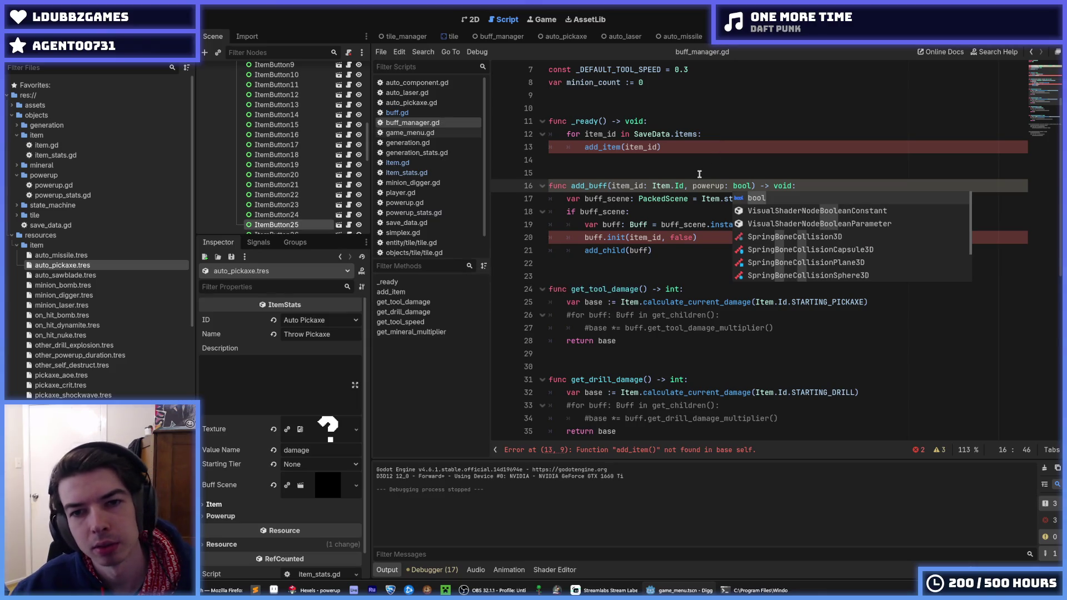
Pass false in the _ready call and powerup into buff.init.
click(701, 147)
text(, false)
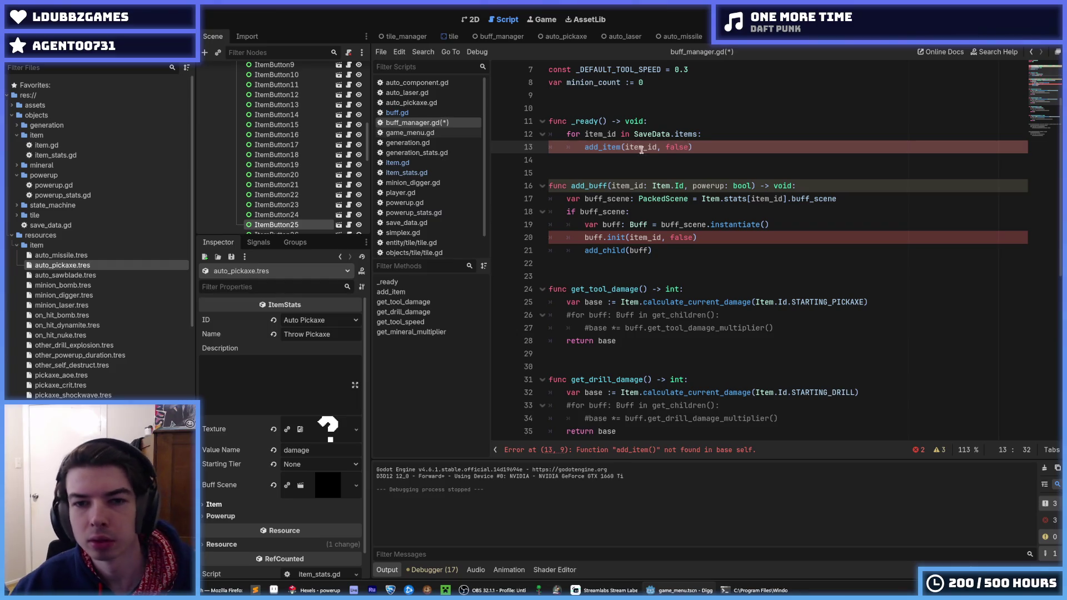
click(680, 237)
double_click(680, 237)
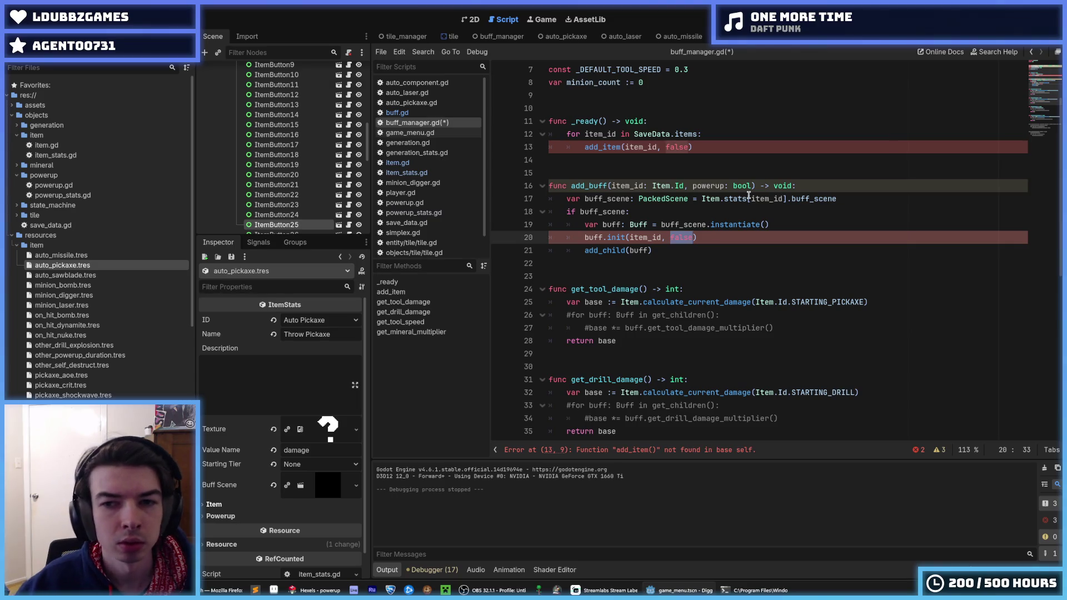
text(powerup)
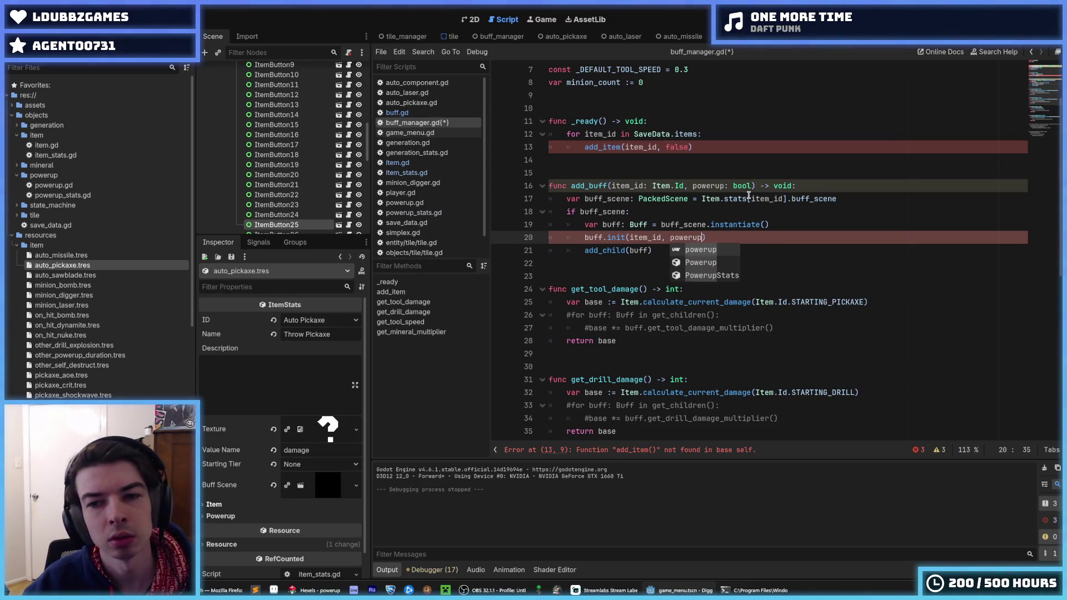
Rename the line 13 call to add_buff, save, and switch to item_stats.gd.
double_click(708, 185)
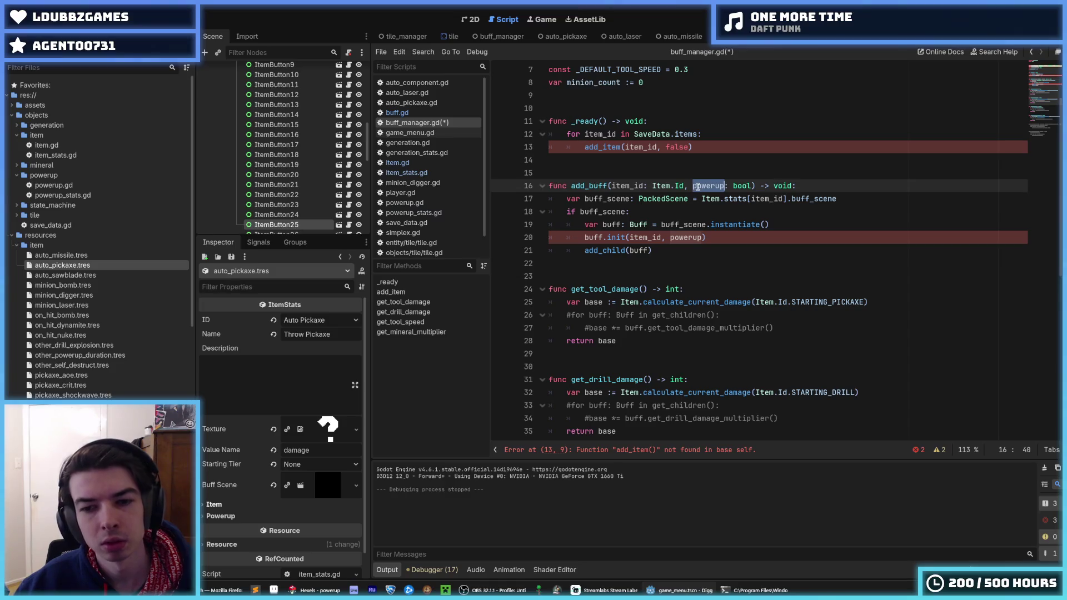
click(691, 162)
double_click(669, 147)
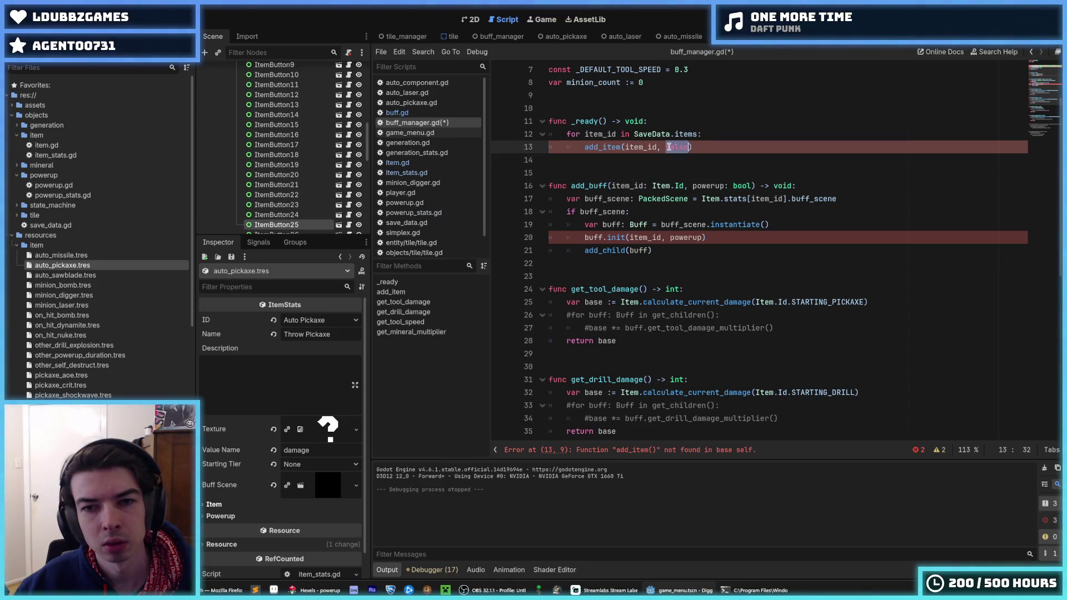
drag(622, 146, 604, 146)
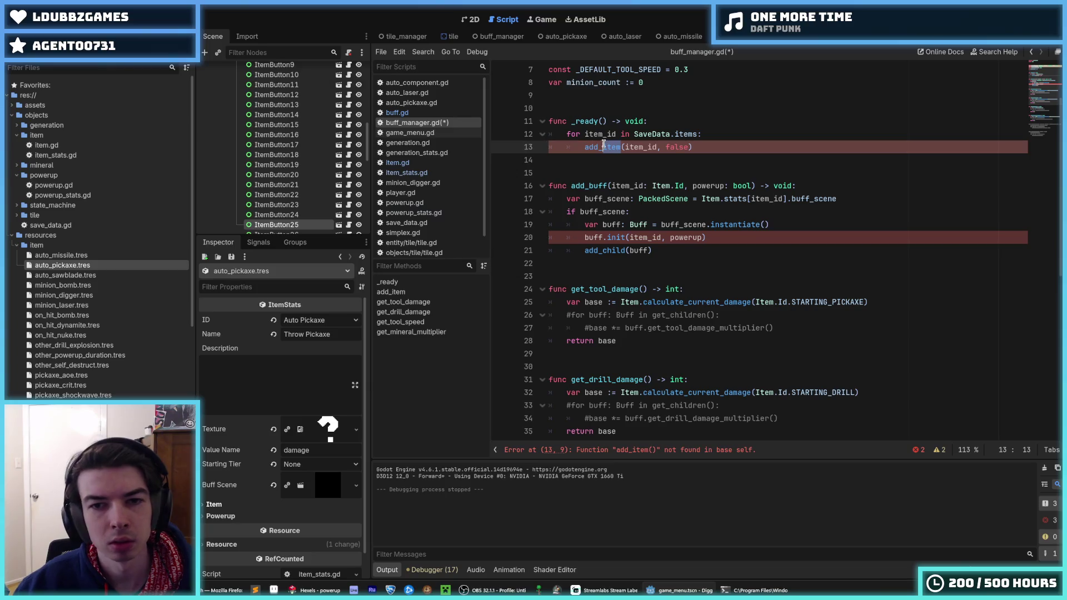
text(buff)
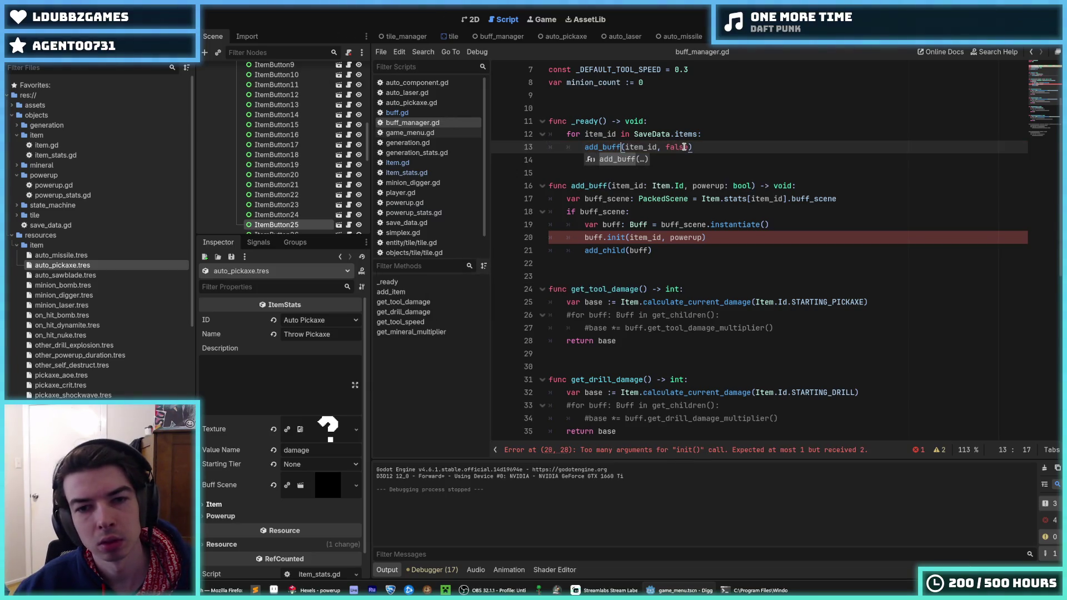
click(689, 147)
key(ctrl+s)
click(728, 239)
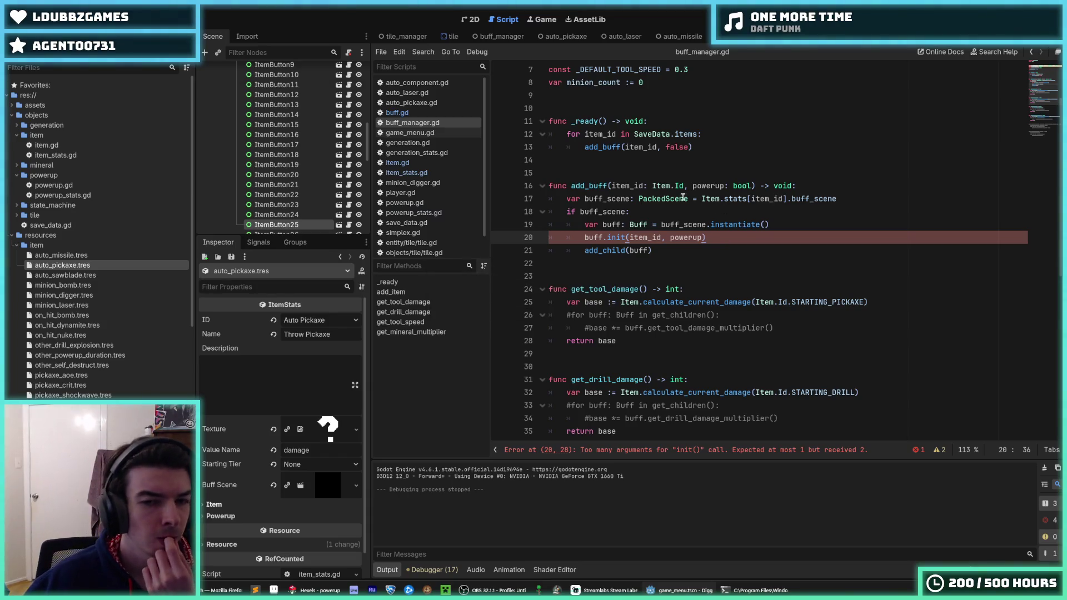
click(429, 172)
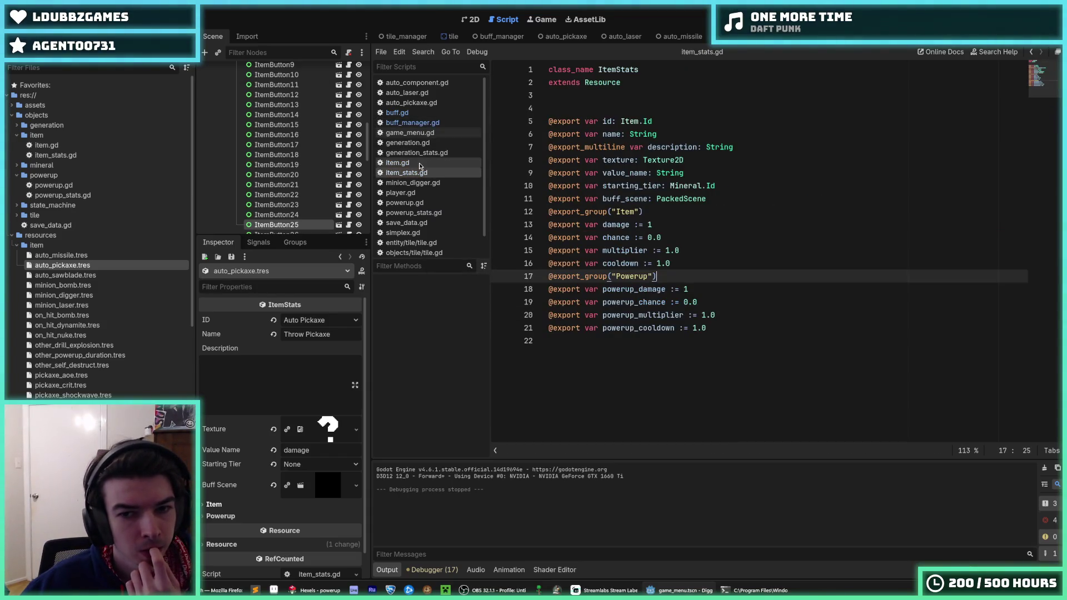
In tile.gd, change the add_powerup call to add_buff with a true argument.
scroll(420, 220, down, 1)
click(420, 221)
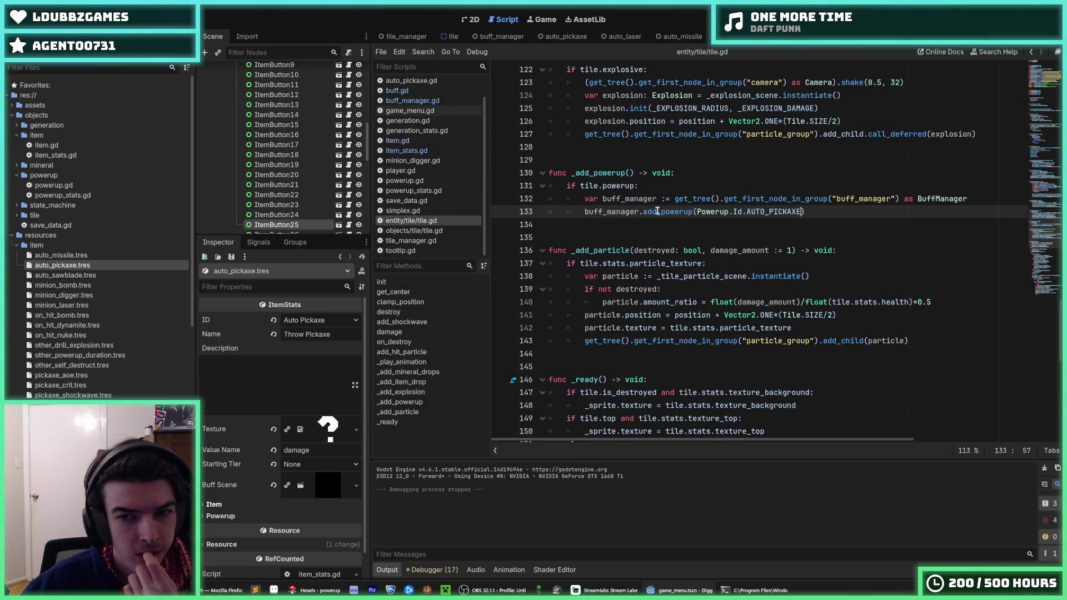
double_click(688, 212)
key(BackSpace)
text(buff)
key(End)
key(Left)
text(, tru)
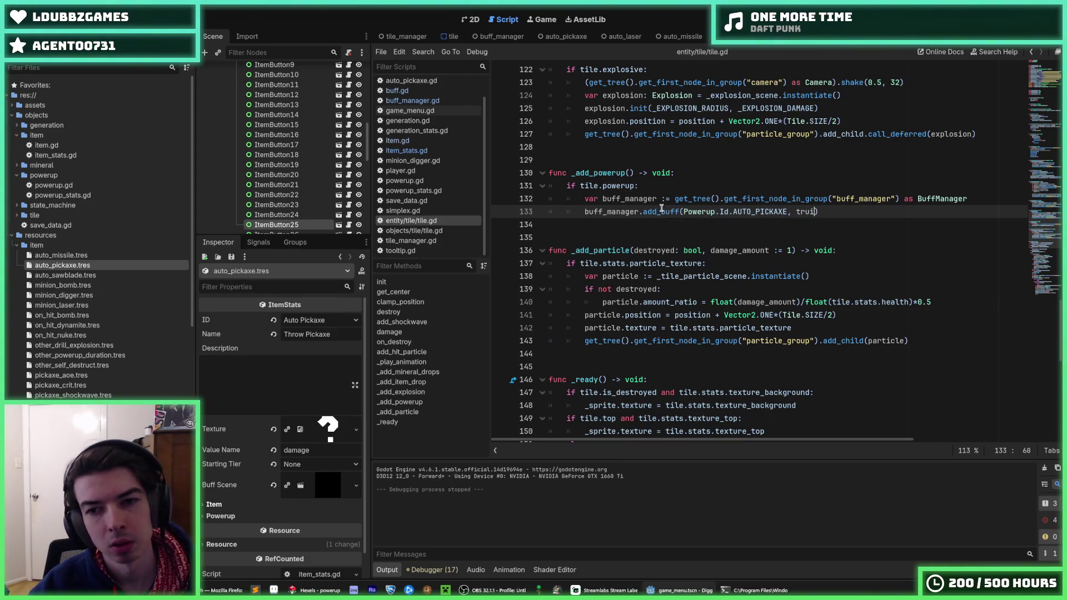
text(e)
Fix the enum path to Item.Id.AUTO_PICKAXE, save tile.gd, and return to buff_manager.gd.
key(Home)
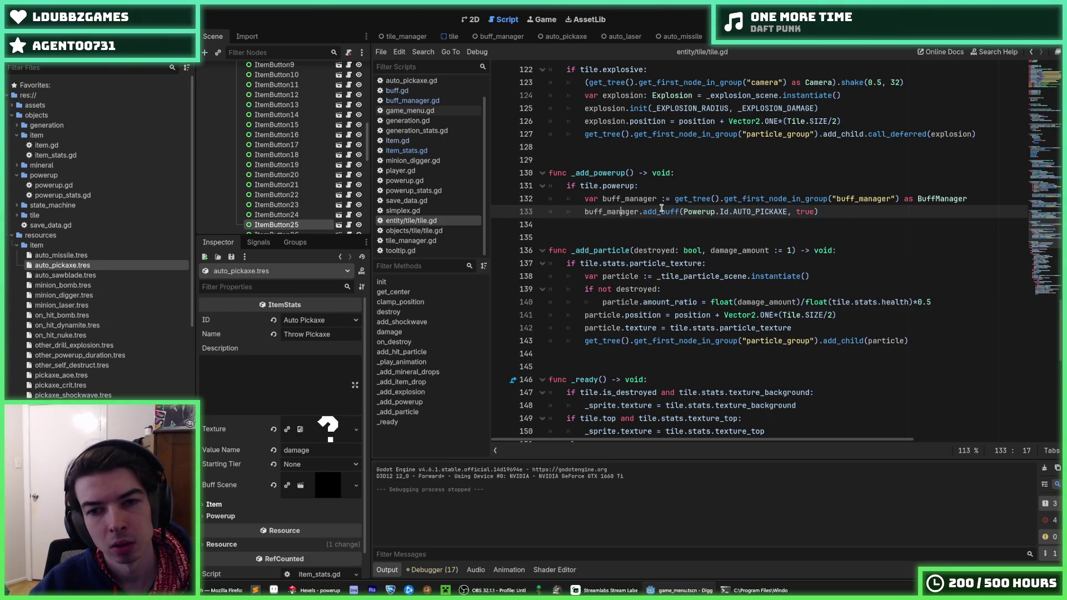
key(Right)
key(Right)
key(Right)
key(shift+Right)
key(shift+Right)
key(shift+Right)
key(shift+Right)
text(Item)
key(ctrl+s)
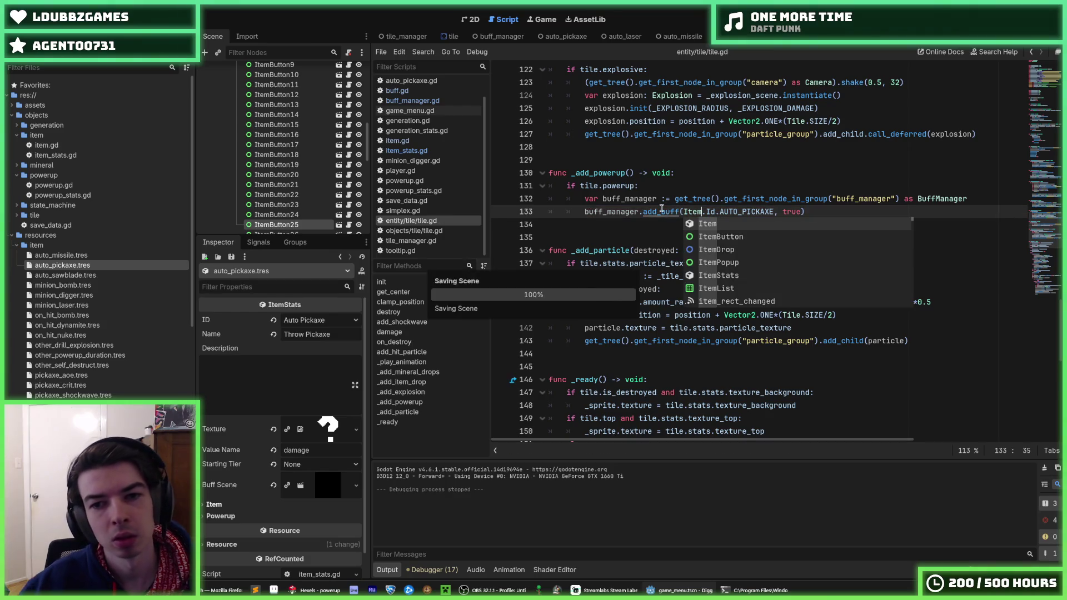
click(676, 187)
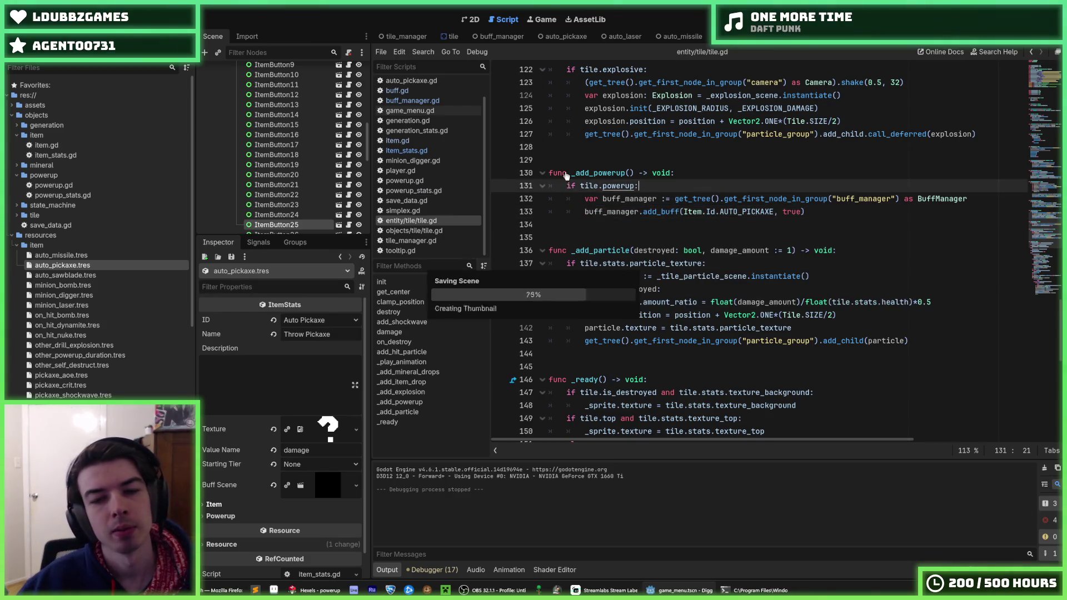
click(397, 91)
click(419, 100)
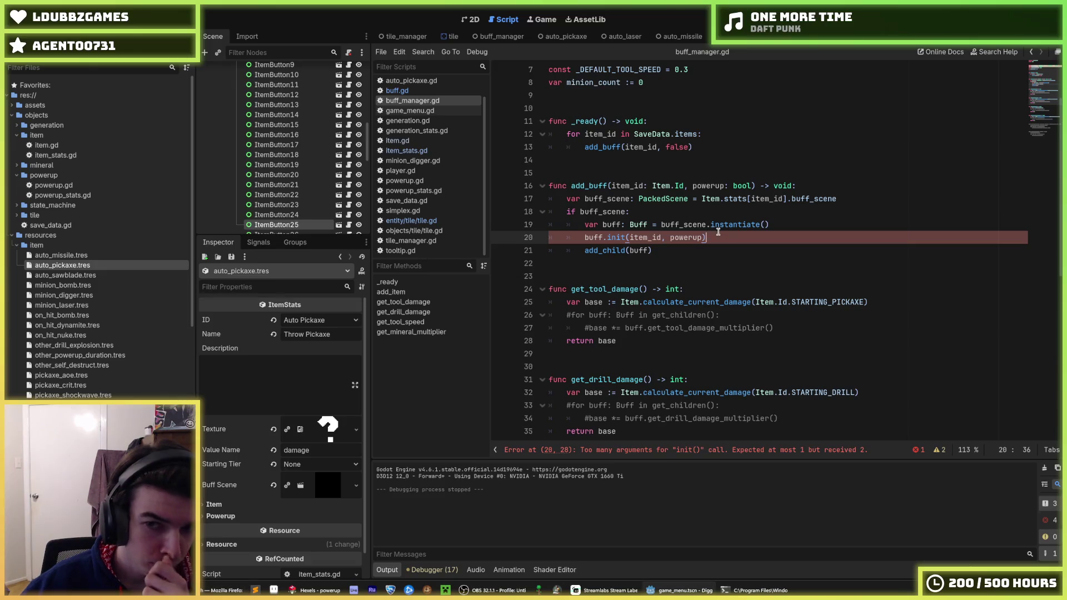
click(787, 224)
key(Down)
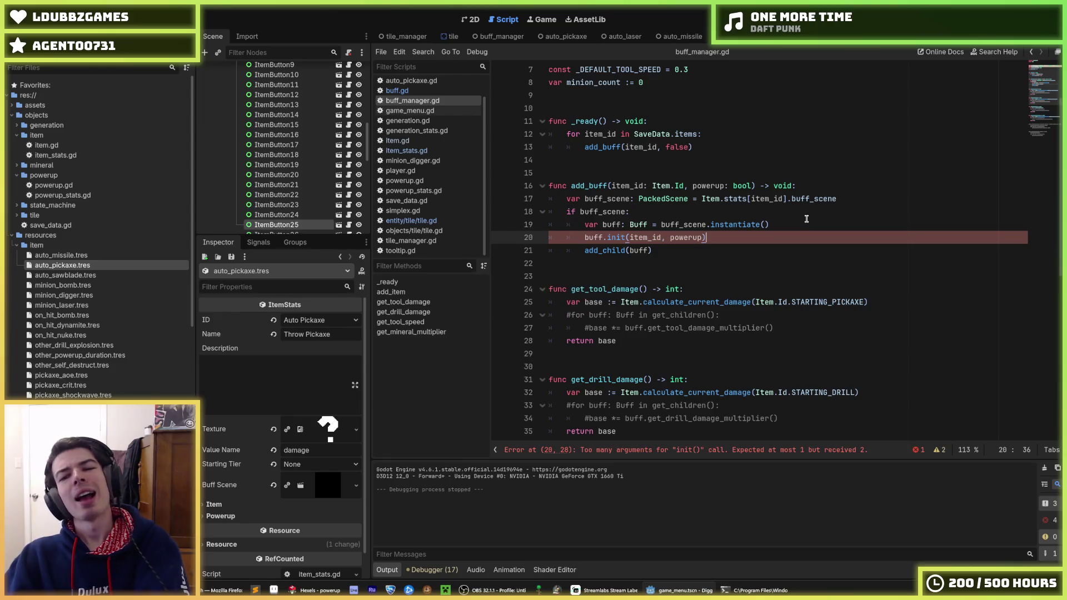
key(ctrl+s)
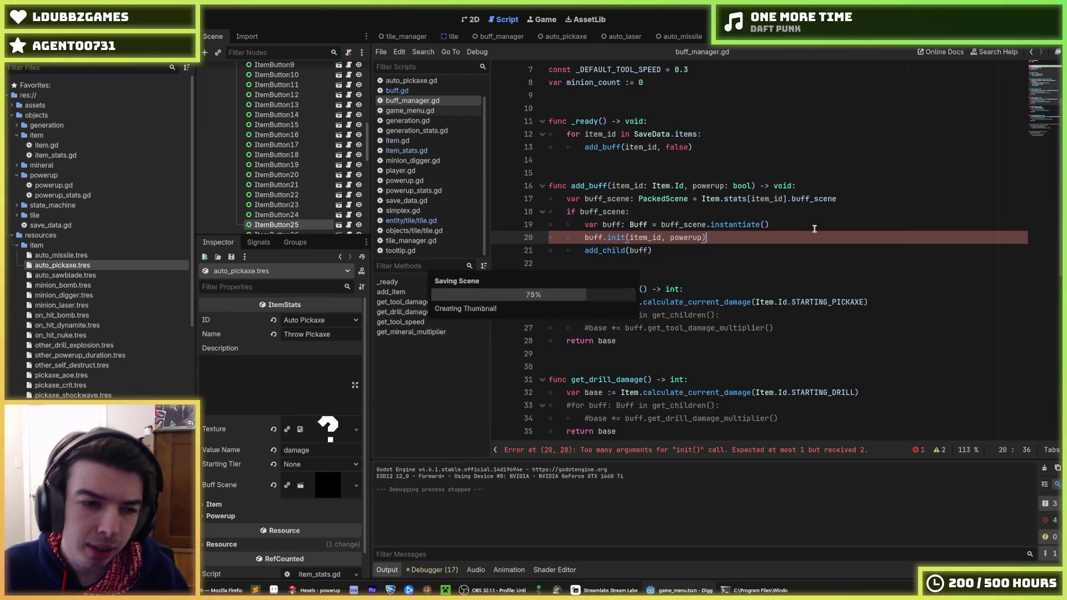
key(Up)
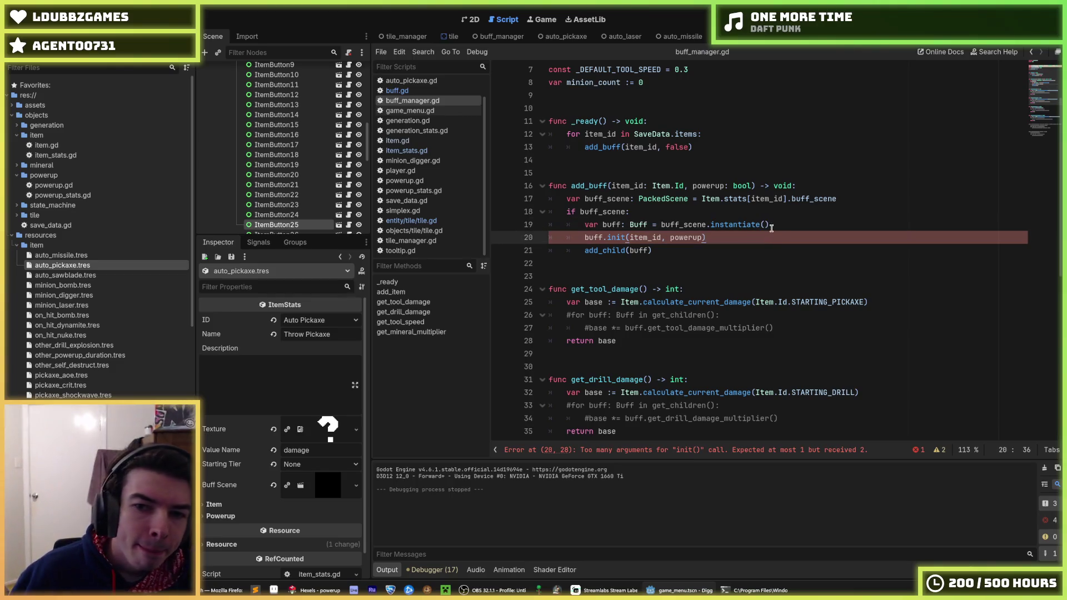
key(Down)
key(Down)
key(Up)
key(Up)
key(Down)
key(Up)
key(Down)
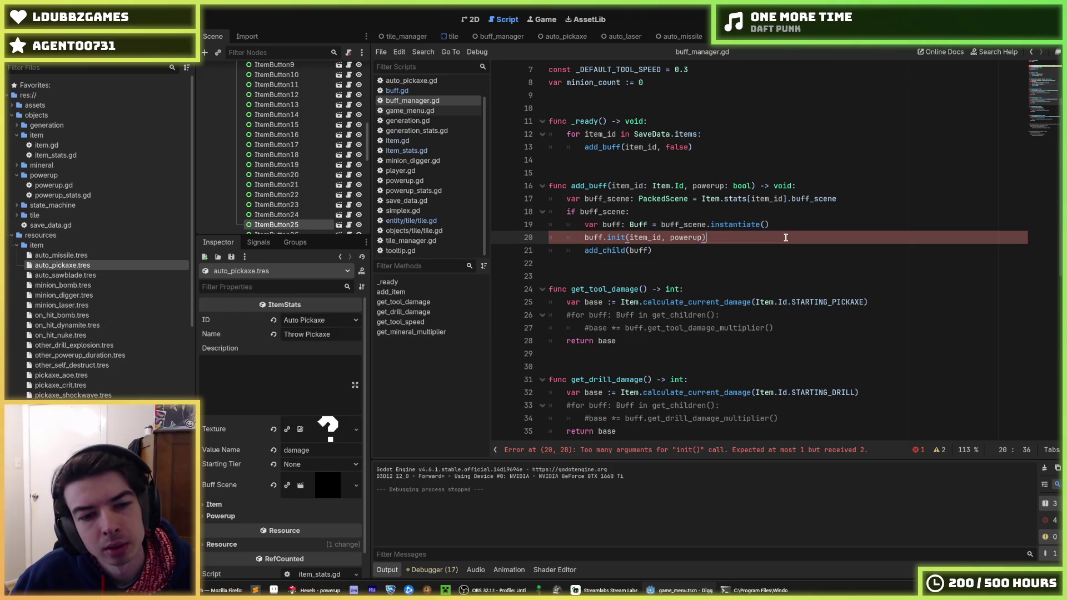
click(795, 209)
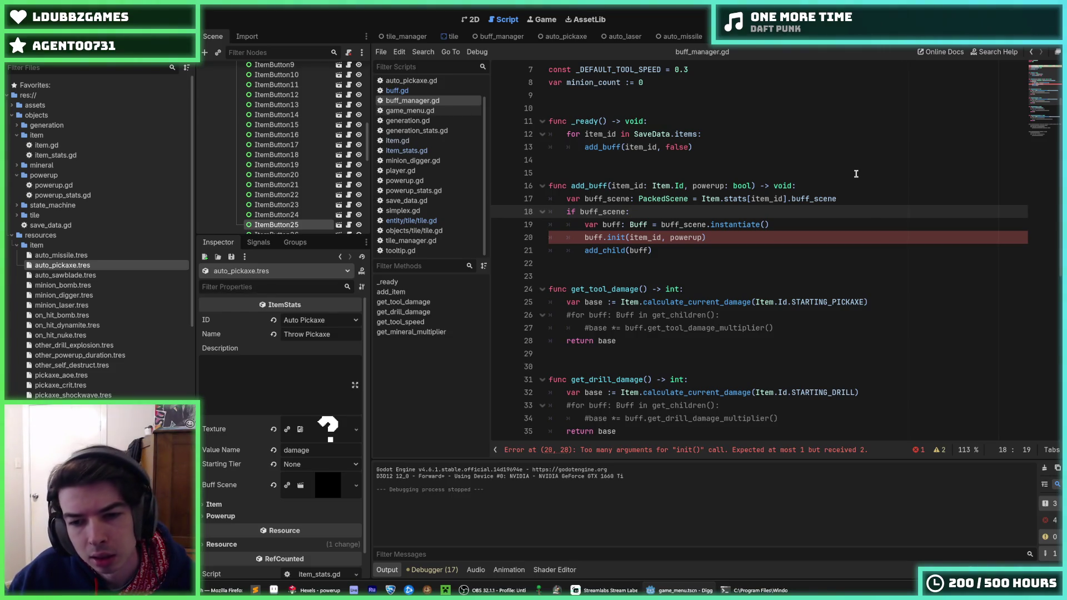
scroll(425, 115, up, 1)
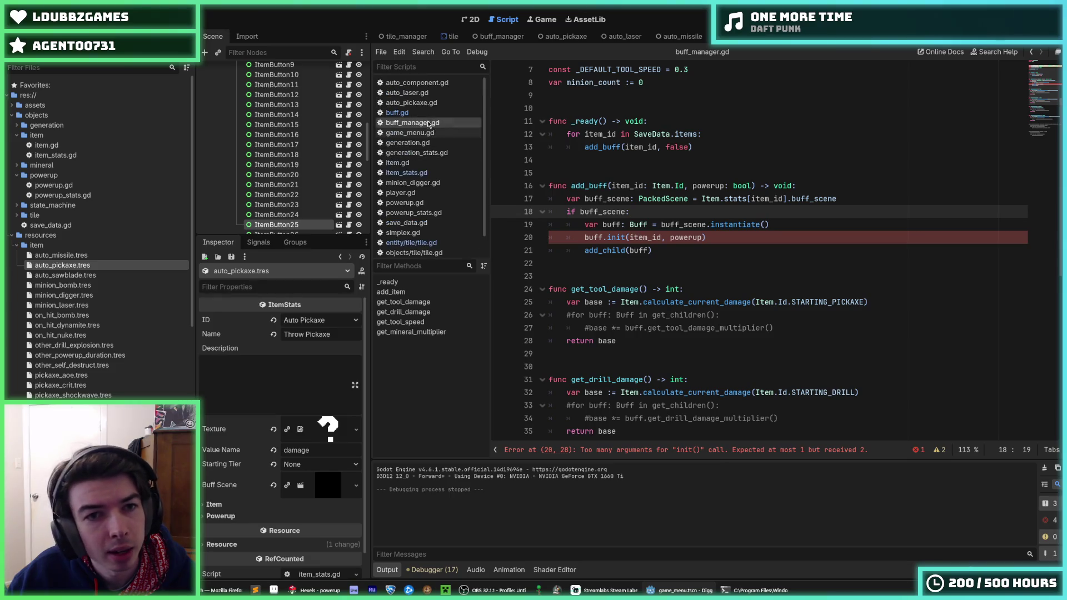
Open buff.gd and place the caret at the start of init's parameters.
click(426, 113)
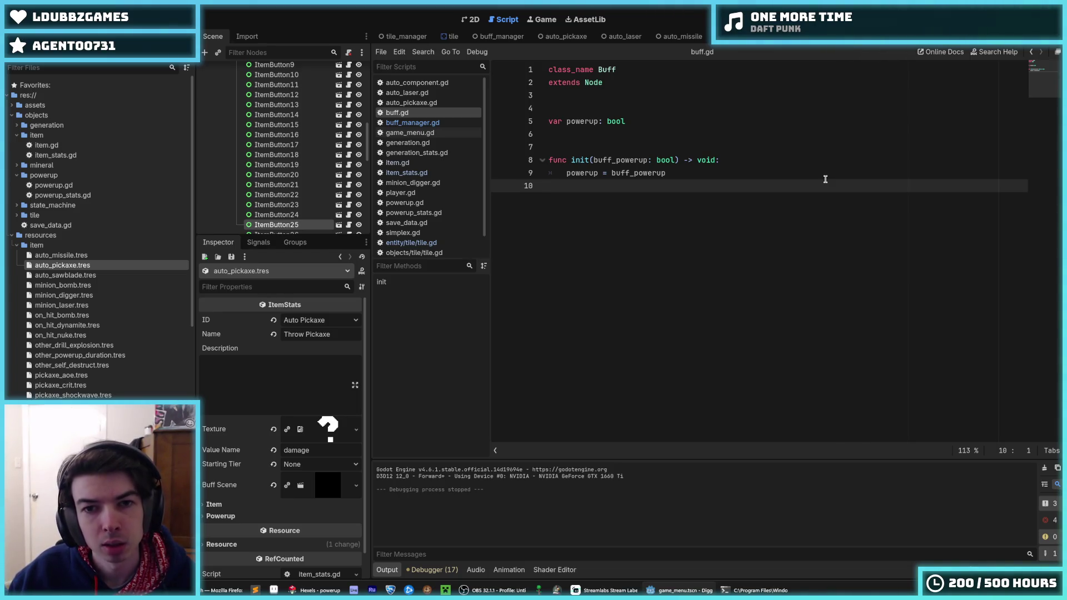
click(593, 160)
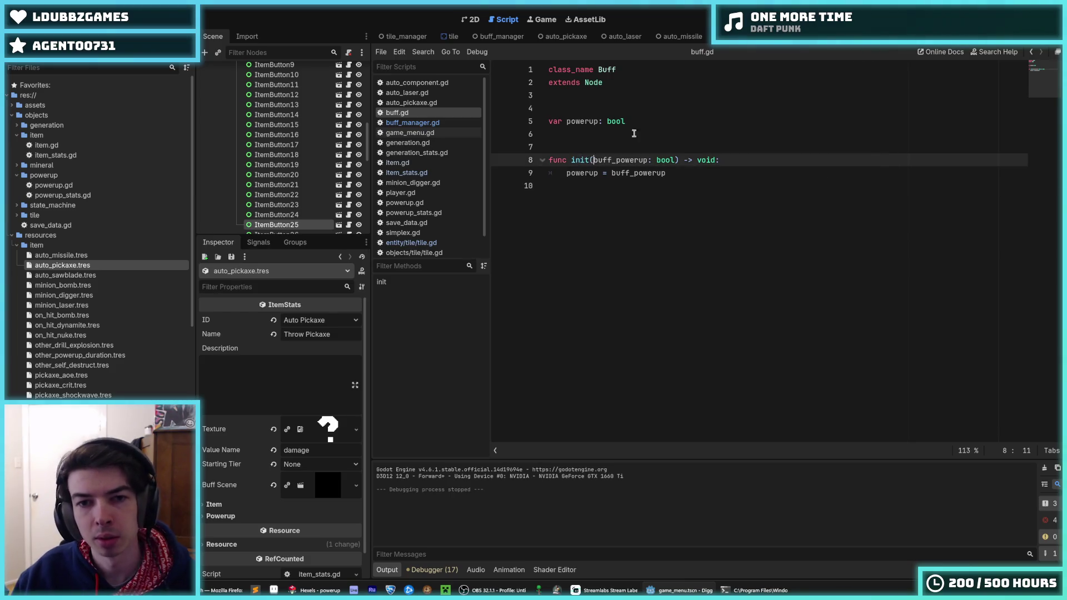
Add an item_id: Item.Id parameter to init and declare var item_id: Item.Id.
text(item_id)
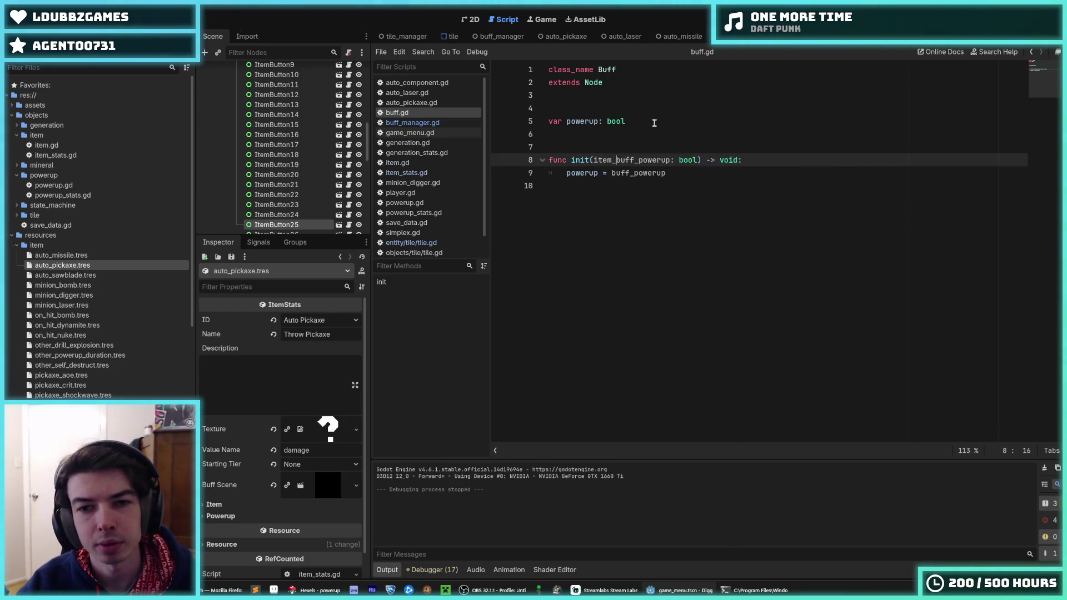
text(: Item.Id )
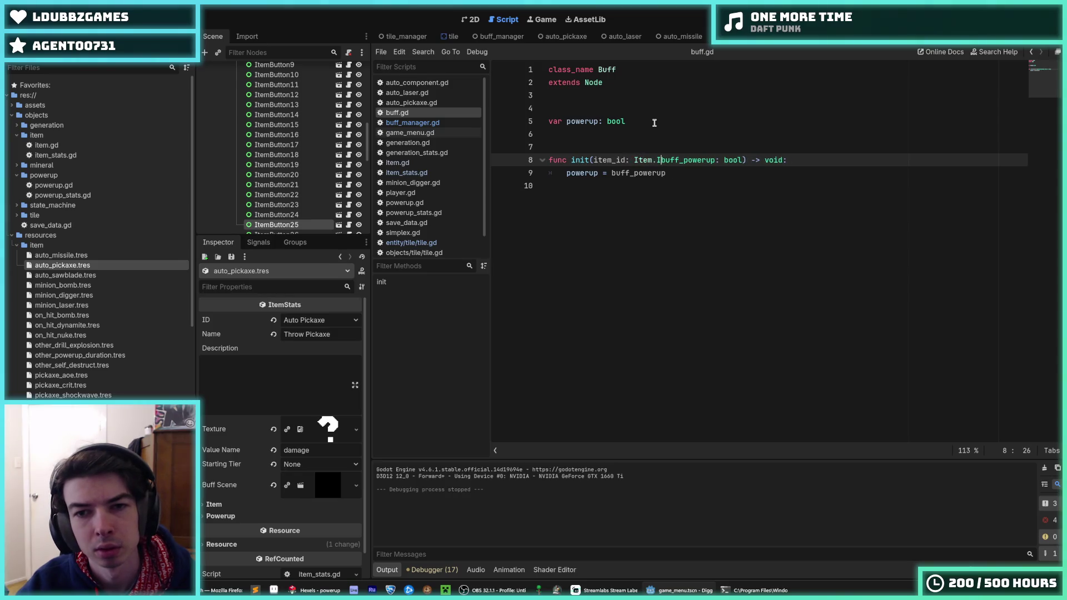
text(,)
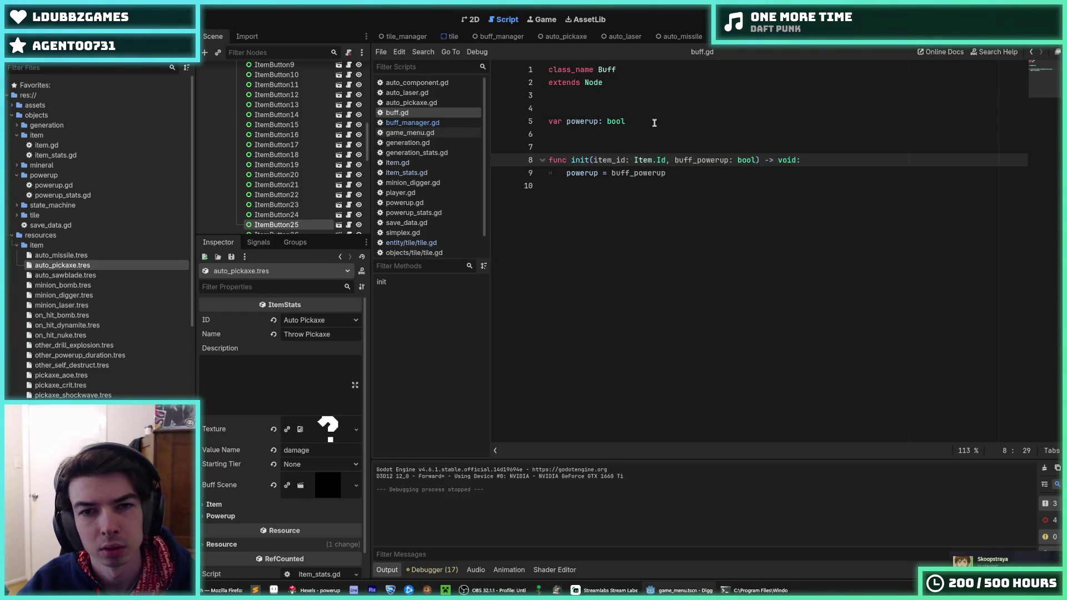
key(Up)
key(Up)
key(Up)
key(Return)
text(var item_id: Item.Id)
Rename the parameter to buff_item_id, assign item_id = buff_item_id, and save.
key(Down)
key(Down)
key(Down)
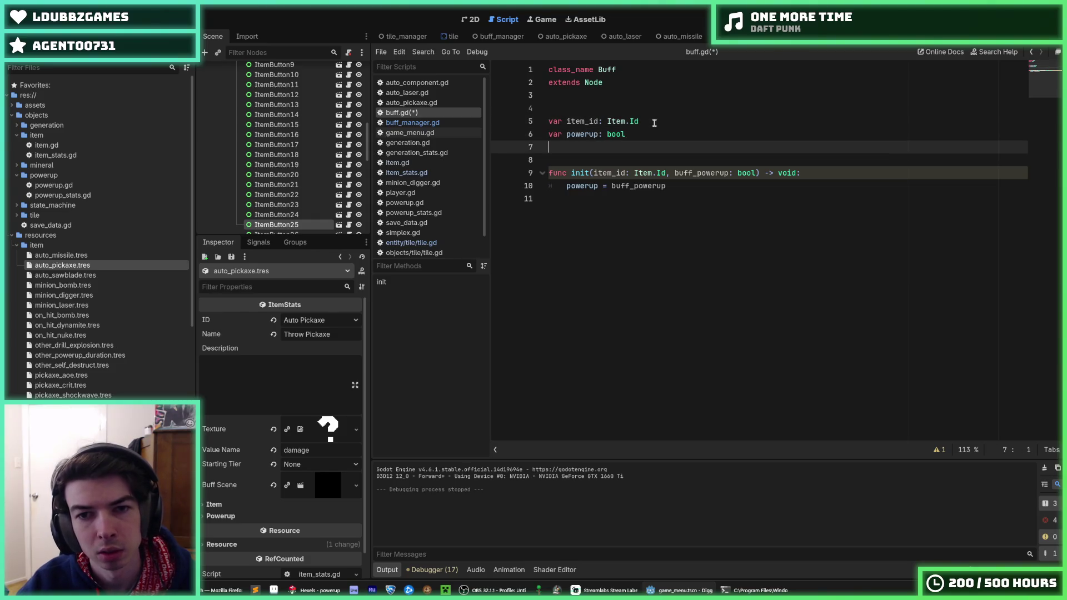
key(End)
key(Return)
text(item_id)
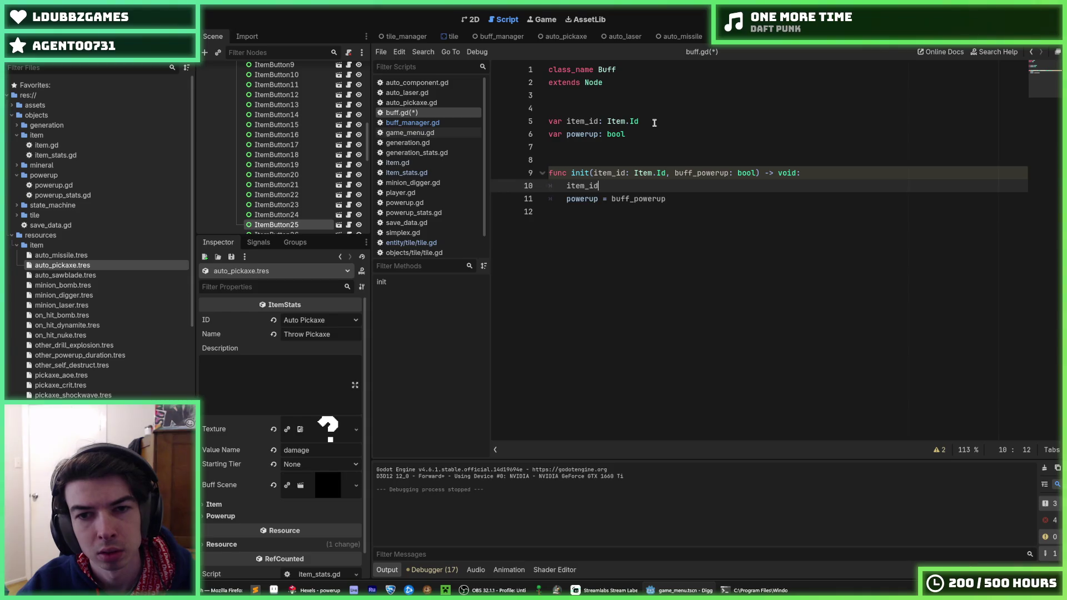
key(Up)
key(Left)
text(f_)
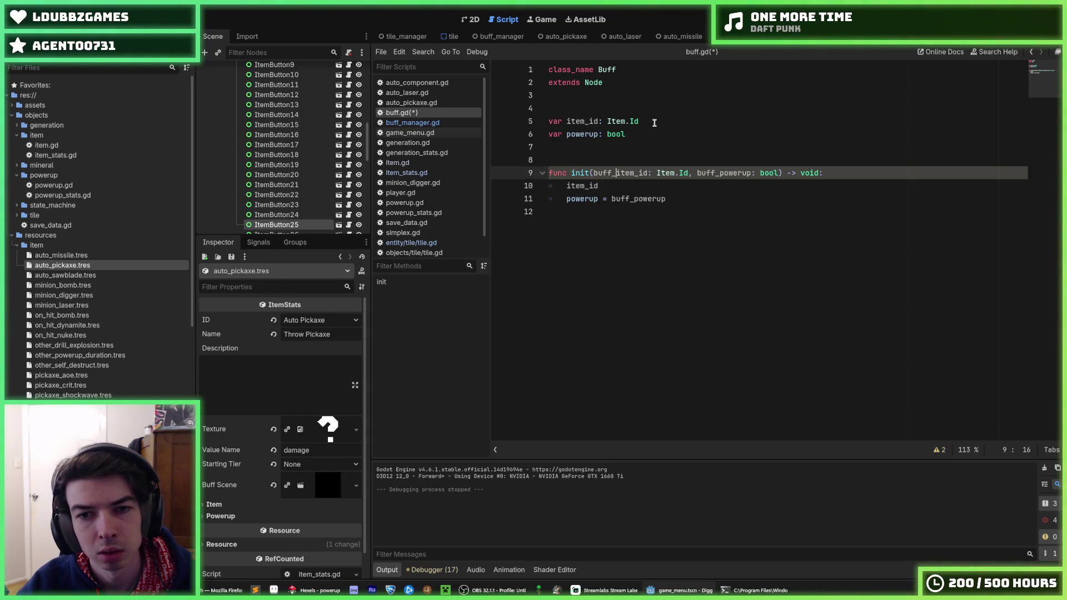
key(Down)
text(buff_item_id)
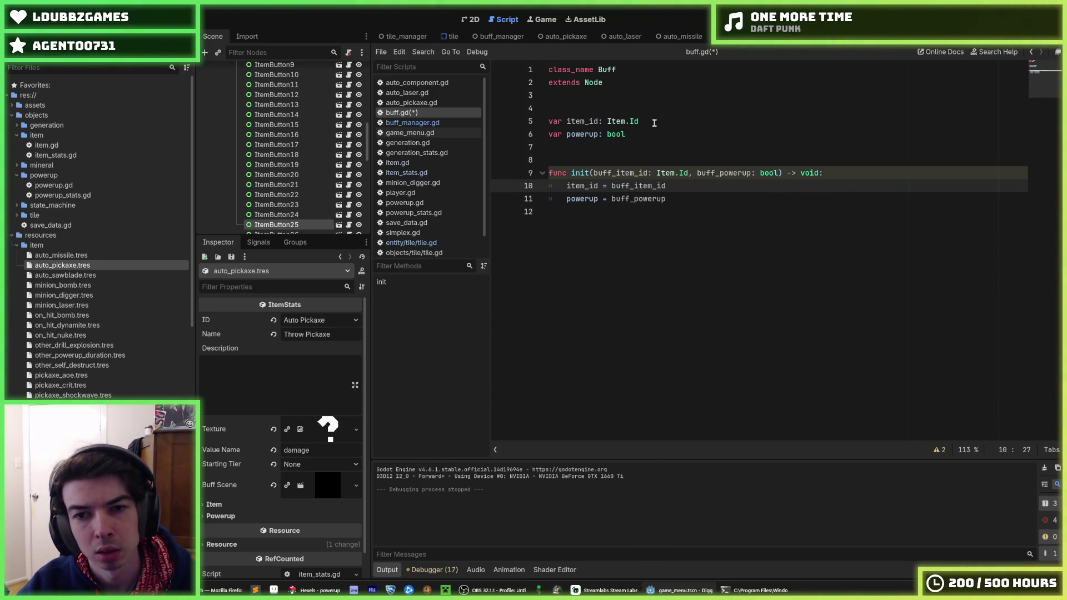
key(ctrl+s)
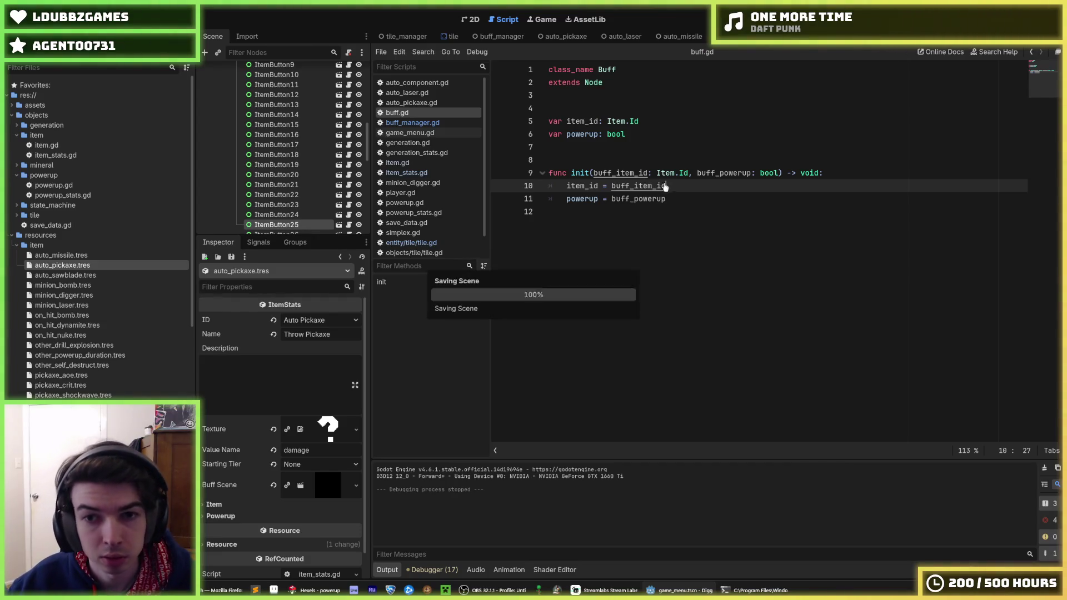
Check the blank lines around the declarations and init, saving buff.gd again.
click(673, 159)
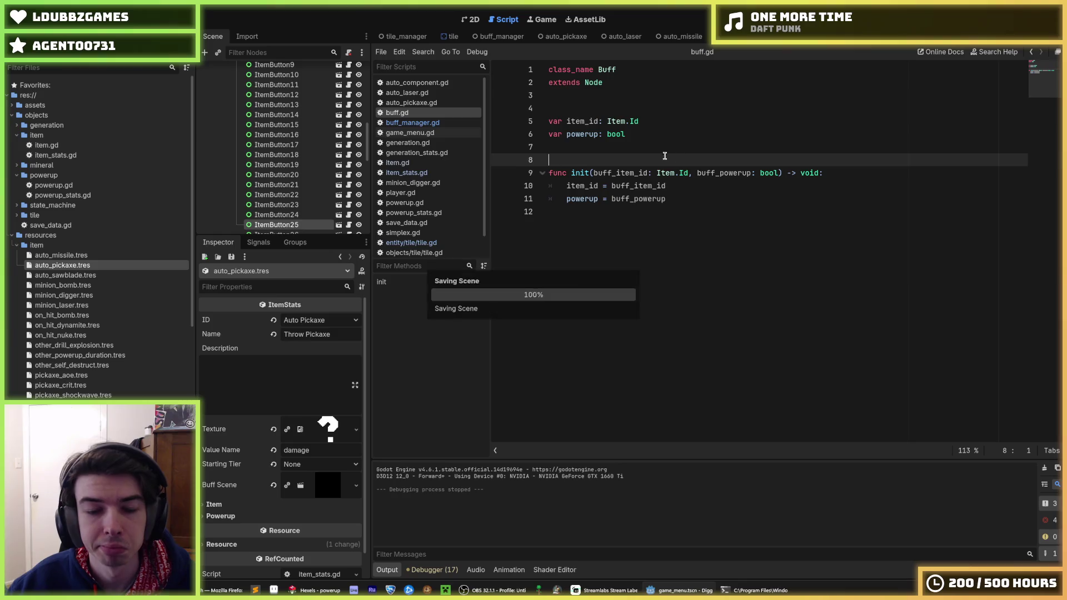
click(652, 150)
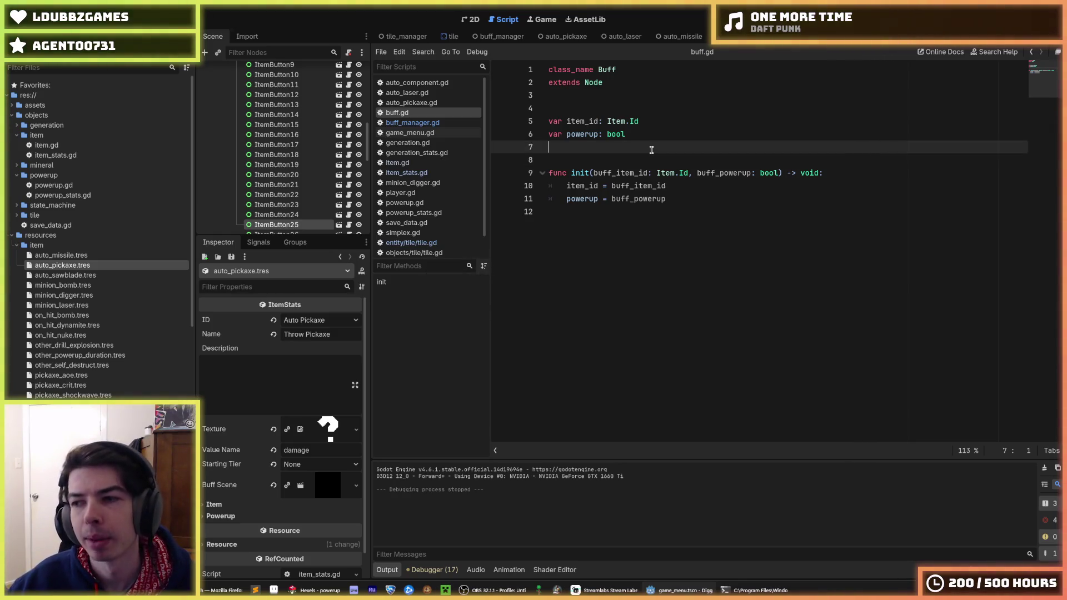
key(ctrl+s)
key(ctrl+s)
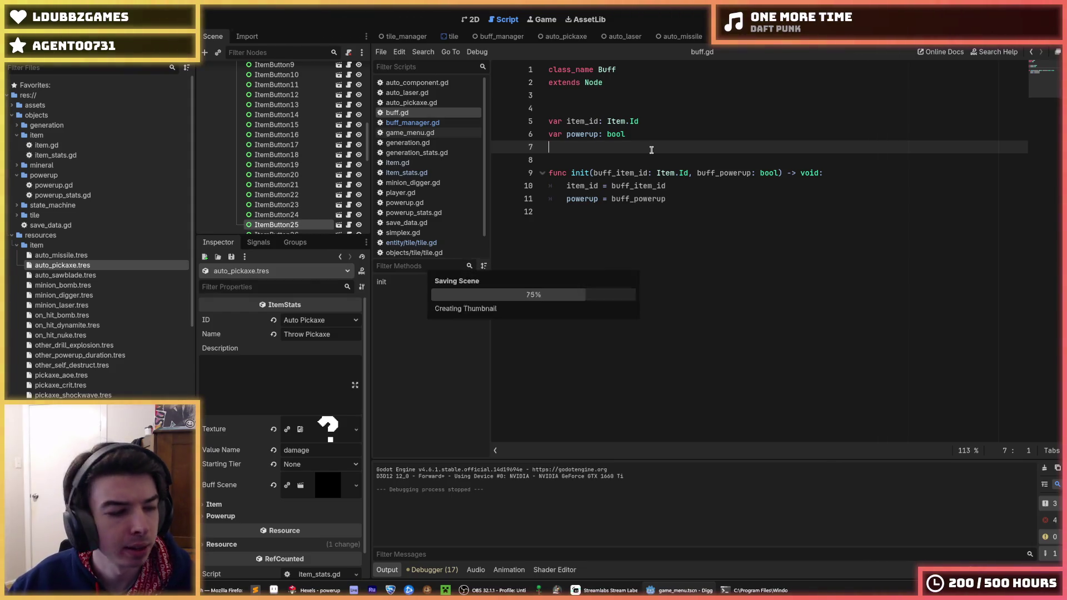
click(669, 134)
key(ctrl+s)
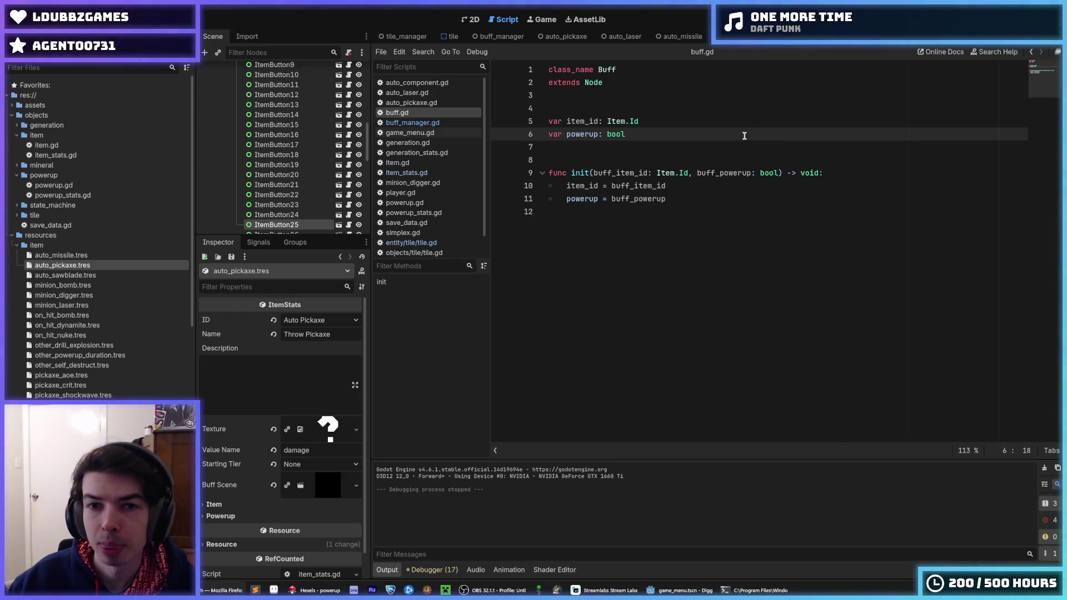
click(661, 145)
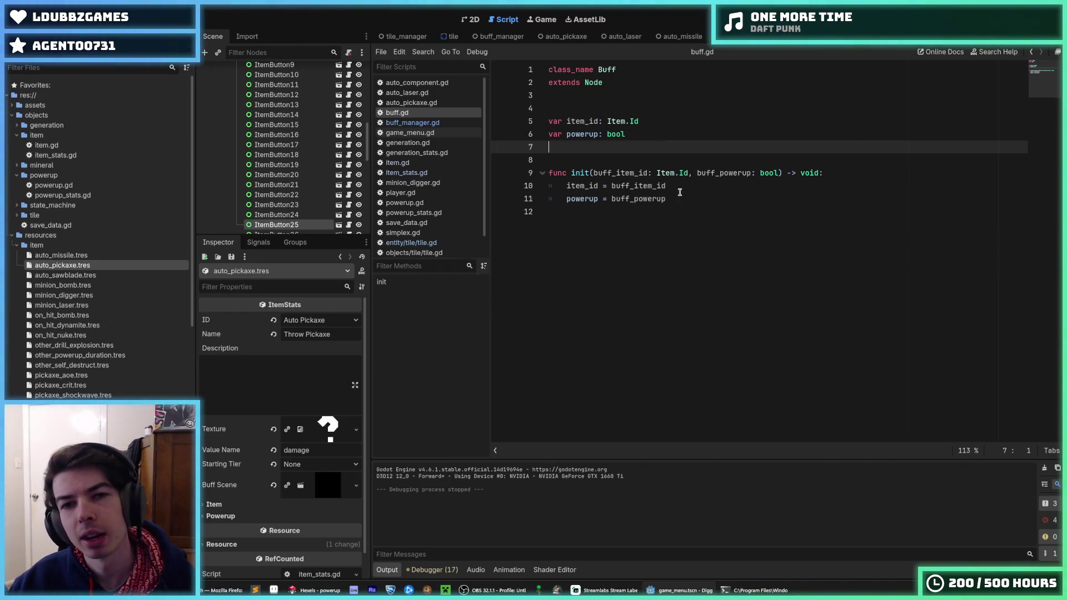
key(ctrl+s)
key(ctrl+s)
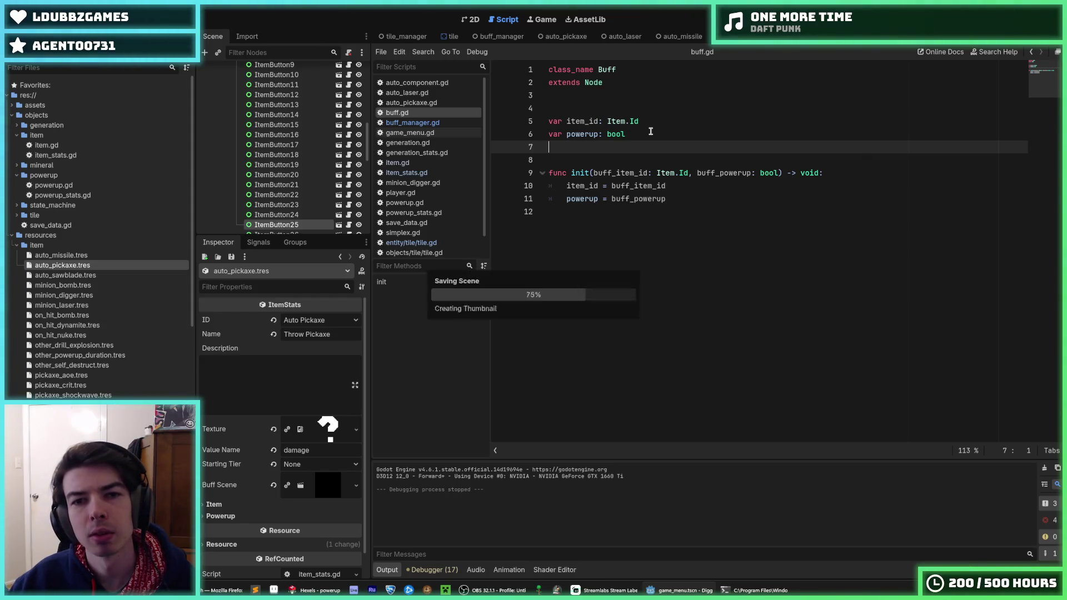
click(711, 268)
key(Return)
key(Return)
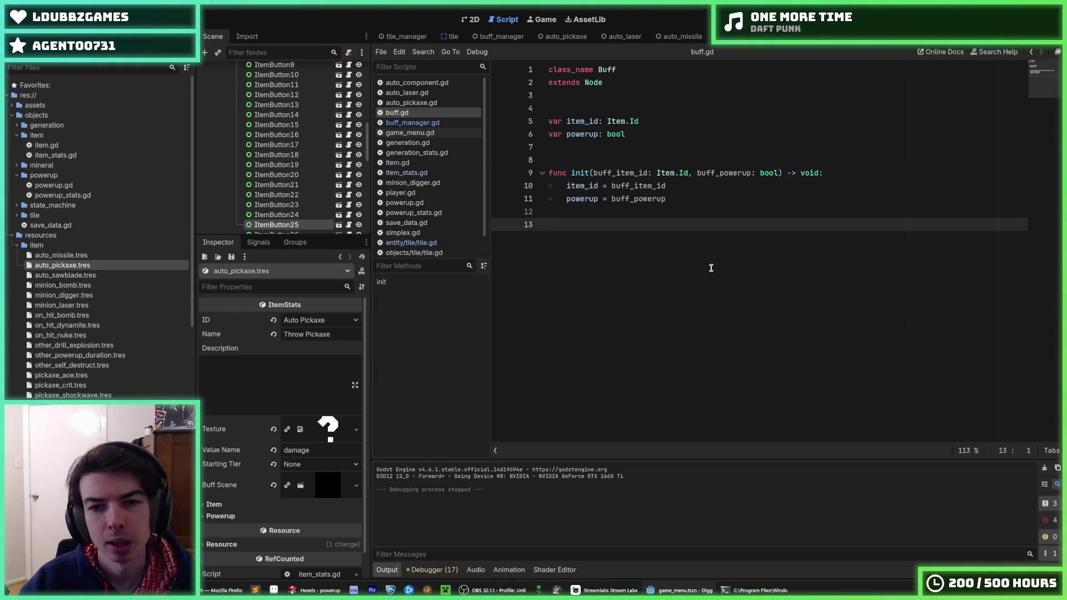
Declare a new get_damage() function returning int.
text(func get_damage()
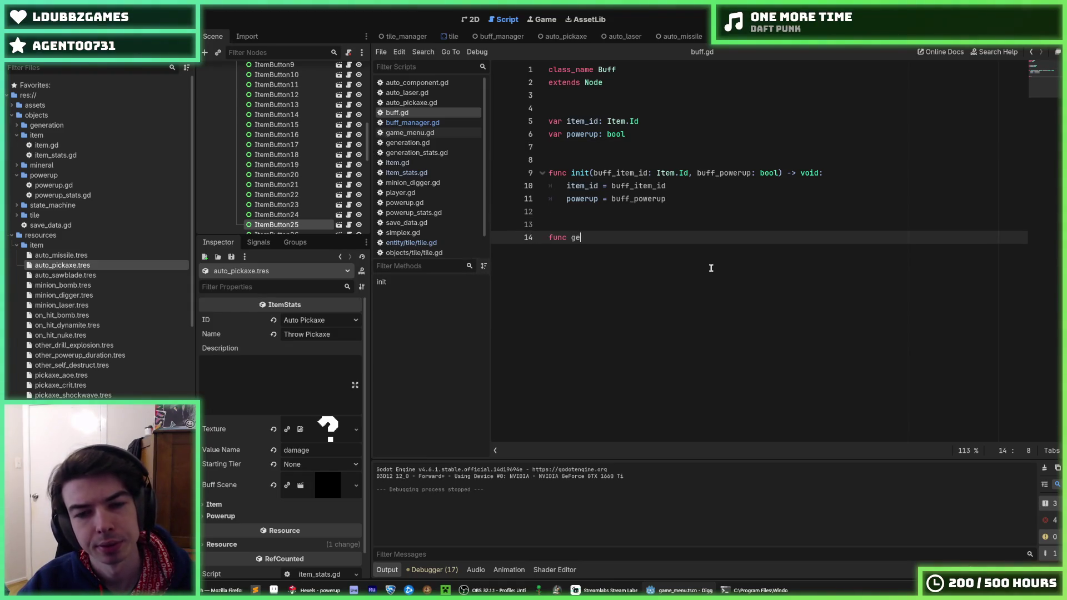
text() _)
text(> void:)
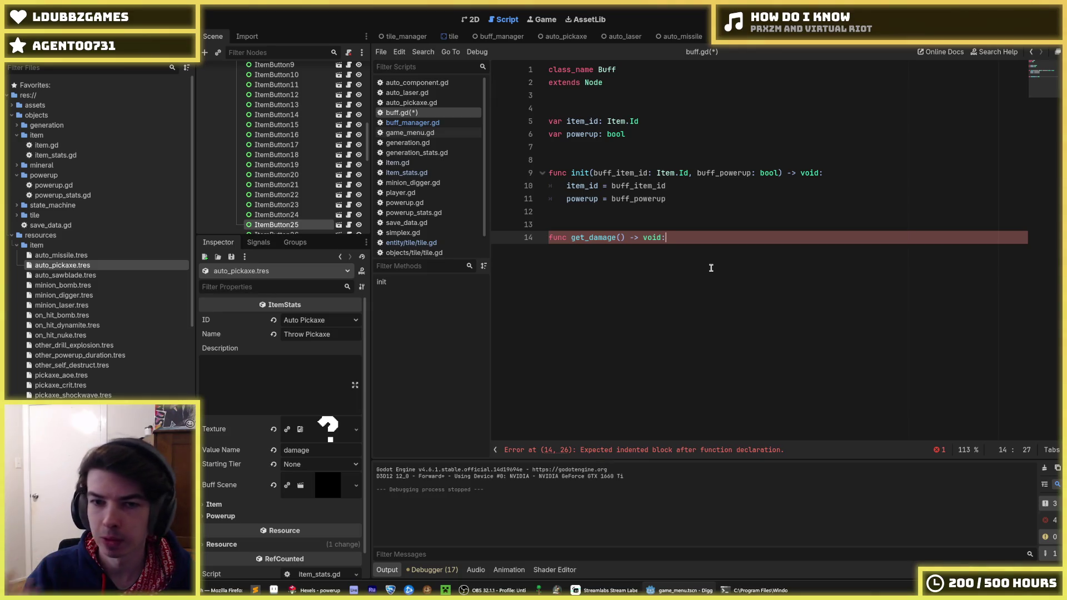
key(Left)
key(BackSpace)
key(BackSpace)
key(BackSpace)
text(int)
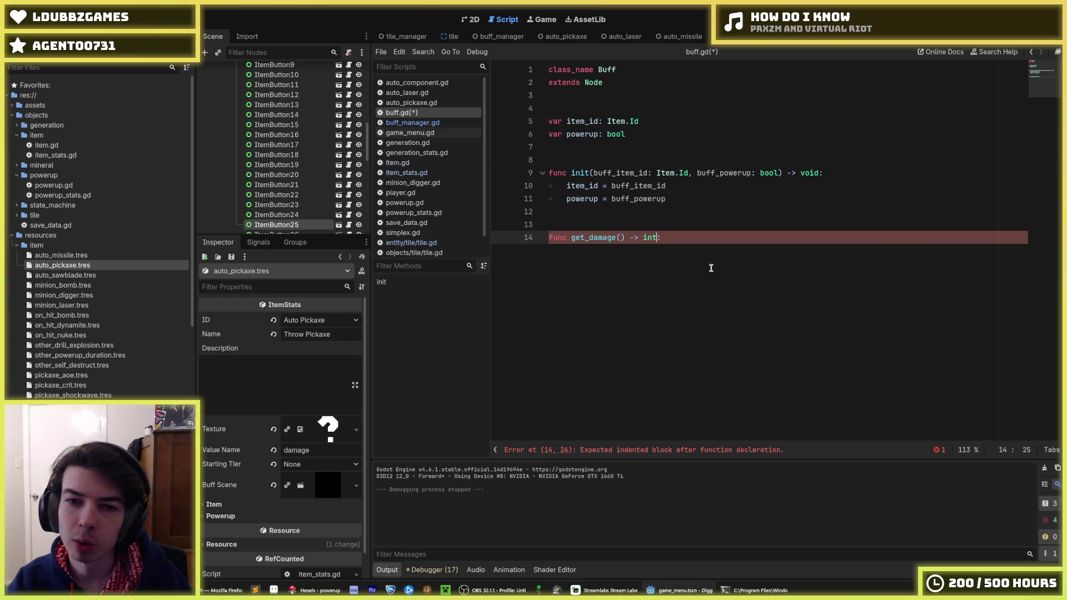
key(Left)
key(Left)
key(Left)
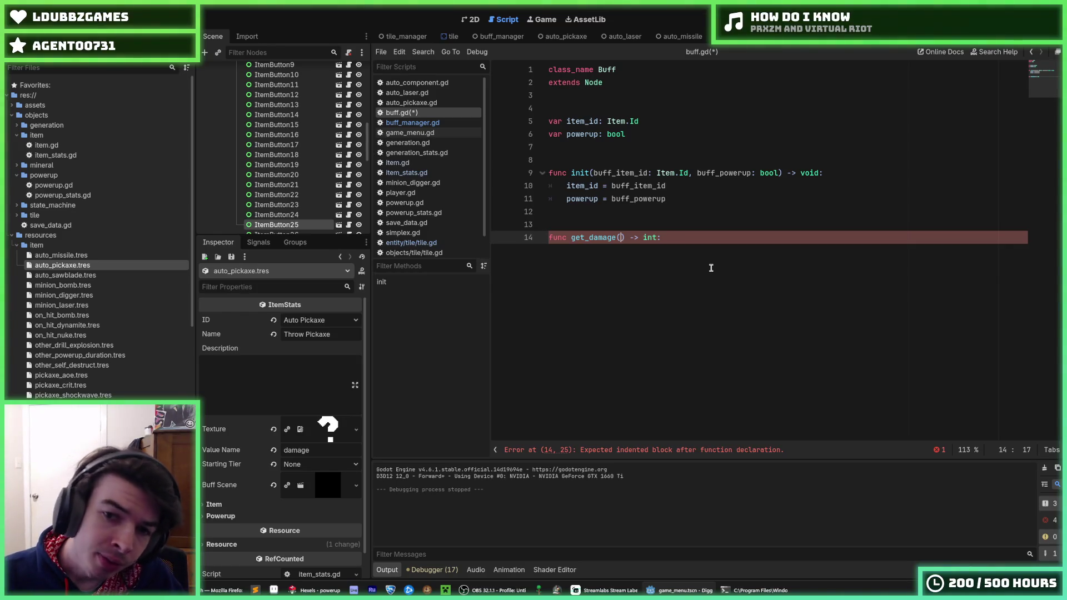
text(buff)
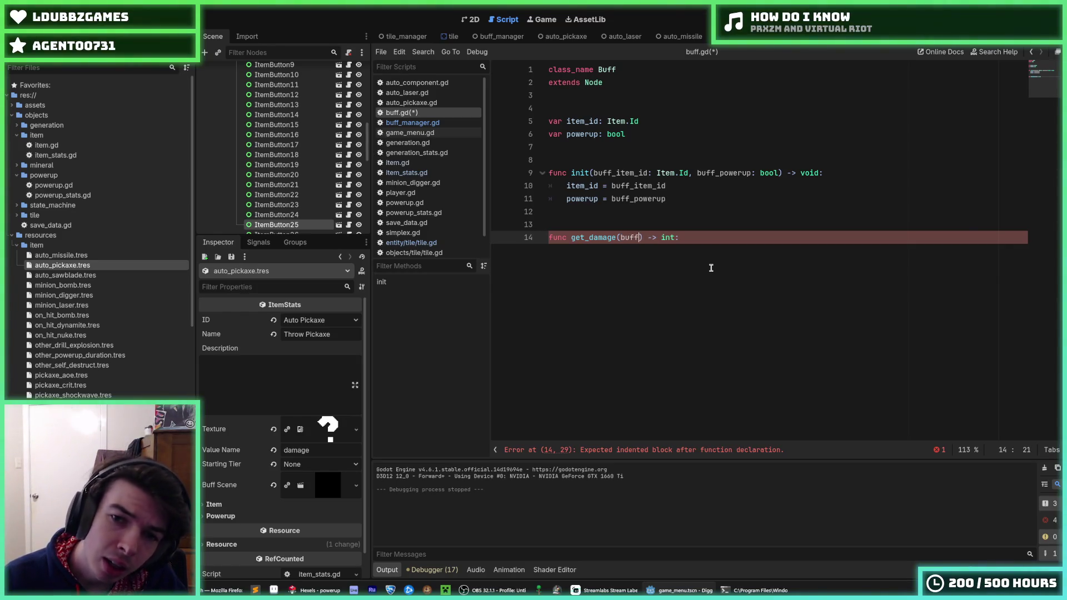
key(BackSpace)
key(BackSpace)
key(BackSpace)
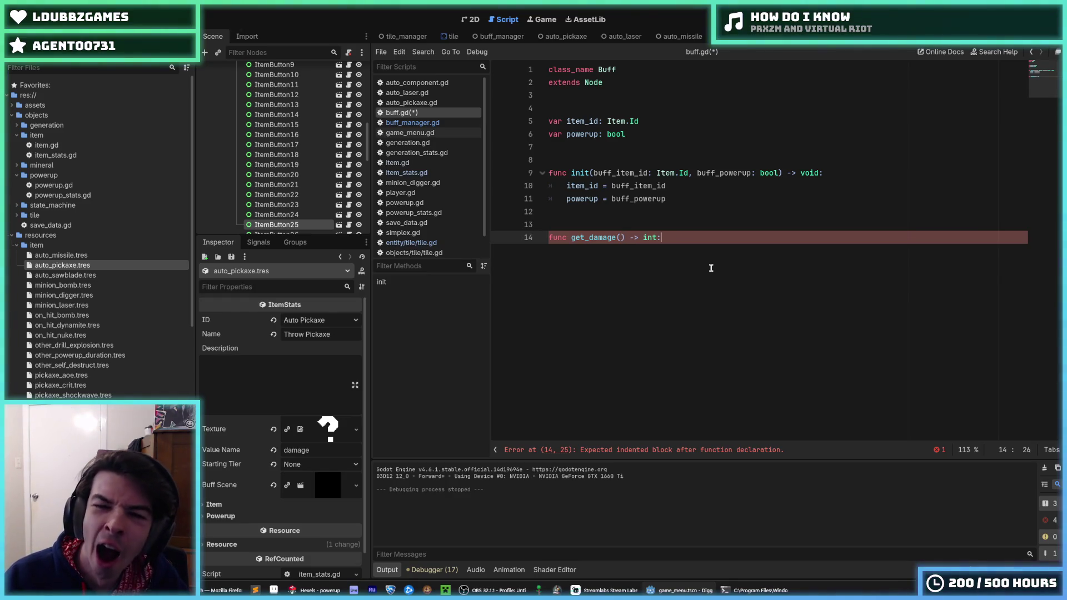
Rename the item_id and powerup fields and their assignments to _item_id and _powerup.
key(Up)
key(Up)
key(Up)
key(Right)
key(Right)
text(_)
key(Down)
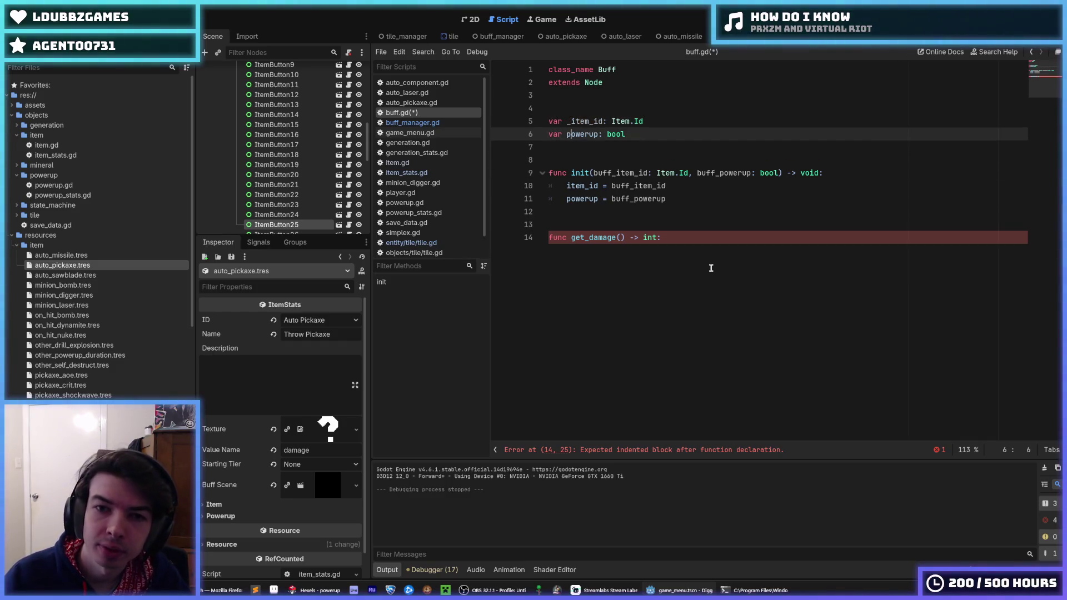
text(_)
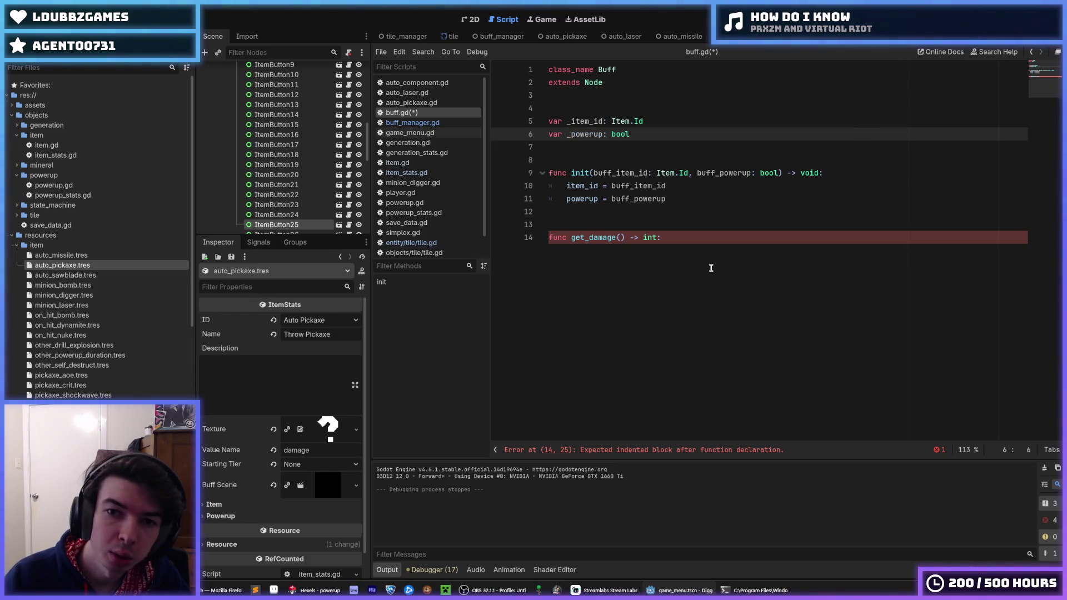
key(Down)
key(Down)
key(Down)
text(_)
key(Escape)
key(Down)
text(_)
key(Escape)
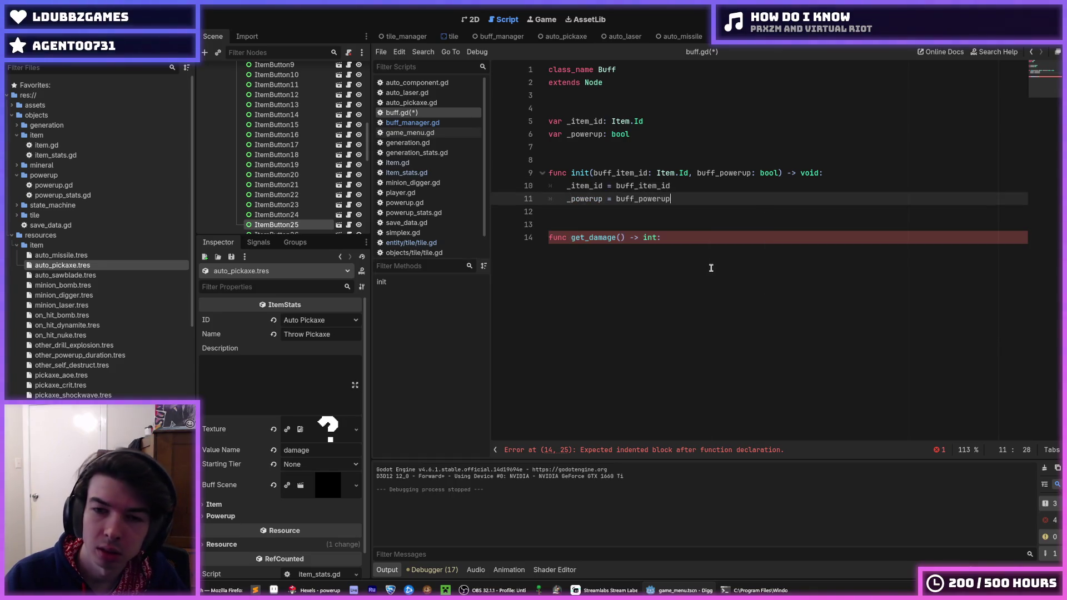
Strip the buff_ prefix from init's parameters and assigned values.
key(Up)
key(End)
key(Left)
key(Left)
key(Left)
key(BackSpace)
key(BackSpace)
key(BackSpace)
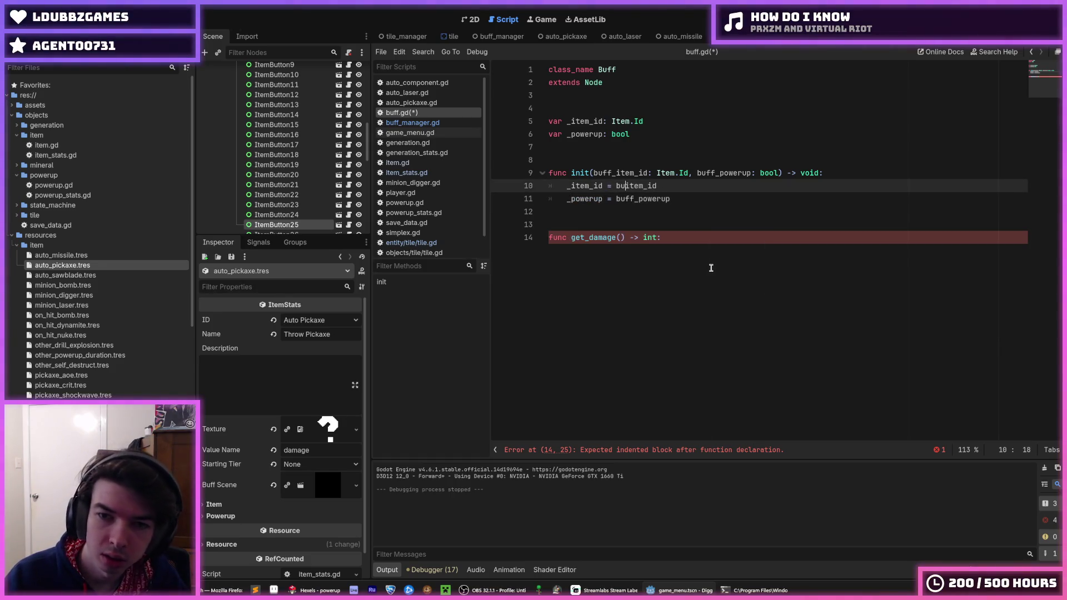
key(Down)
key(Delete)
key(Delete)
key(Delete)
key(Delete)
key(Delete)
key(Up)
key(Up)
key(BackSpace)
key(BackSpace)
key(BackSpace)
key(End)
key(Left)
key(Left)
key(Left)
key(BackSpace)
key(BackSpace)
key(BackSpace)
Write get_damage's 'if _powerup:' branch returning Item.stats[_item_id].damage and save.
key(Down)
key(Down)
key(Down)
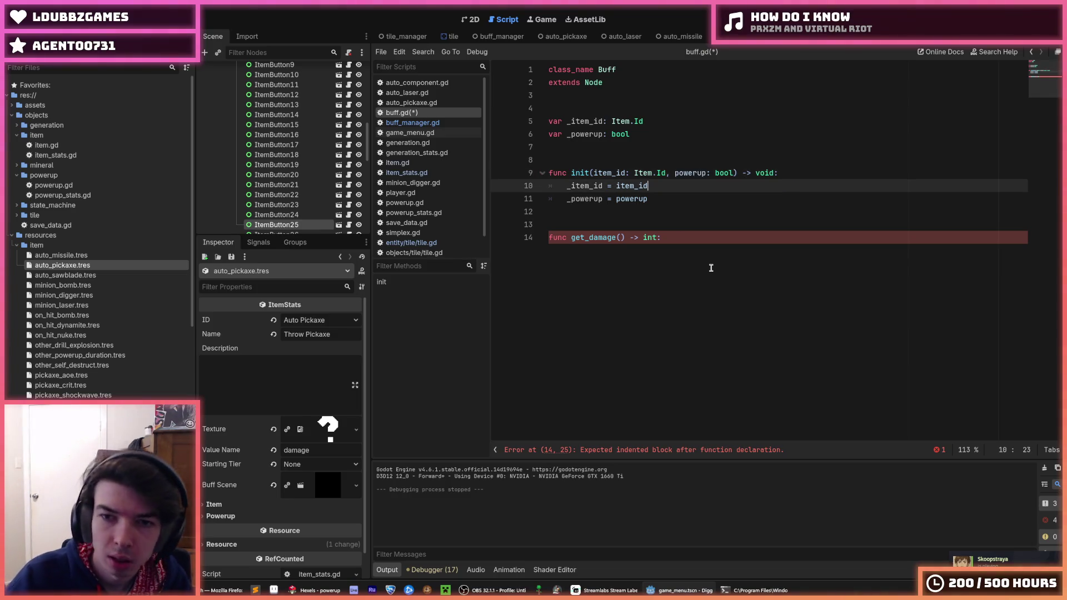
key(Return)
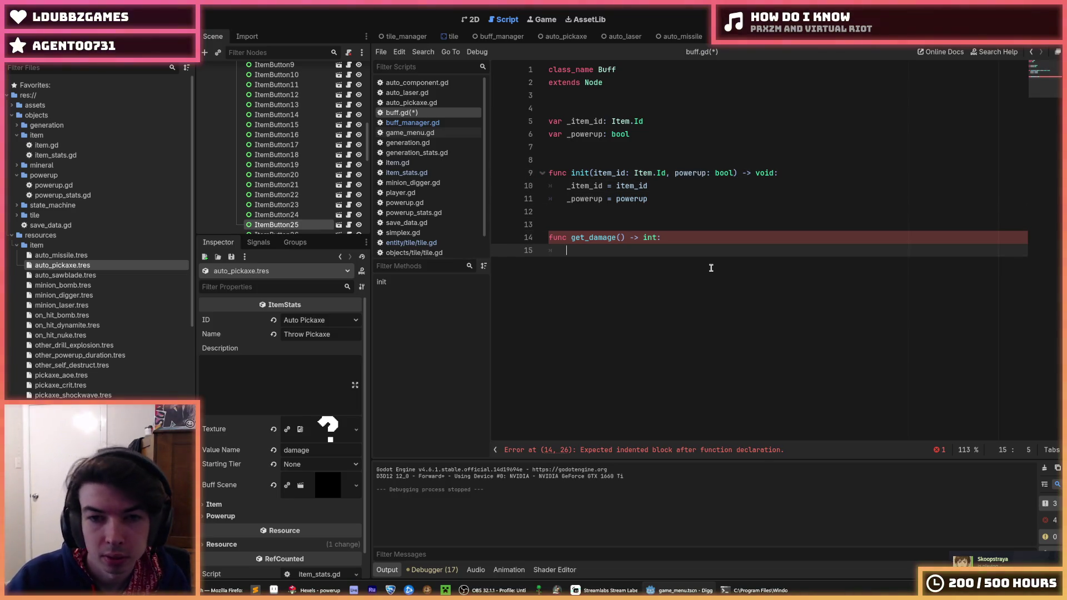
text(if item)
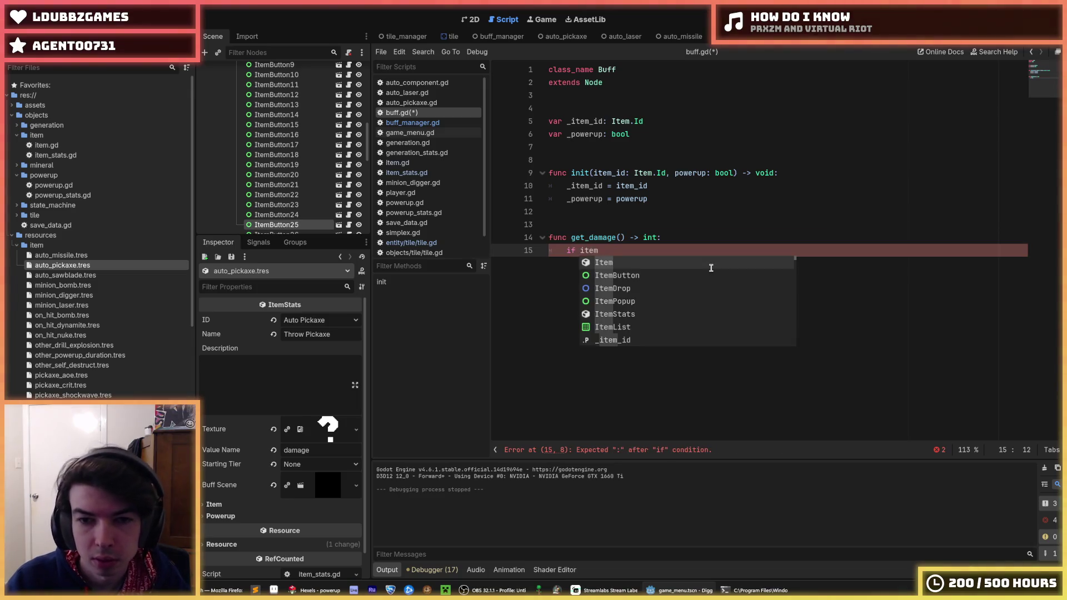
key(Escape)
key(BackSpace)
key(BackSpace)
key(BackSpace)
text(powerup)
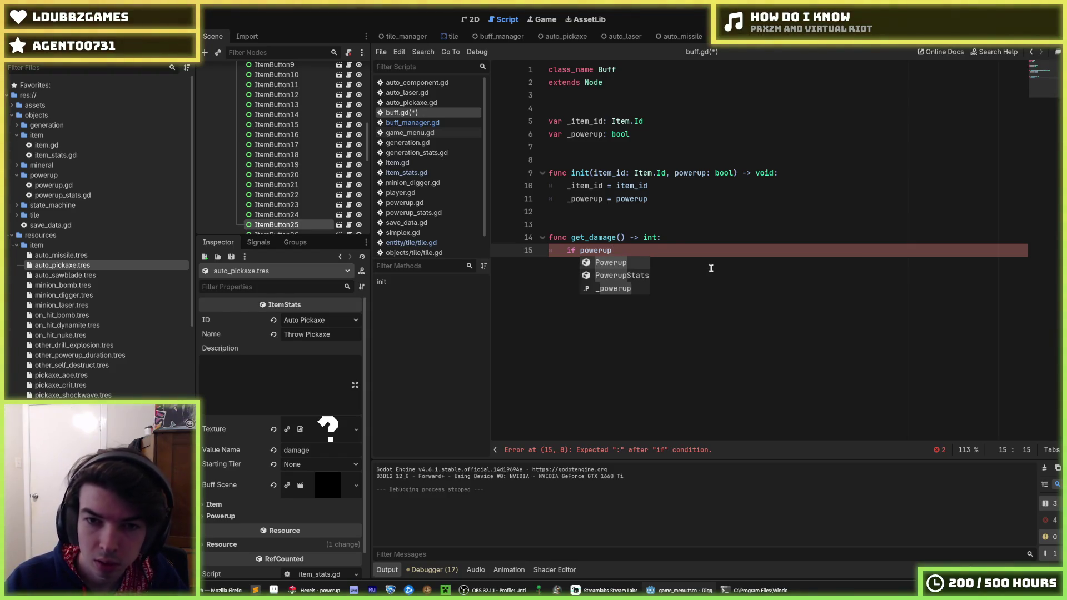
key(BackSpace)
key(BackSpace)
key(BackSpace)
text(_powerup:)
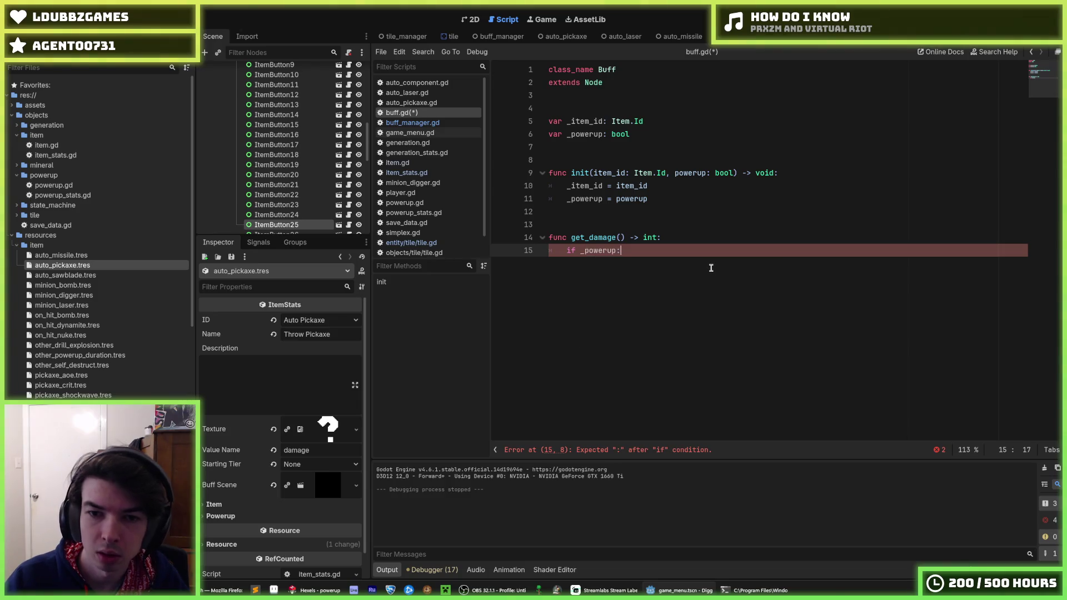
key(Return)
text(return )
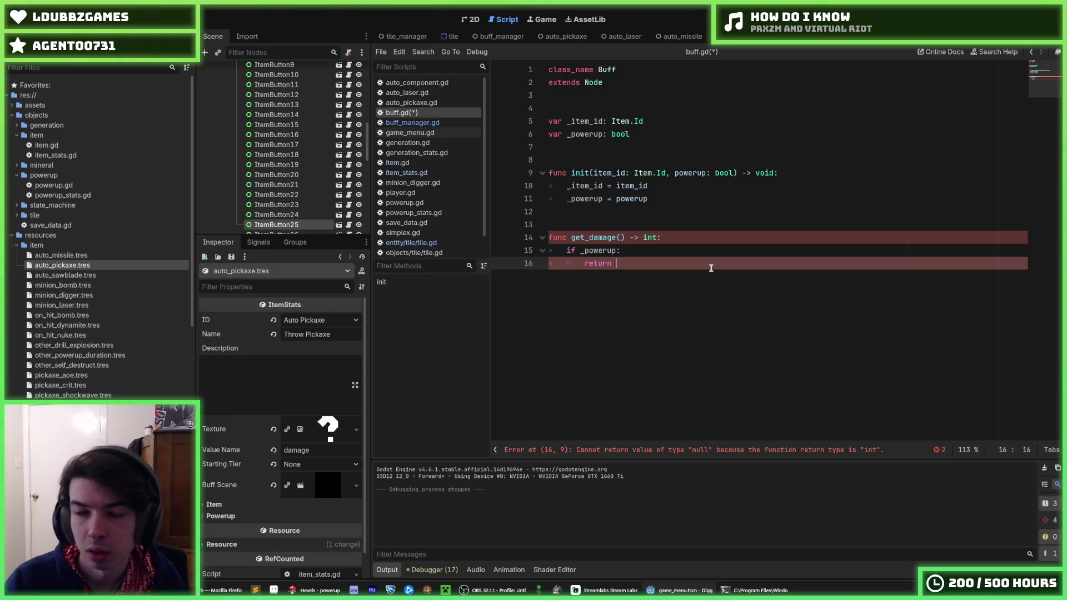
text(Item.stat)
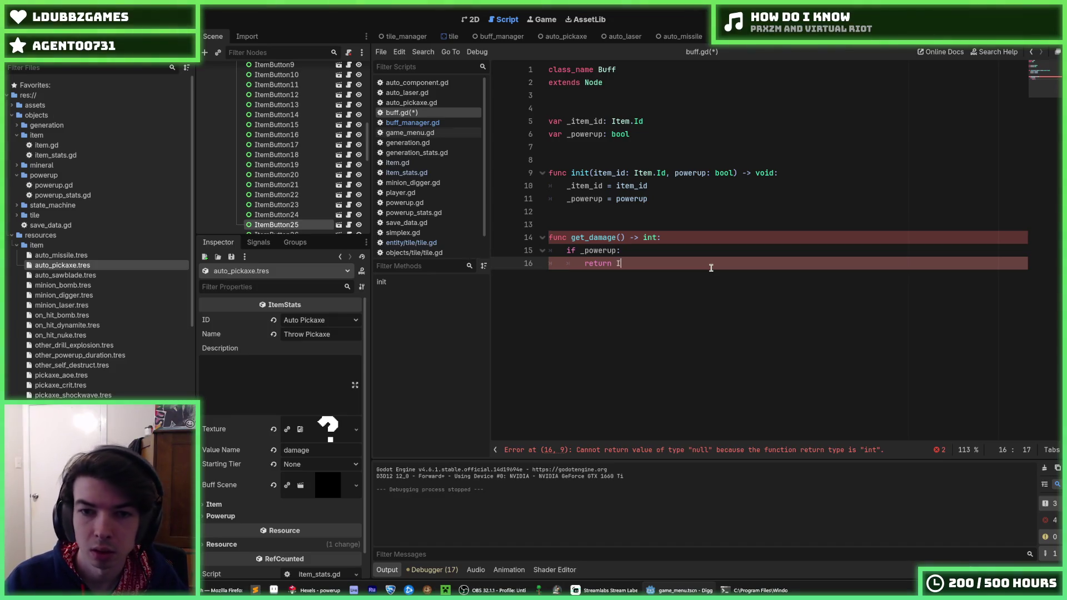
text(s)
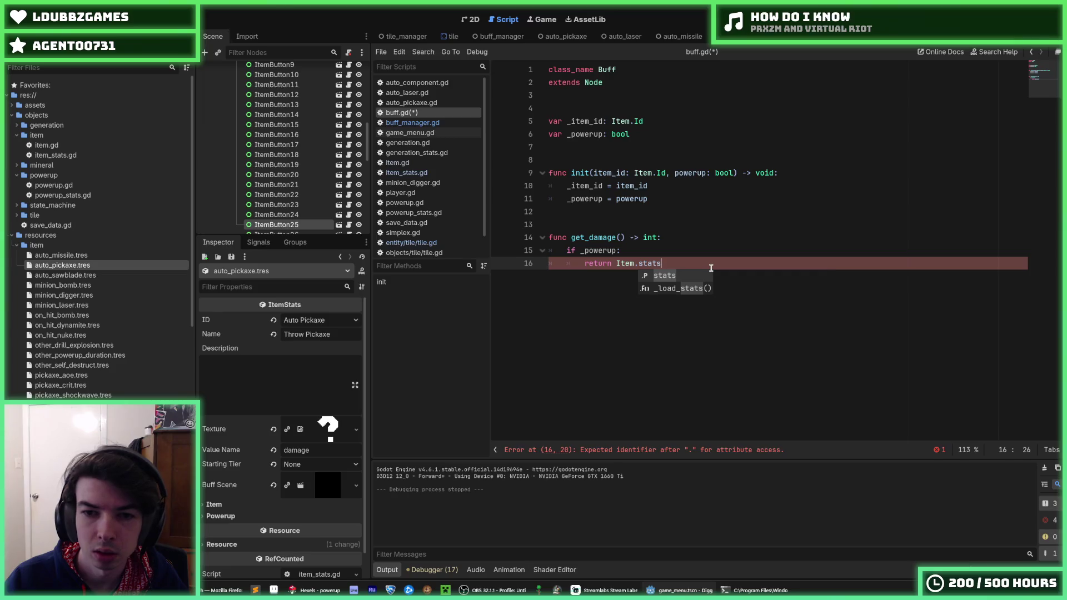
text([)
text(_item_id)
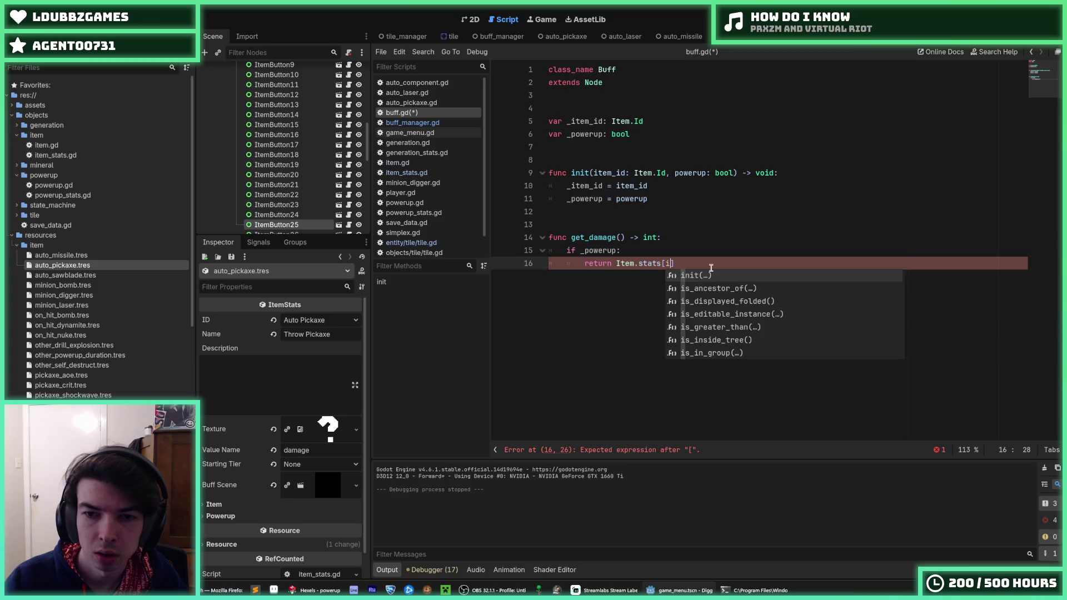
text(].)
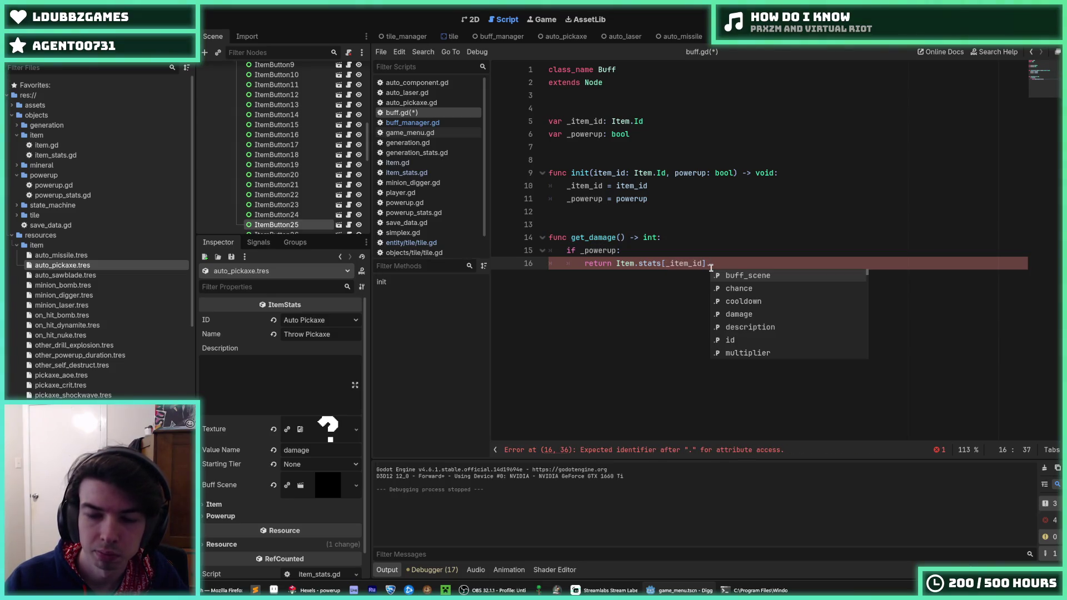
text(damage)
key(ctrl+s)
Make the powerup branch return powerup_damage instead of damage.
key(shift+Up)
key(shift+Up)
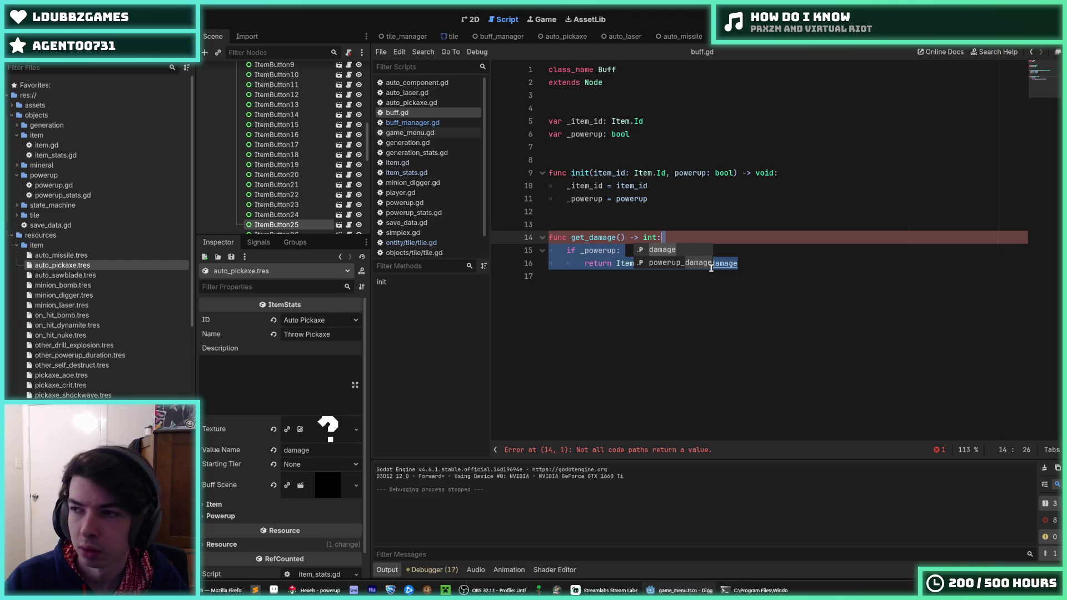
key(Right)
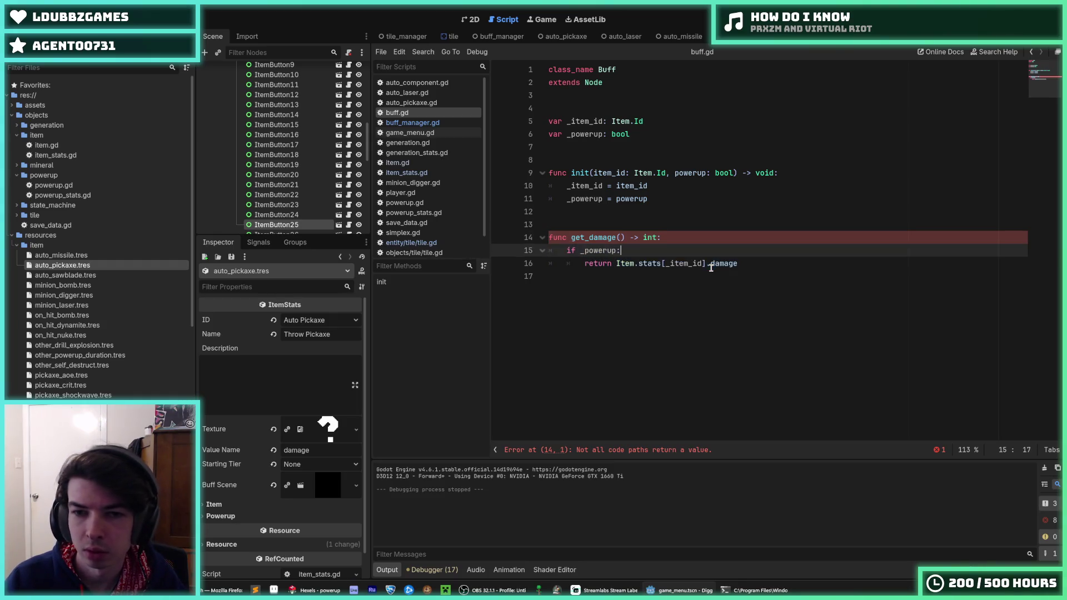
mouse_move(711, 268)
key(Left)
key(Left)
key(BackSpace)
key(BackSpace)
text(powerup_)
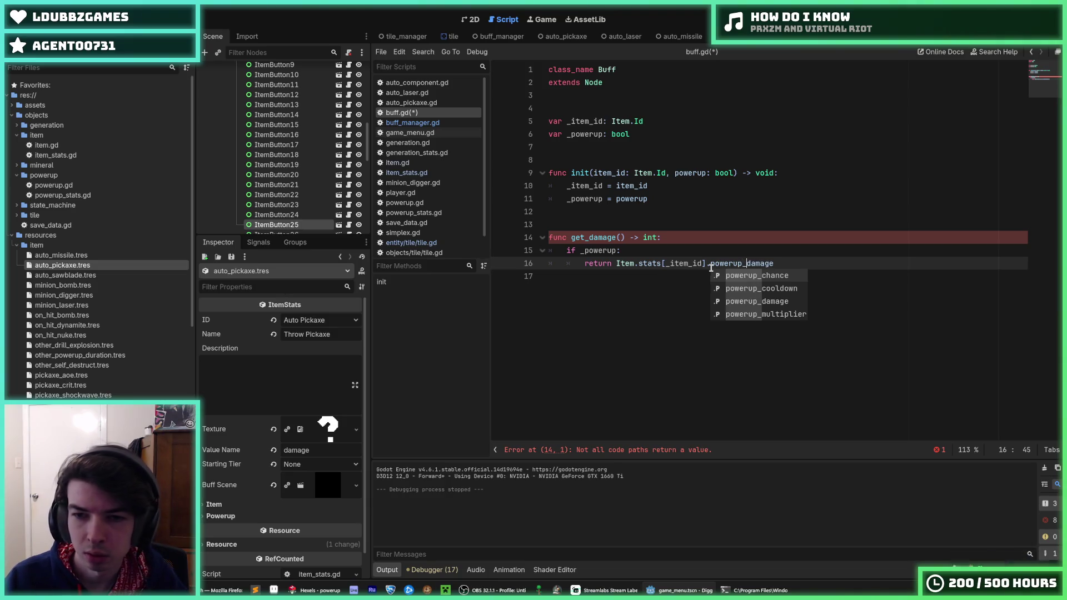
Add a fallback return of Item.stats[_item_id].damage after the if branch.
key(End)
key(Return)
text(else:)
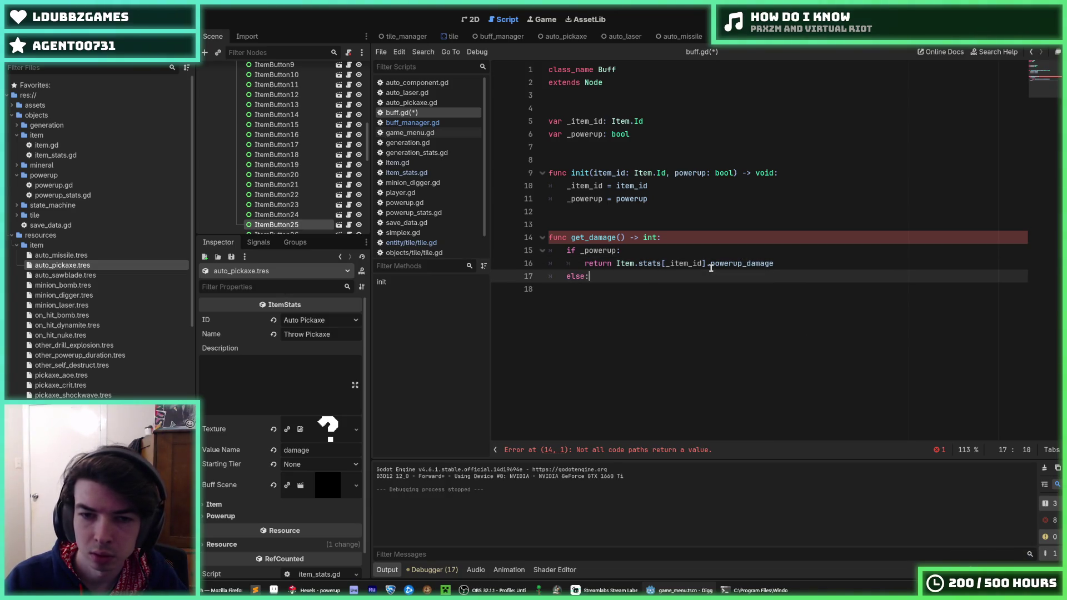
key(shift+Home)
key(shift+Home)
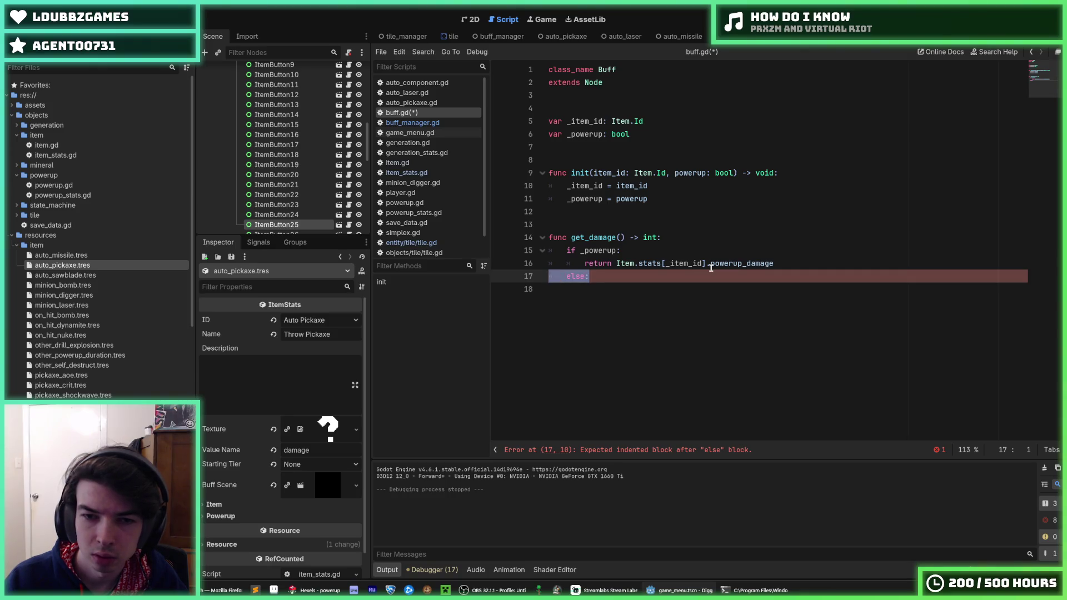
key(BackSpace)
key(BackSpace)
key(ctrl+shift+d)
key(shift+Tab)
key(BackSpace)
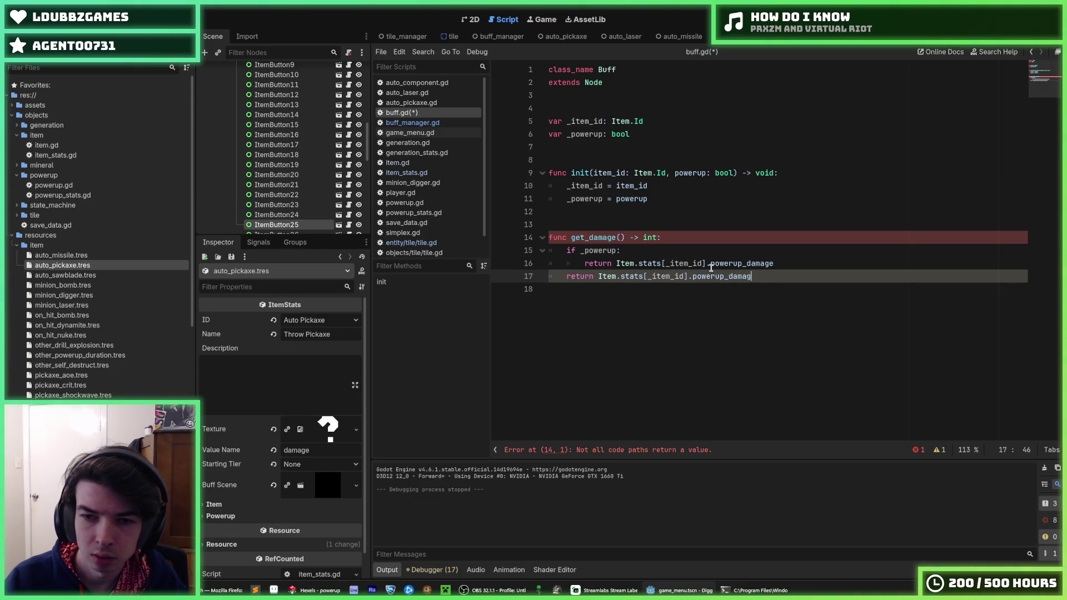
key(BackSpace)
key(BackSpace)
key(BackSpace)
text(daam)
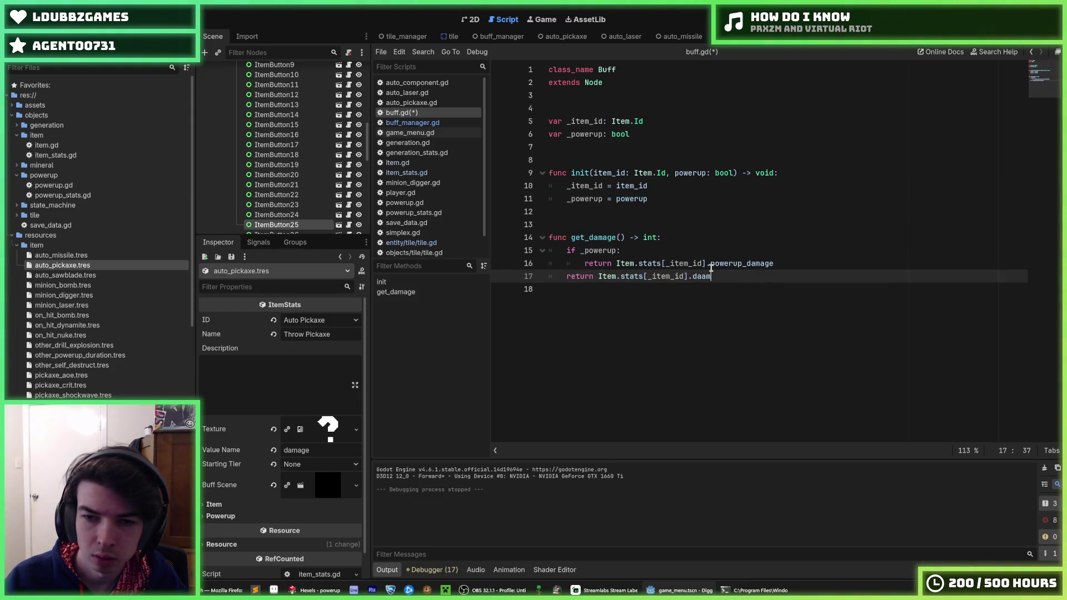
key(Return)
Duplicate the whole get_damage function below itself.
key(shift+Up)
key(shift+Up)
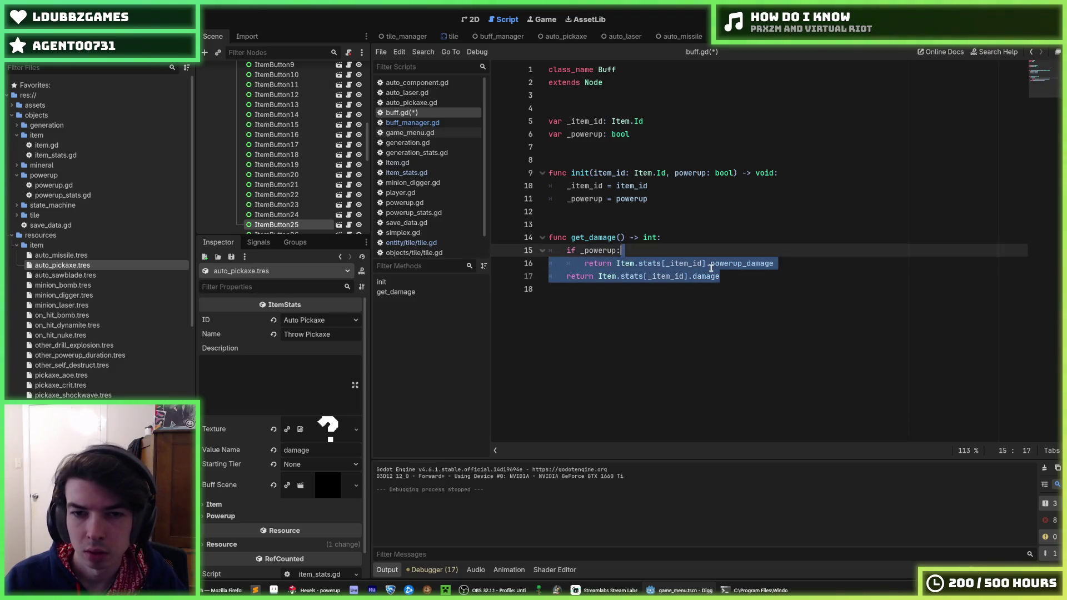
key(shift+Up)
key(shift+Up)
key(shift+Up)
key(ctrl+shift+d)
key(Left)
key(Down)
key(Down)
Rename 'damage' to 'multiplier' in the copied function's name and return lines in buff.gd.
key(End)
key(Left)
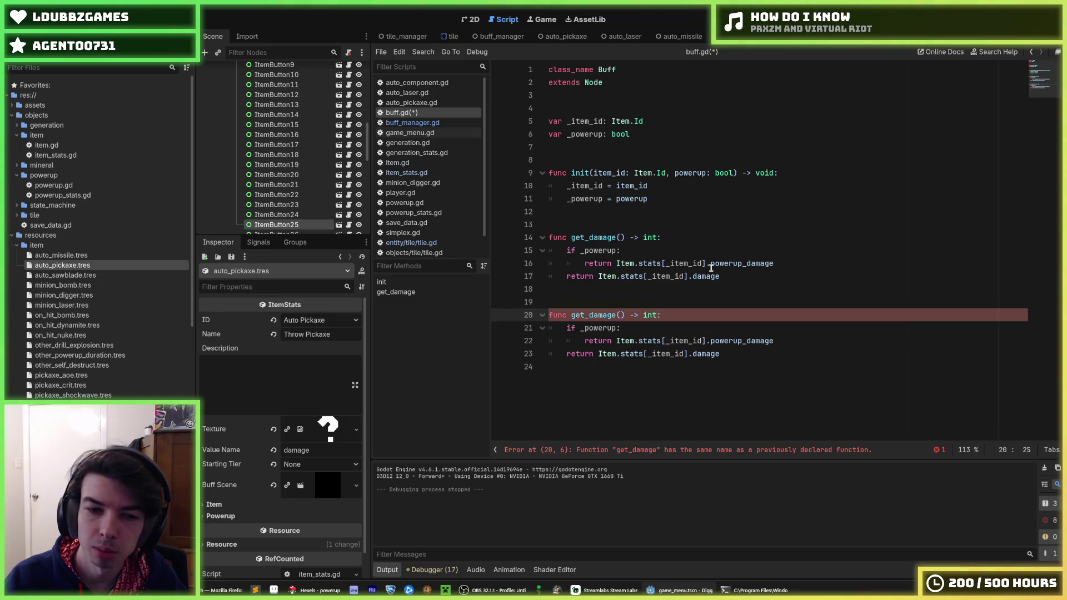
key(shift+Left)
key(shift+Left)
key(shift+Left)
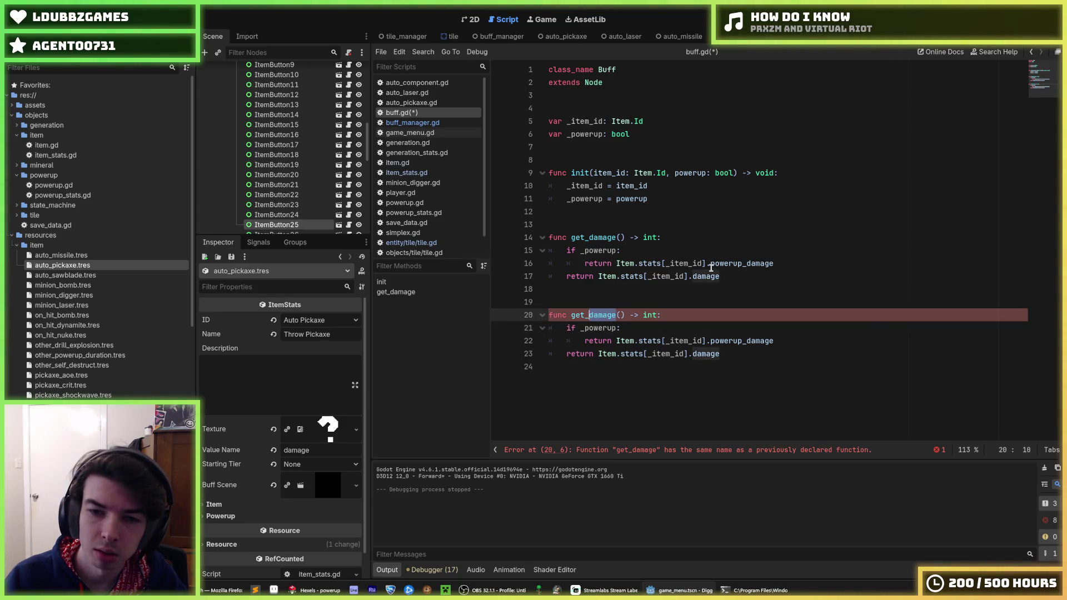
key(ctrl+d)
key(ctrl+d)
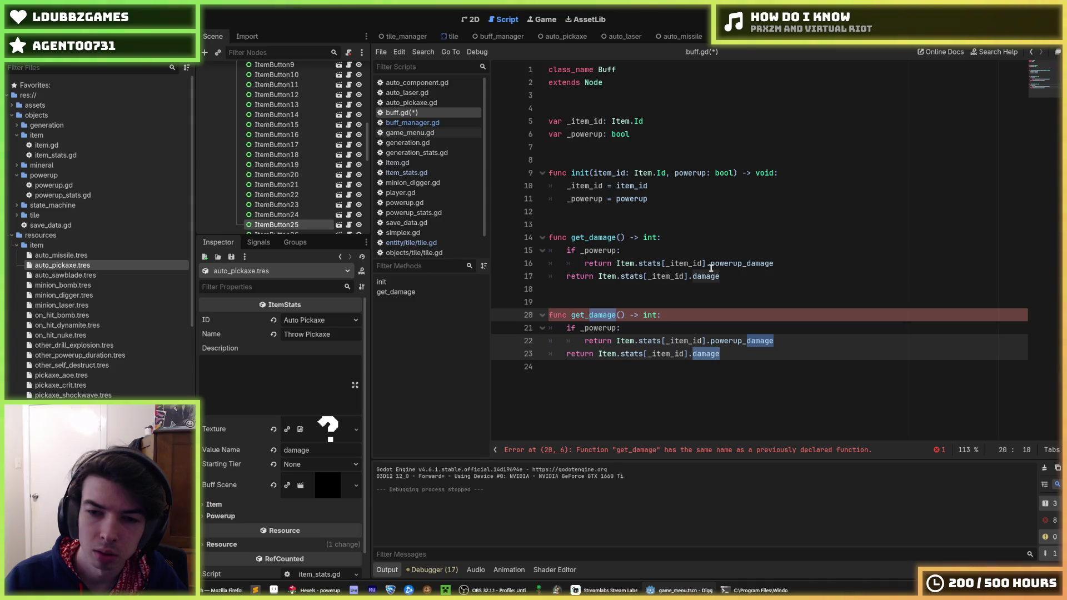
text(multipl)
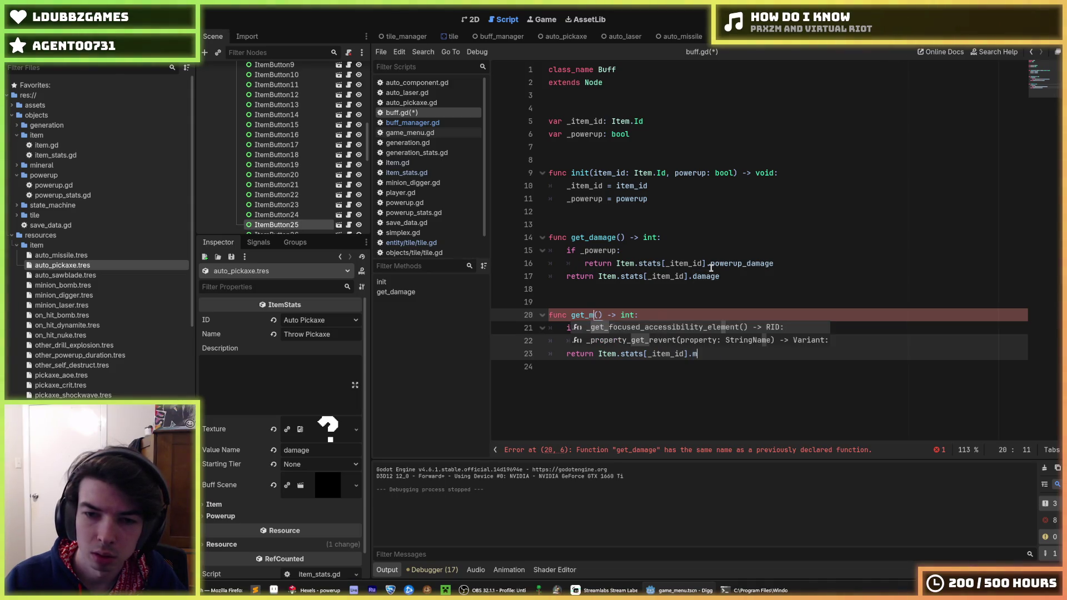
text(ier)
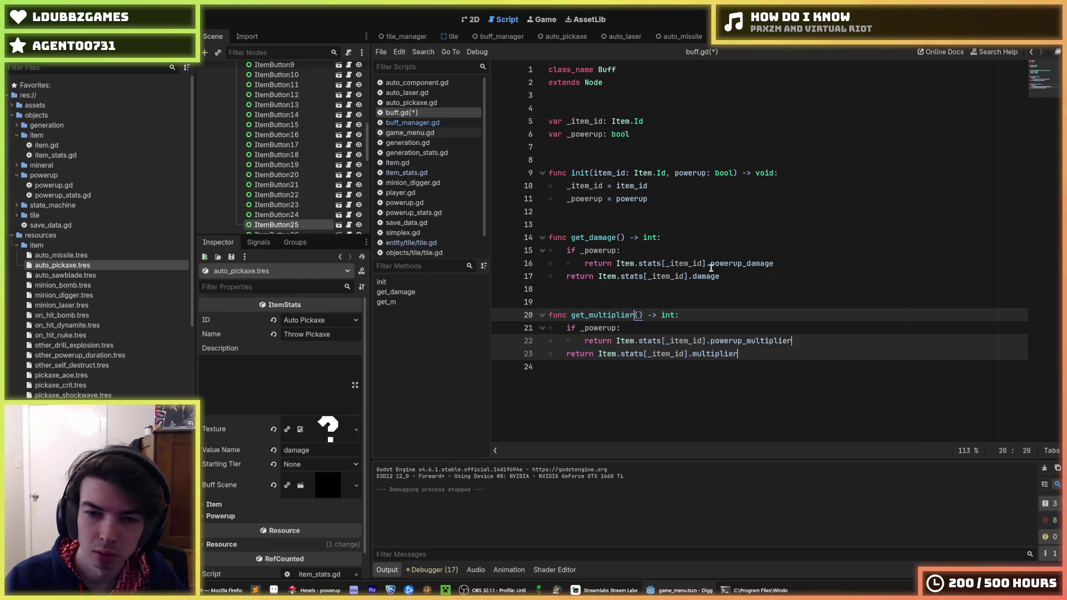
drag(551, 341, 739, 354)
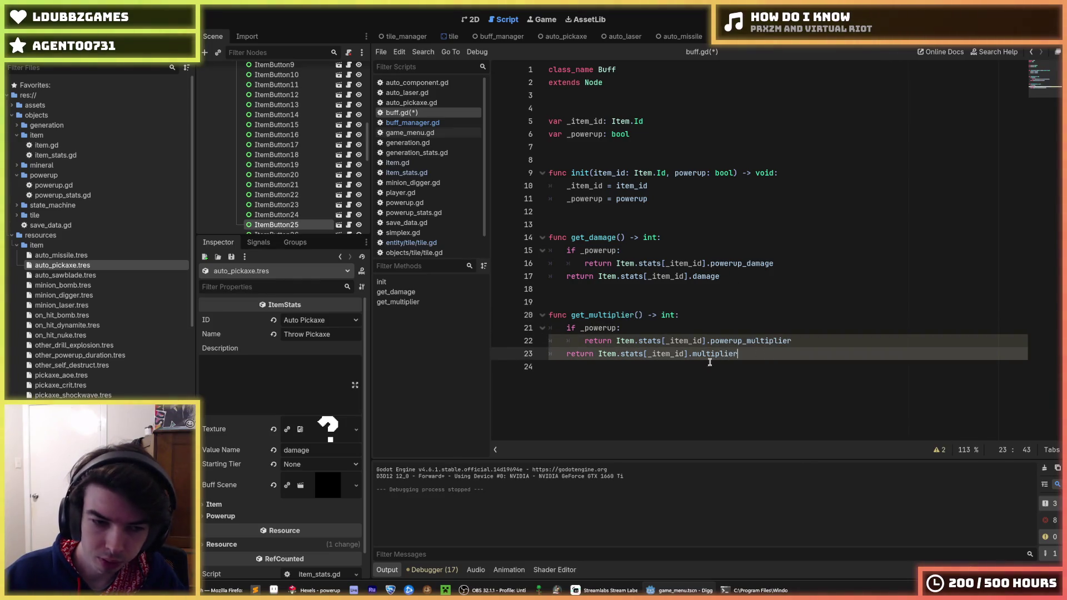
click(242, 510)
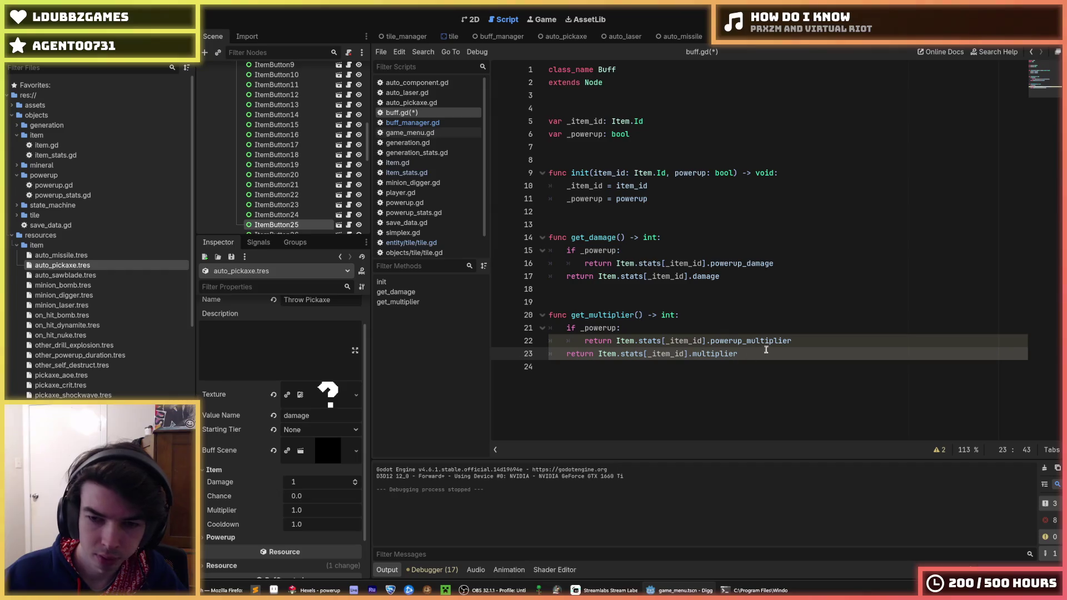
Duplicate get_damage, rename the copy to get_multiplier, and save buff.gd.
mouse_move(737, 278)
mouse_down()
mouse_move(684, 215)
mouse_move(698, 198)
mouse_up()
key(ctrl+shift+d)
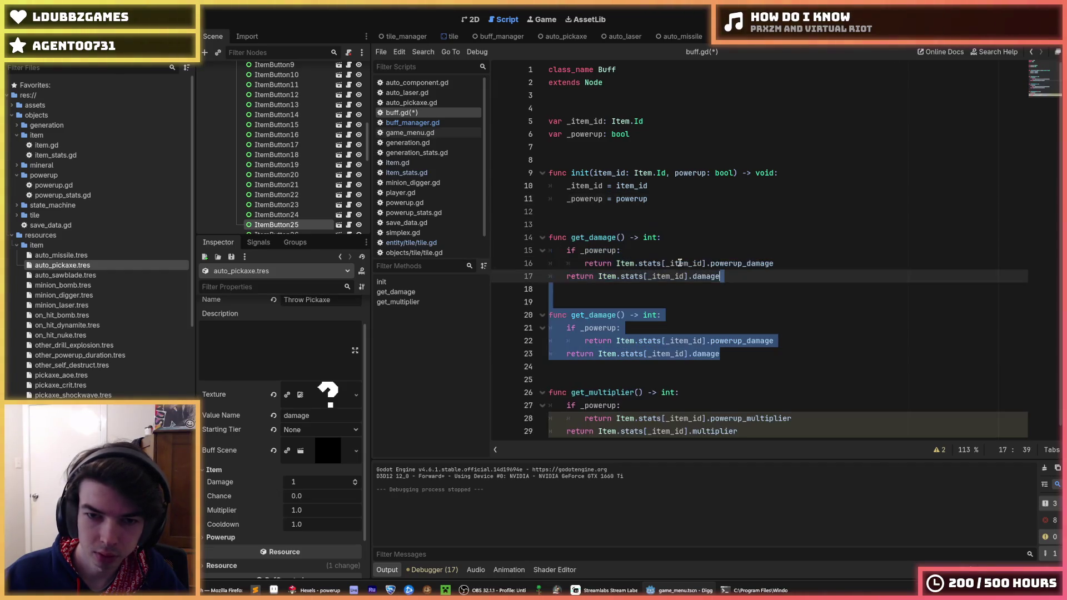
click(617, 314)
drag(616, 314, 589, 315)
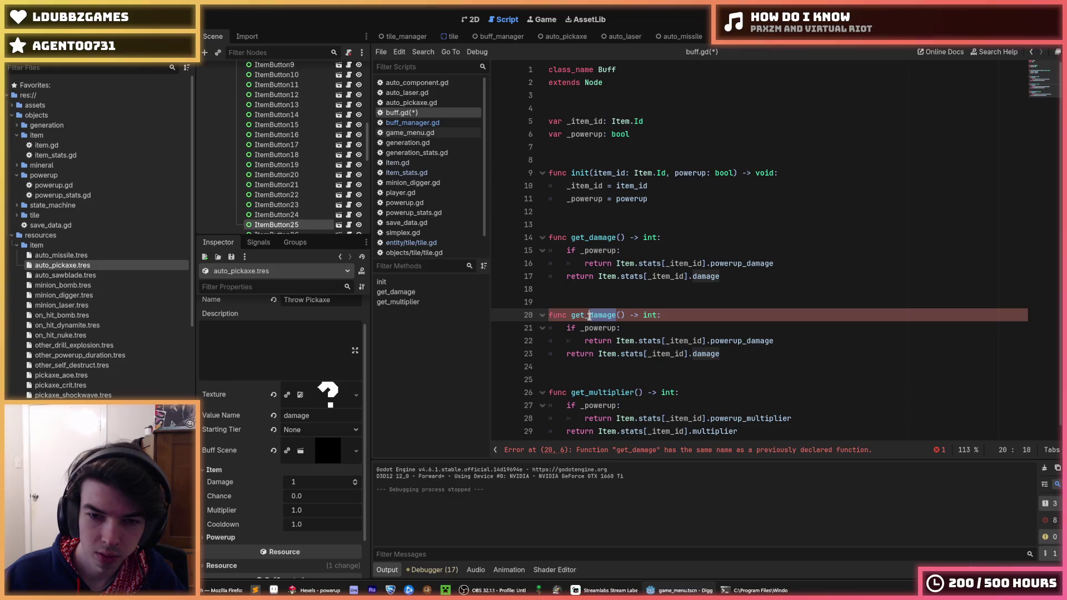
key(ctrl+d)
key(ctrl+d)
text(multipi)
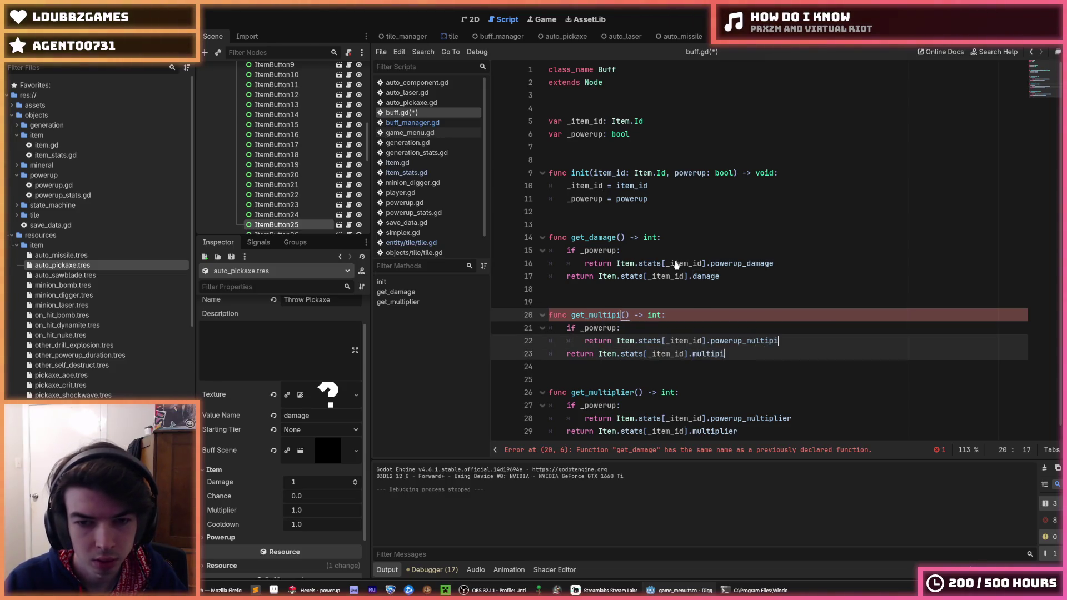
key(BackSpace)
text(lier)
click(708, 287)
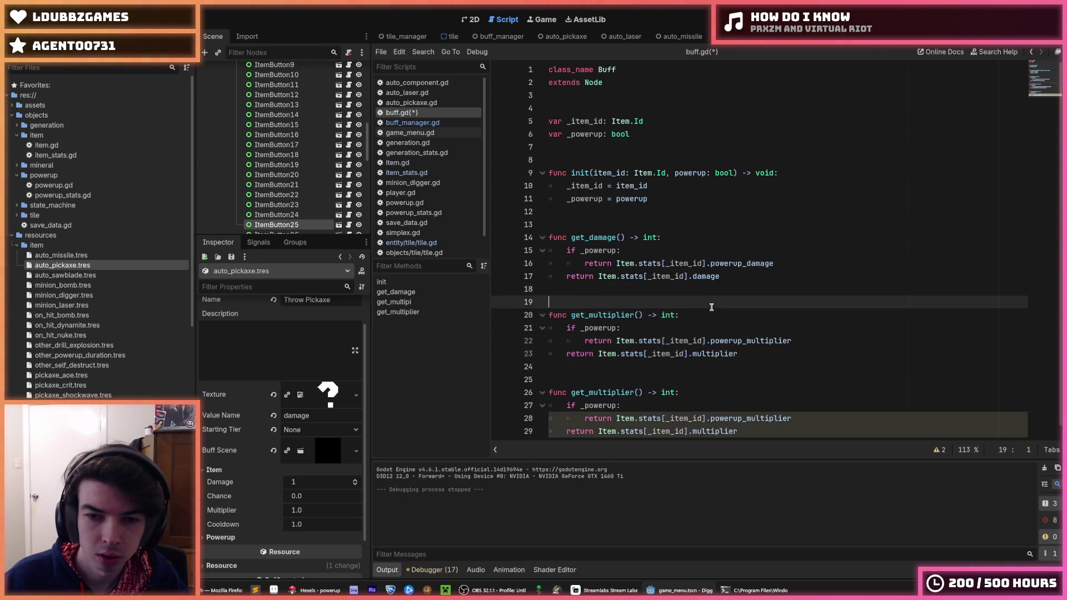
click(712, 309)
key(ctrl+s)
scroll(733, 377, down, 1)
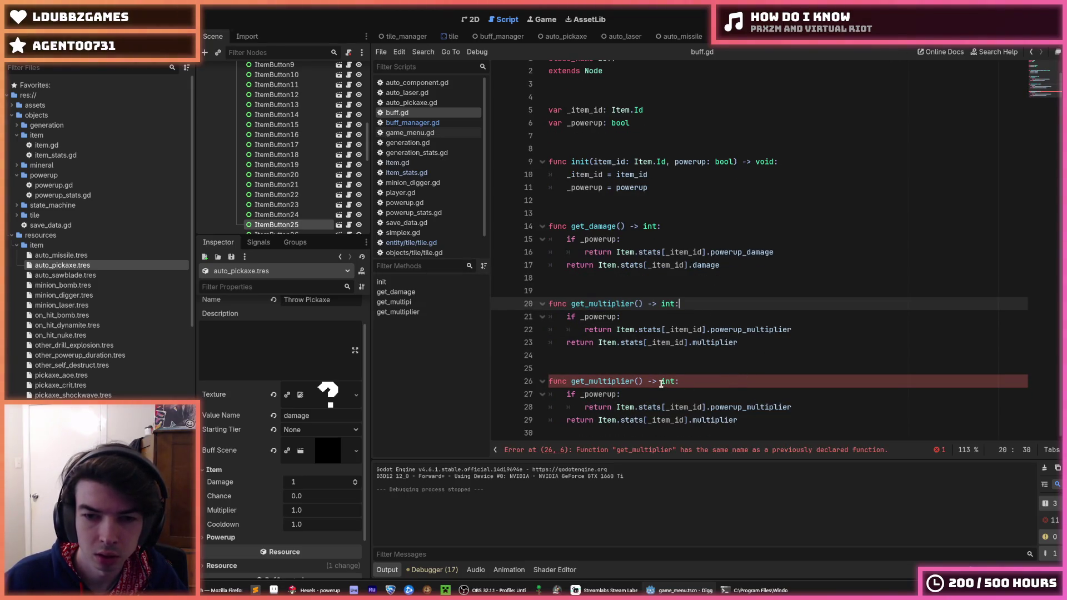
Undo the bad rename and rename the copied getter to get_chance instead.
key(ctrl+z)
key(ctrl+z)
key(ctrl+z)
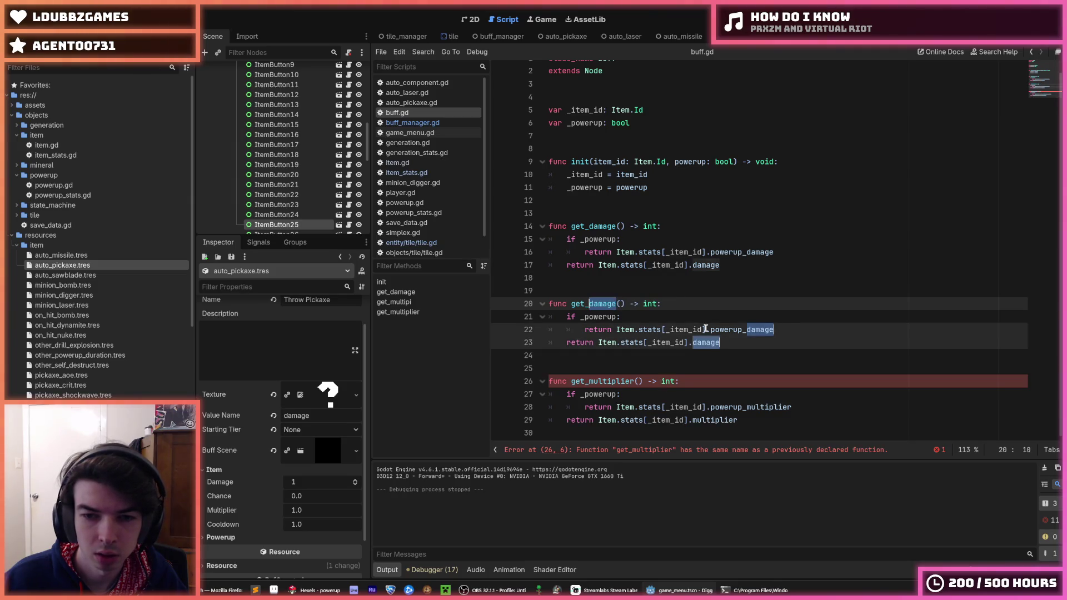
text(chance)
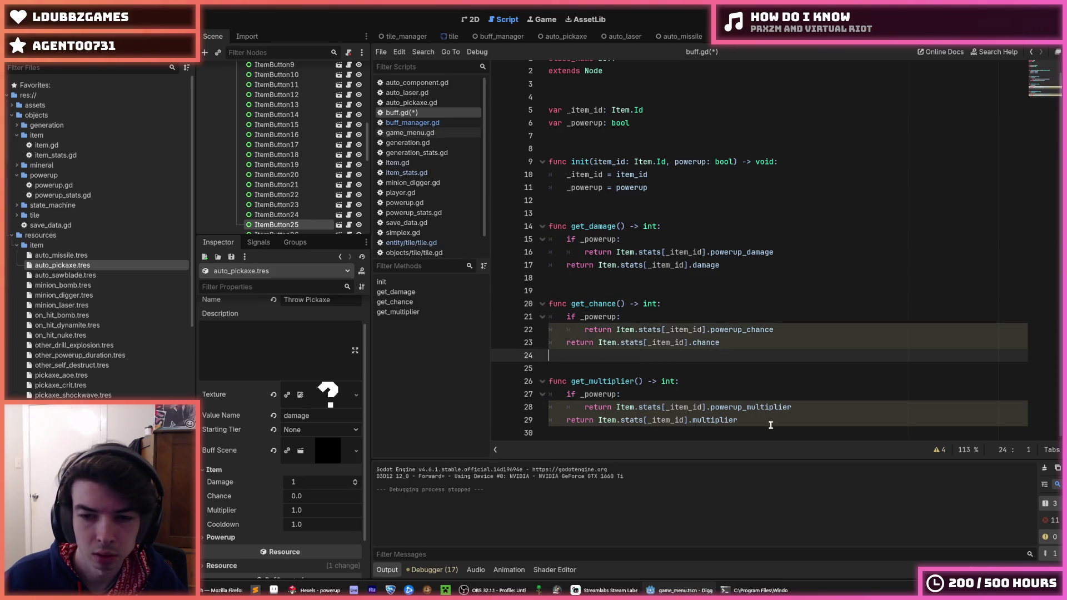
drag(771, 424, 769, 380)
click(787, 341)
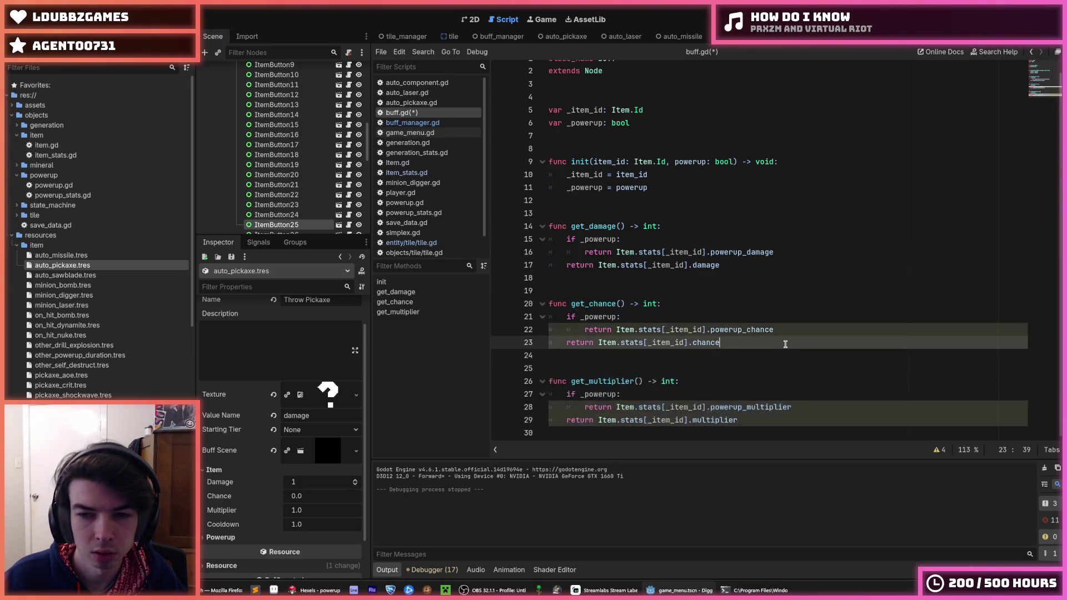
drag(788, 341, 778, 265)
Duplicate get_chance as get_cooldown, save buff.gd, and switch to buff_manager.gd.
key(ctrl+shift+d)
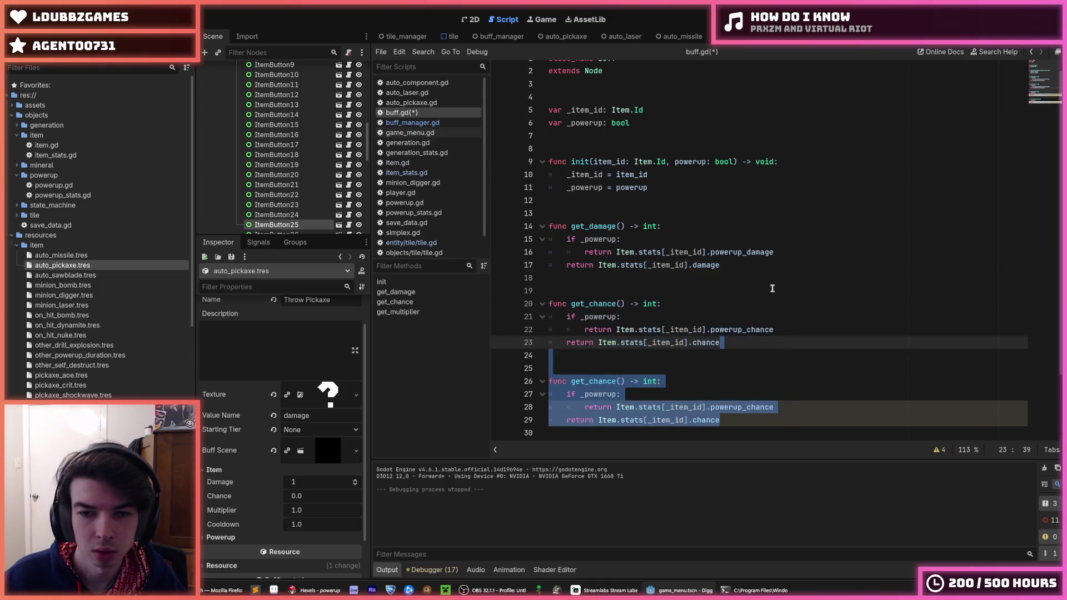
scroll(719, 322, down, 2)
double_click(600, 307)
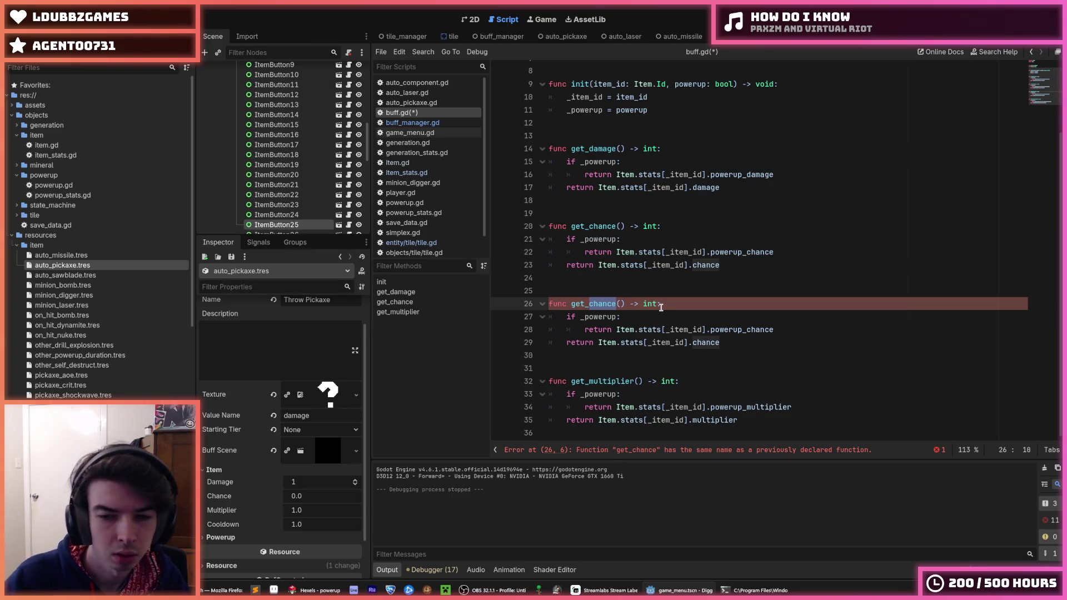
key(ctrl+d)
key(ctrl+d)
text(cooldown)
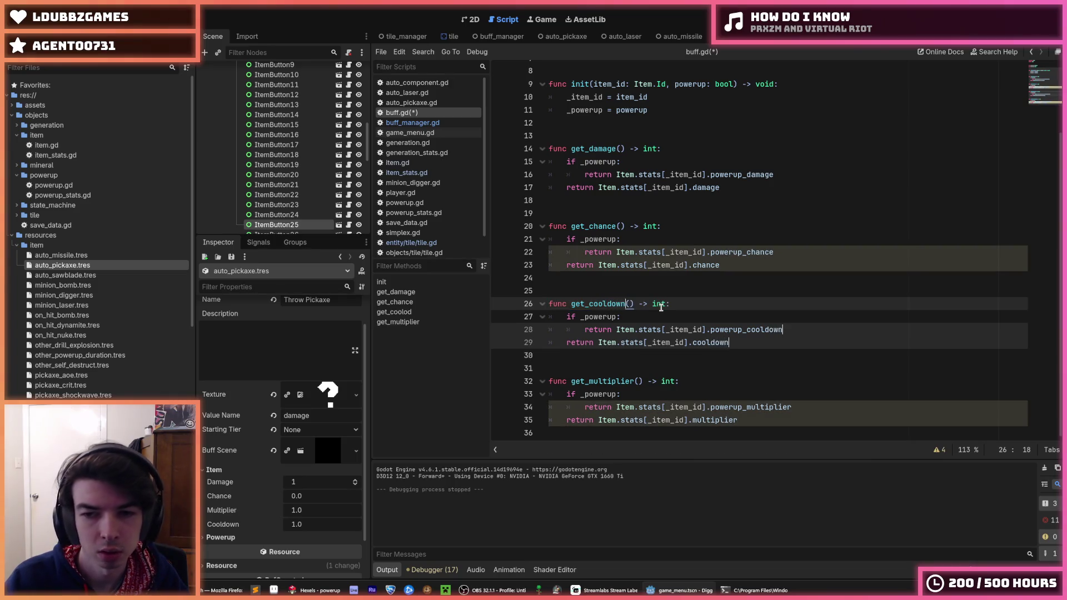
click(688, 278)
key(ctrl+s)
click(417, 124)
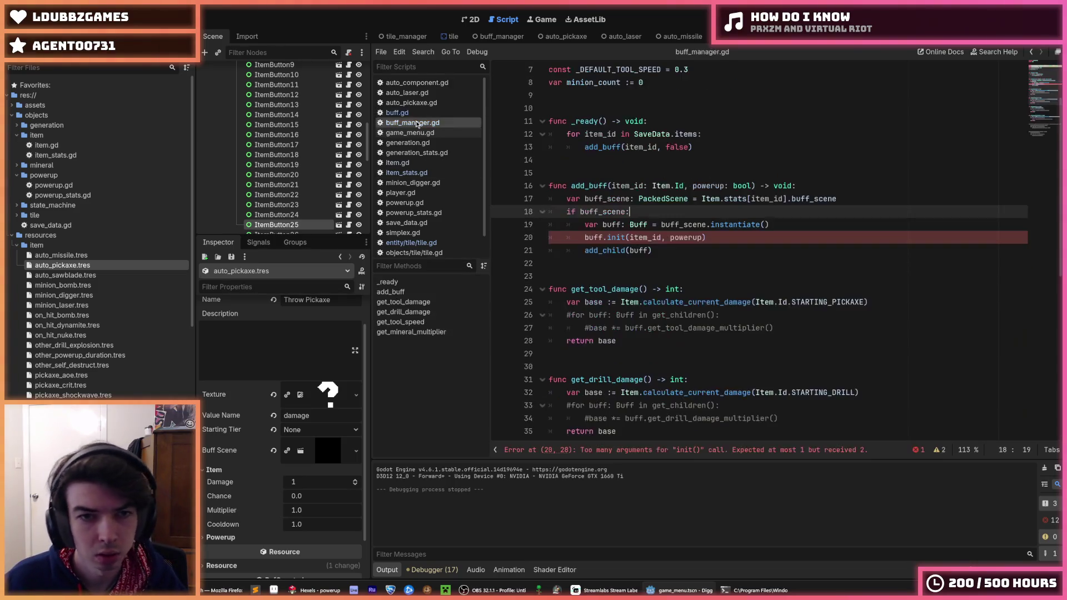
In item_stats.gd, move powerup_cooldown and cooldown above their multiplier lines and save.
scroll(612, 190, down, 3)
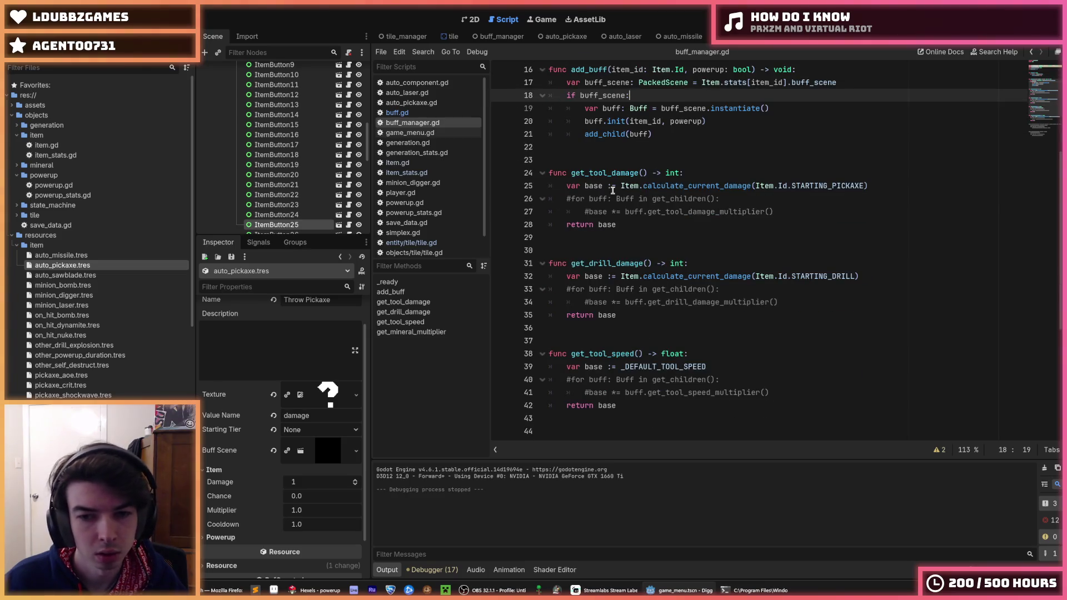
click(411, 243)
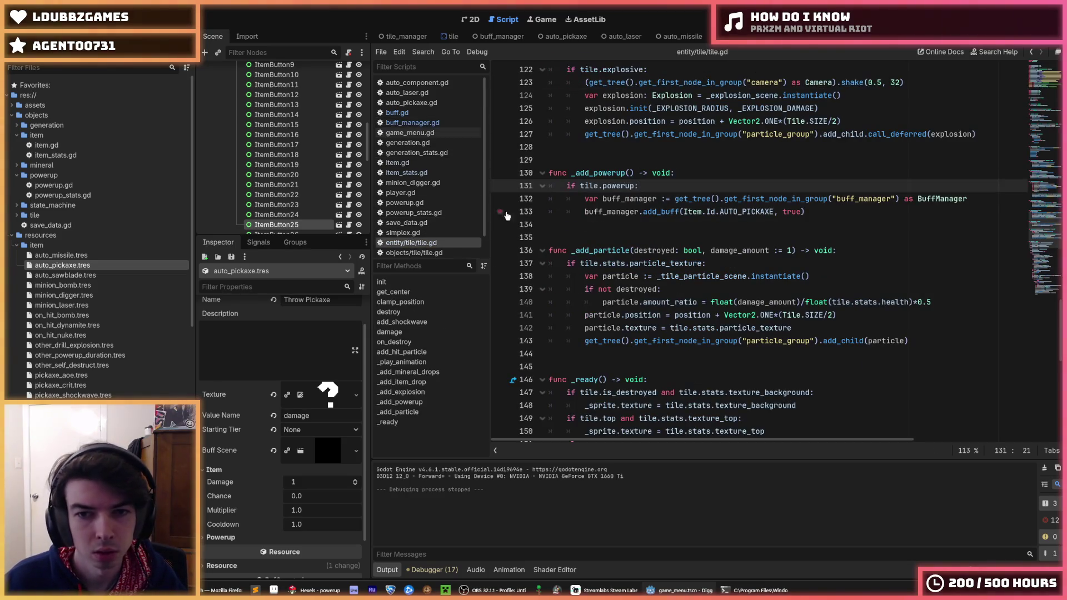
click(418, 171)
click(674, 328)
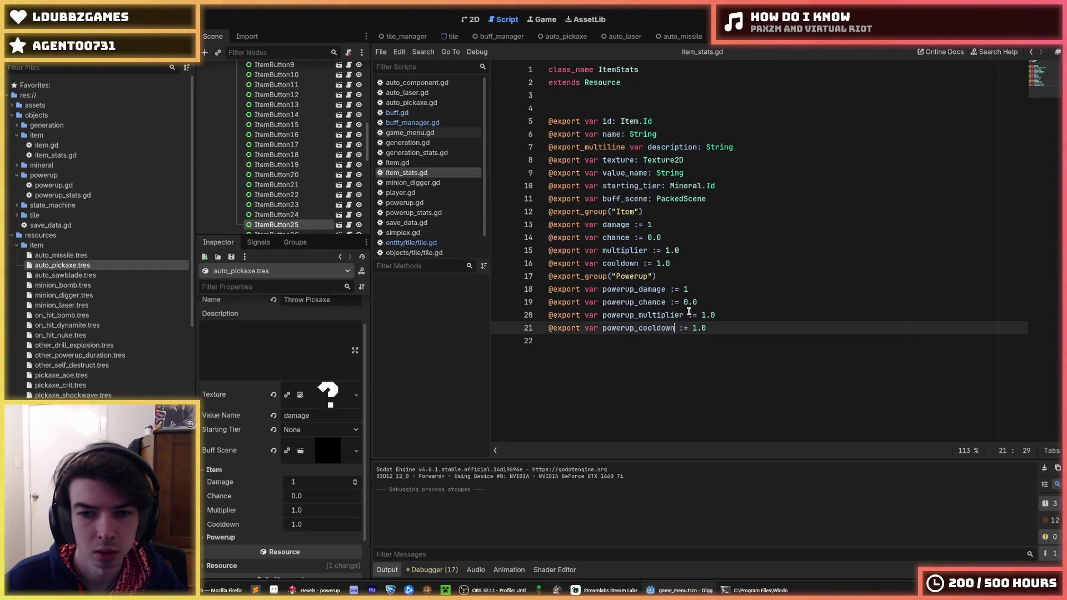
key(alt+Up)
key(Up)
key(Up)
key(Up)
key(alt+Up)
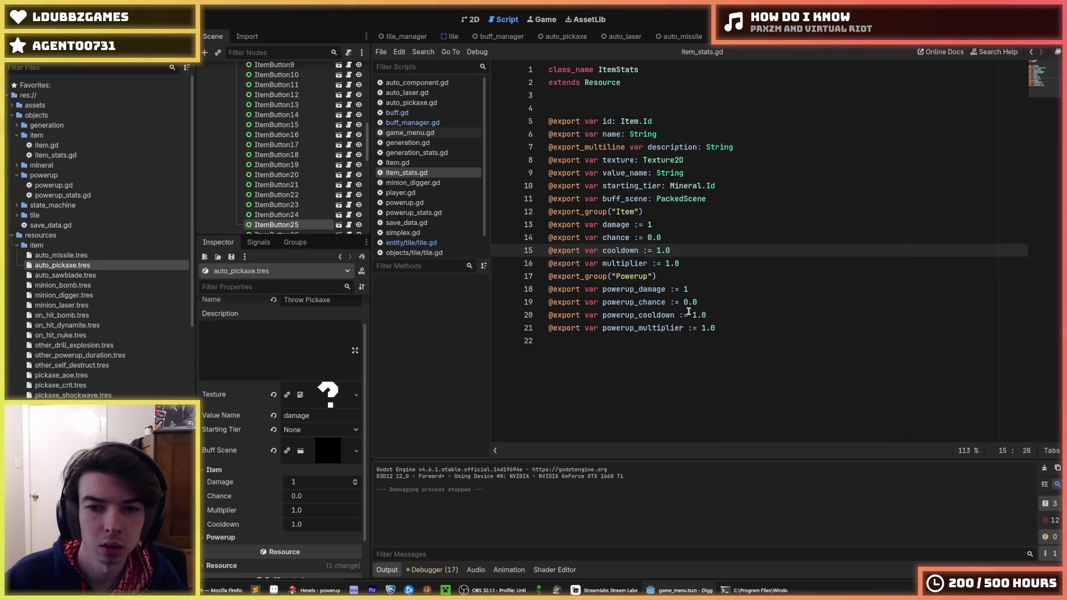
key(ctrl+s)
key(ctrl+s)
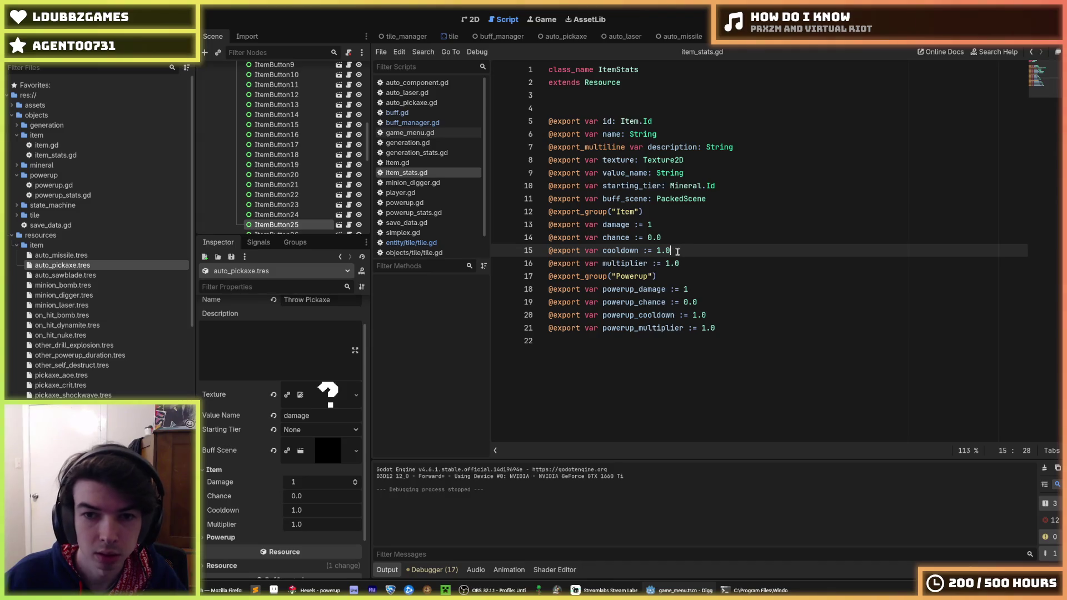
key(ctrl+s)
Change powerup_cooldown's default from 1.0 to 0.0 and save the script.
key(Up)
click(689, 249)
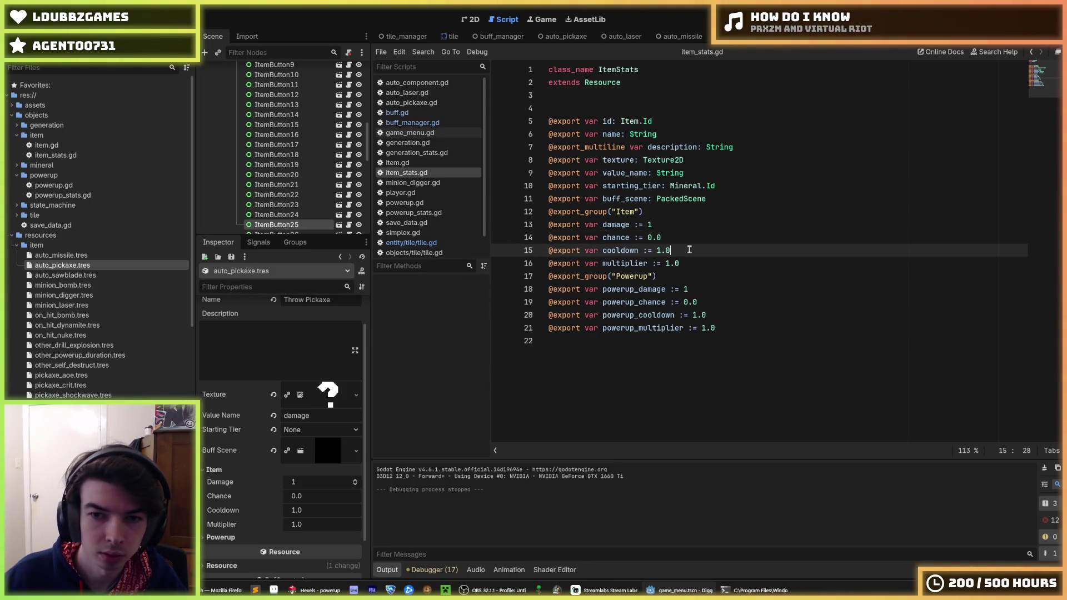
click(696, 316)
key(ctrl+s)
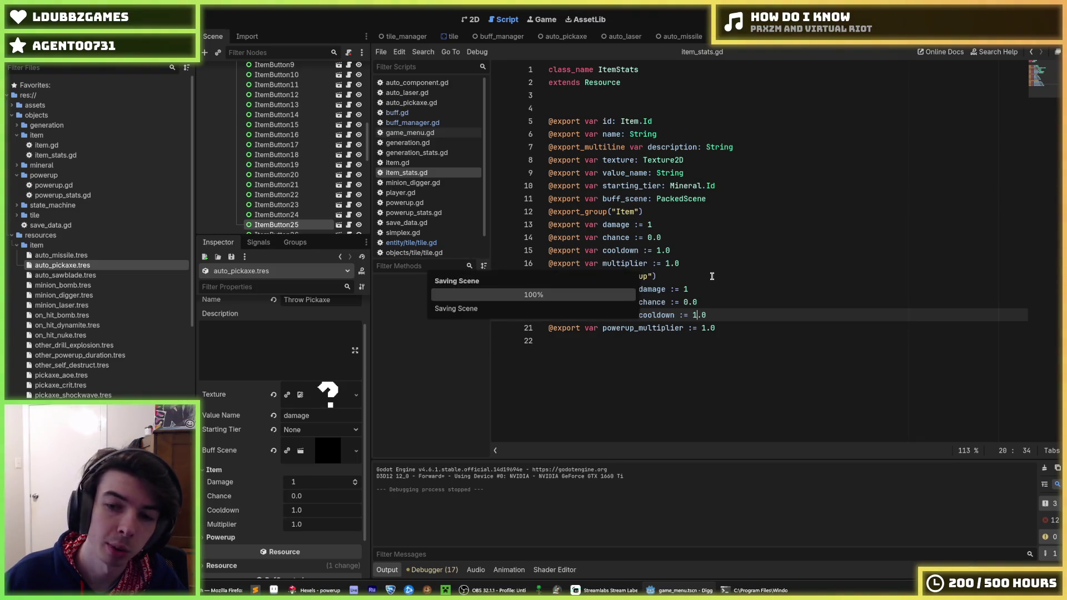
key(ctrl+s)
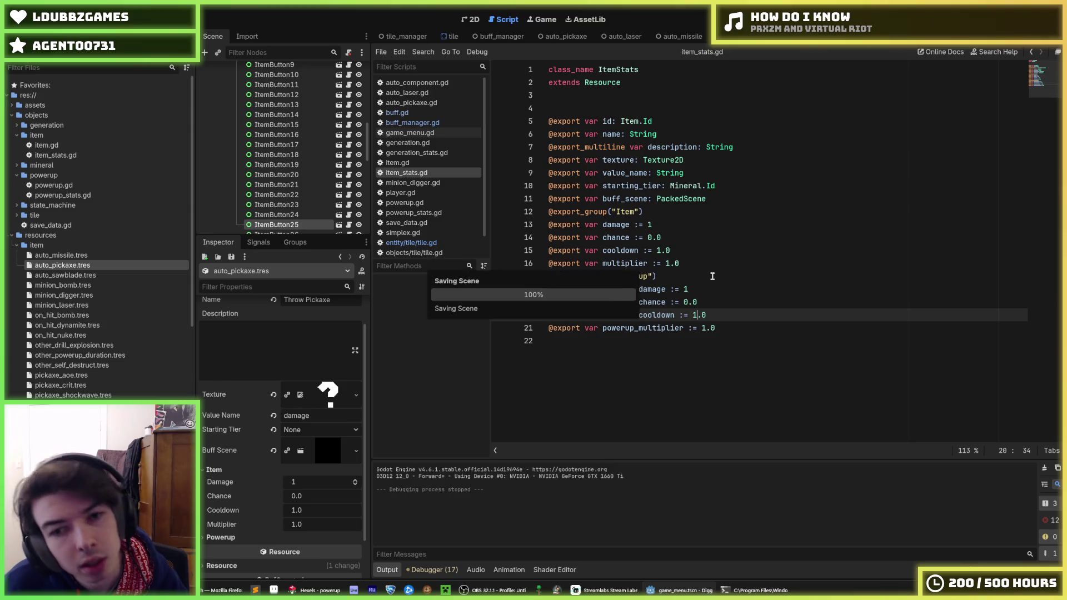
key(ctrl+s)
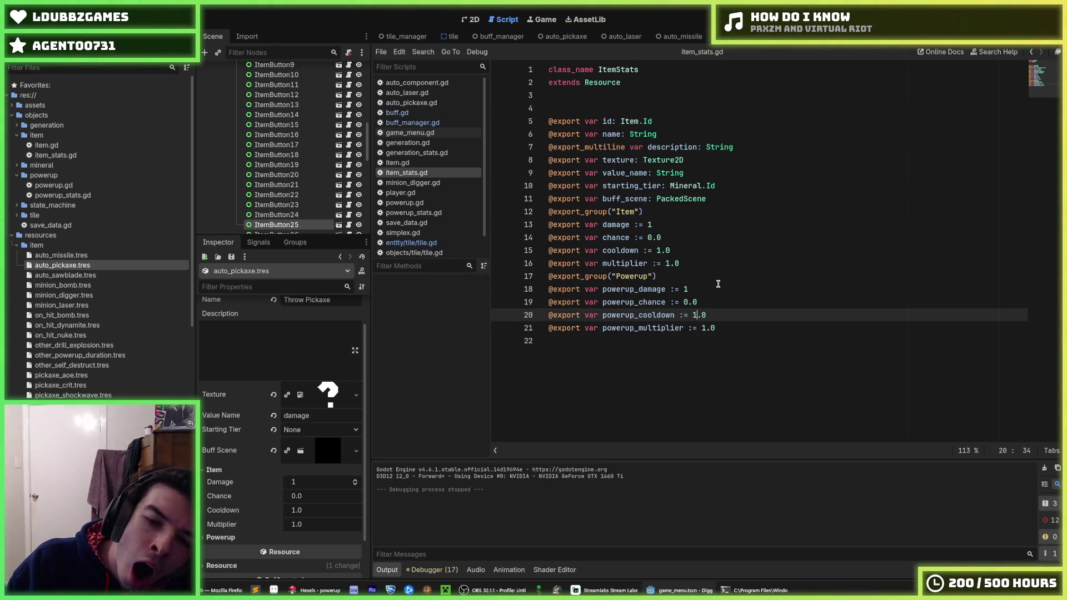
key(ctrl+z)
key(Up)
key(Up)
key(Up)
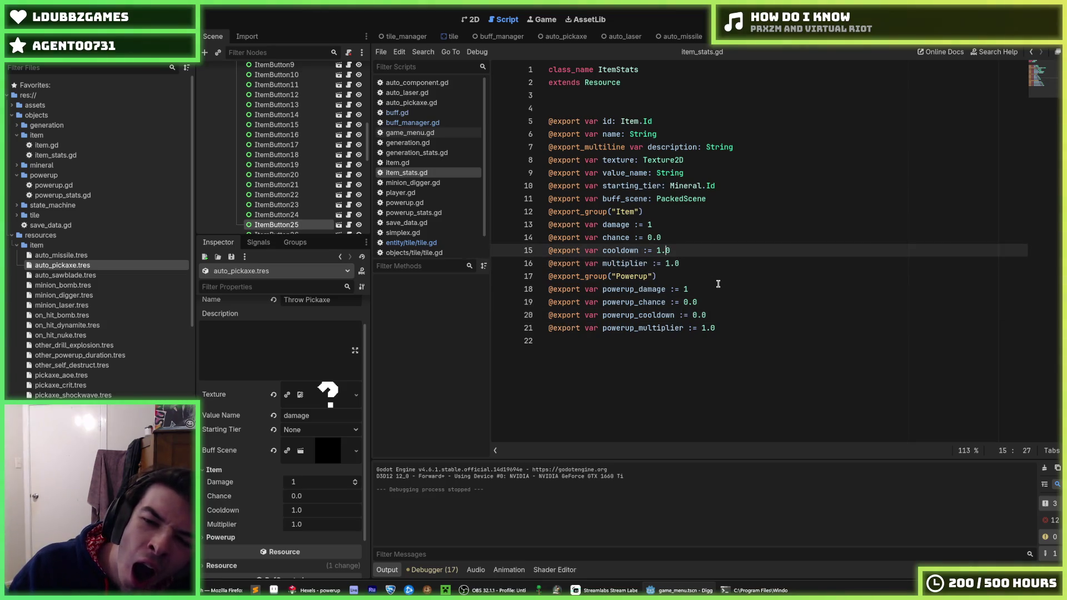
Change cooldown's default to 0.0 and save item_stats.gd.
key(BackSpace)
text(0)
key(ctrl+s)
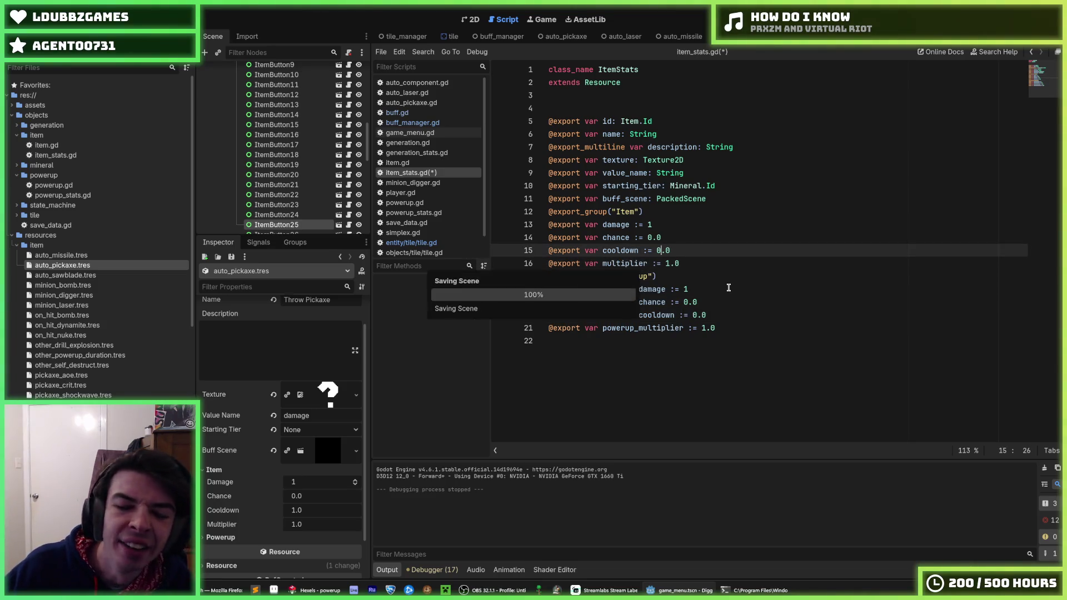
key(ctrl+s)
Set powerup_damage and damage defaults to 0, save, then switch to tile.gd.
double_click(691, 285)
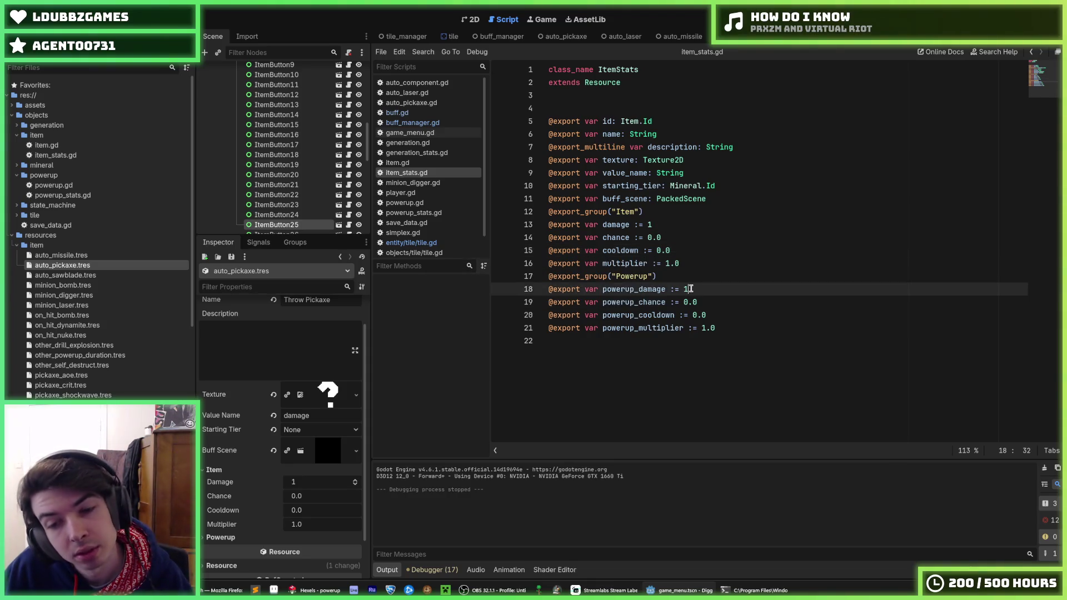
text(0)
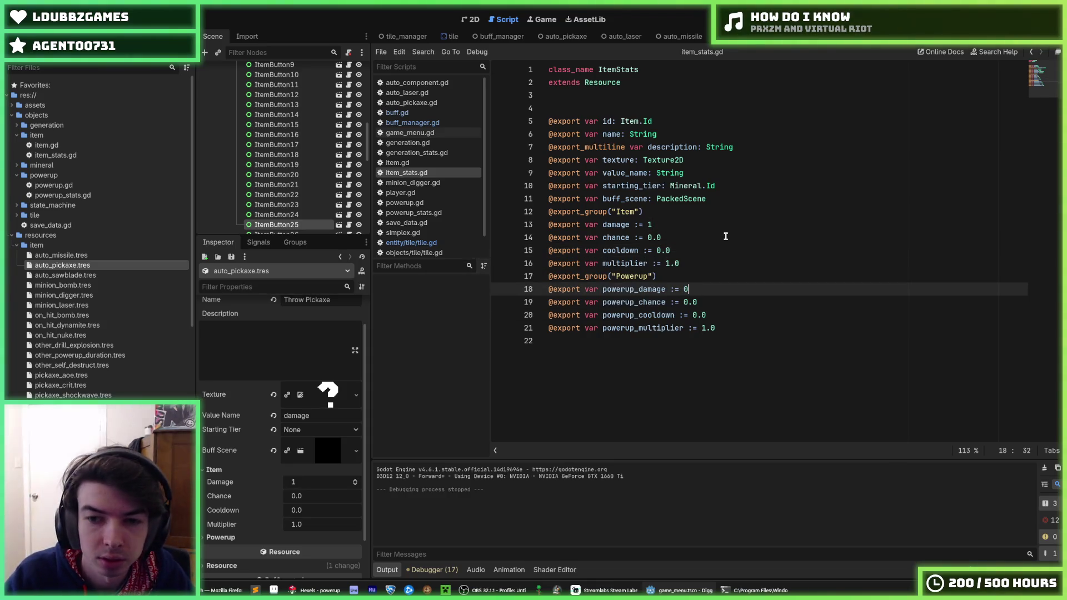
key(Up)
key(Up)
key(Up)
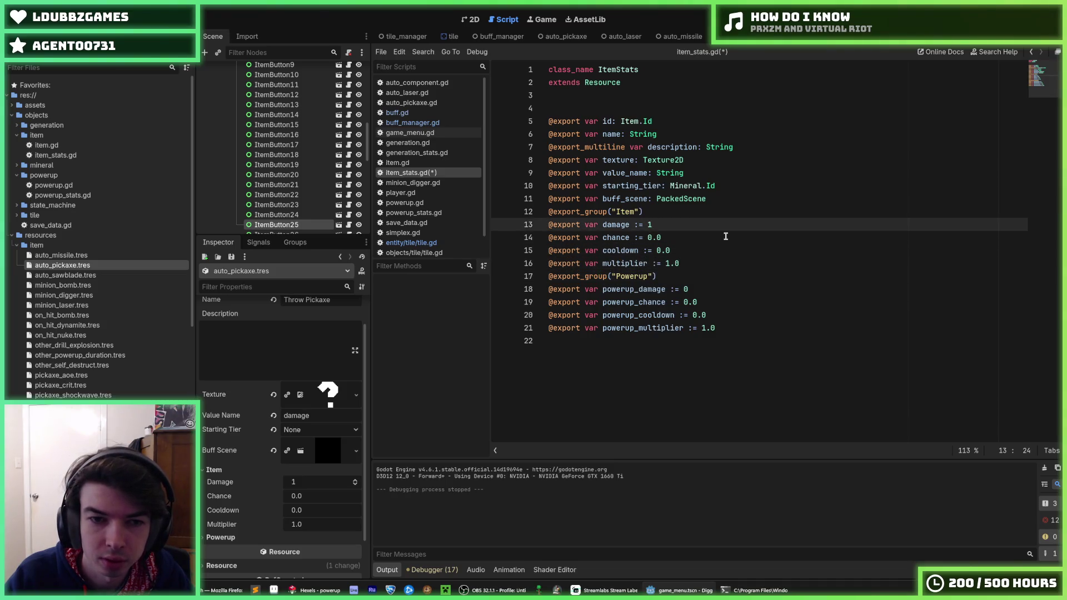
key(ctrl+s)
click(719, 242)
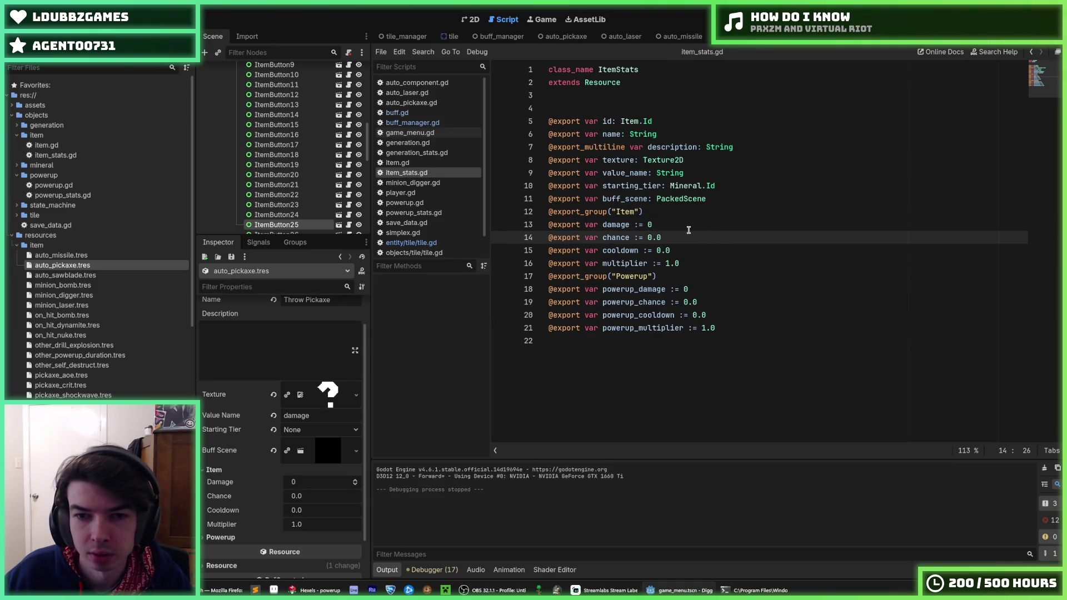
click(689, 229)
key(ctrl+s)
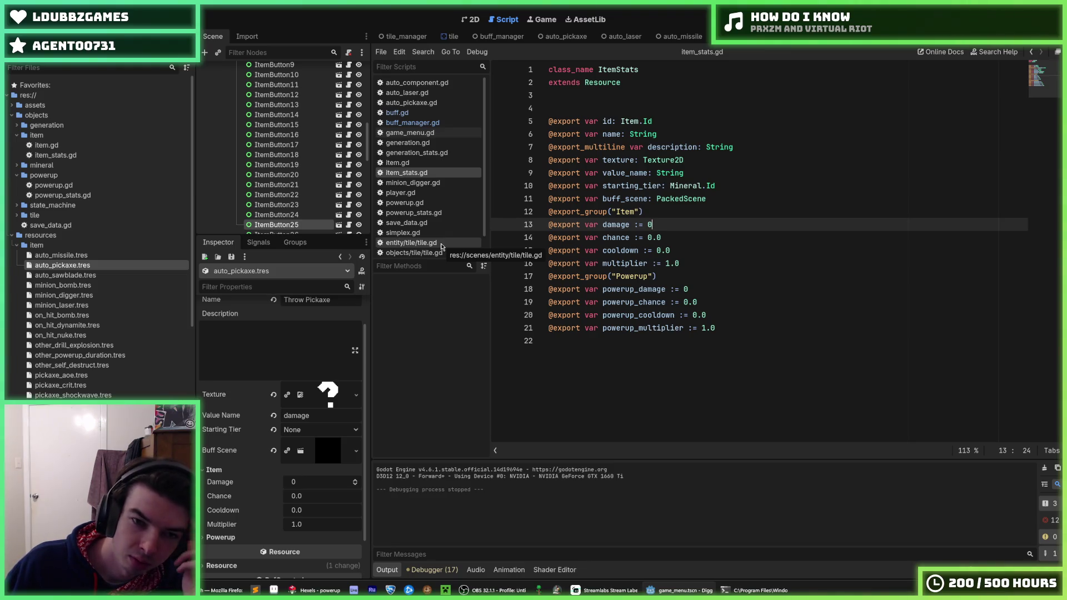
click(441, 244)
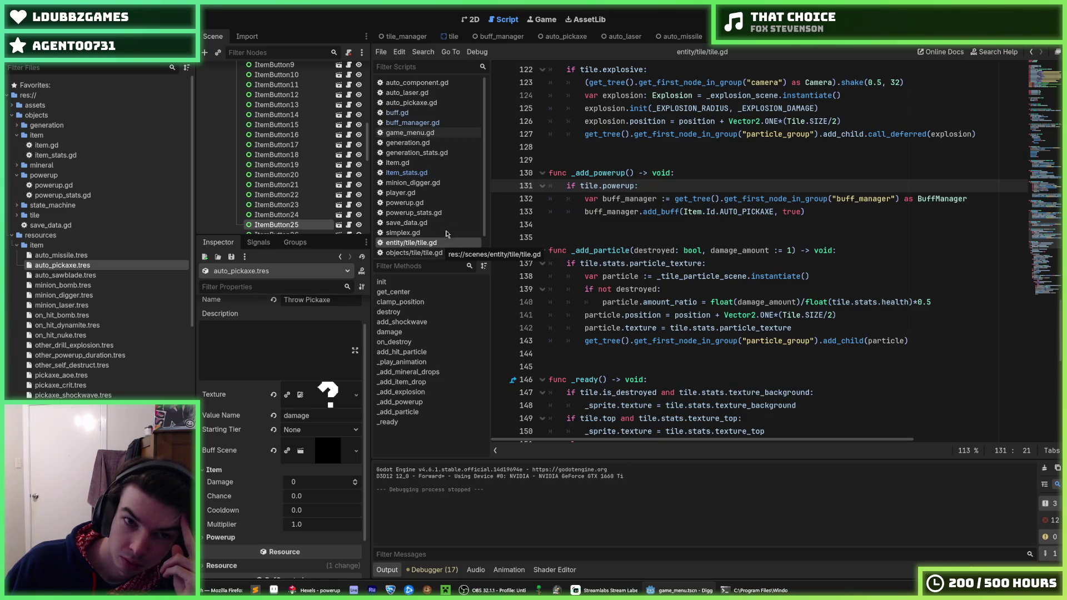
Review the get_chance and get_damage getters in buff.gd.
click(420, 83)
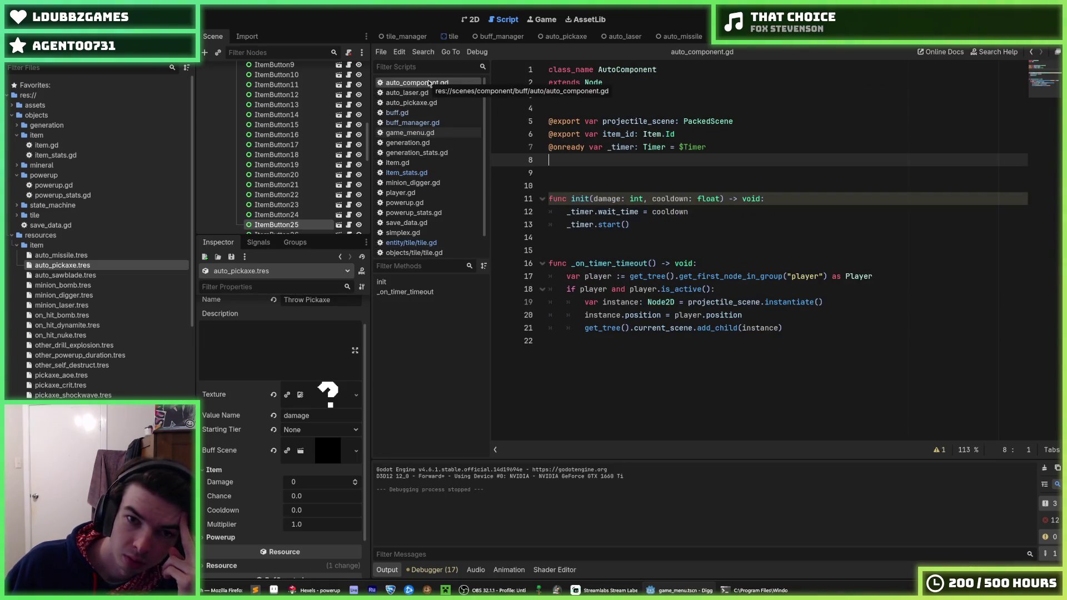
click(426, 113)
click(744, 238)
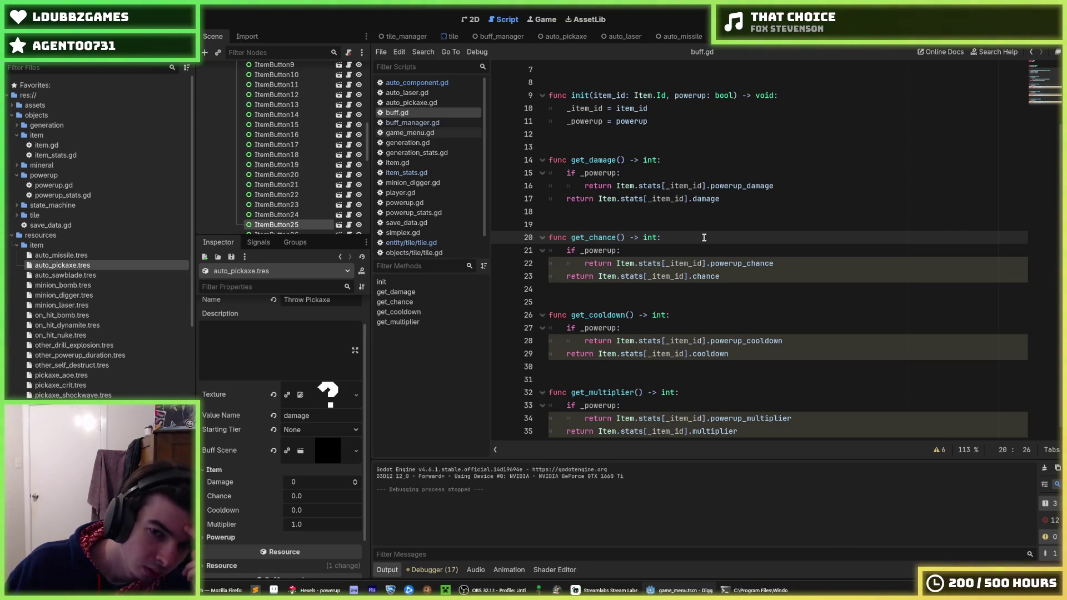
scroll(651, 245, down, 1)
triple_click(592, 222)
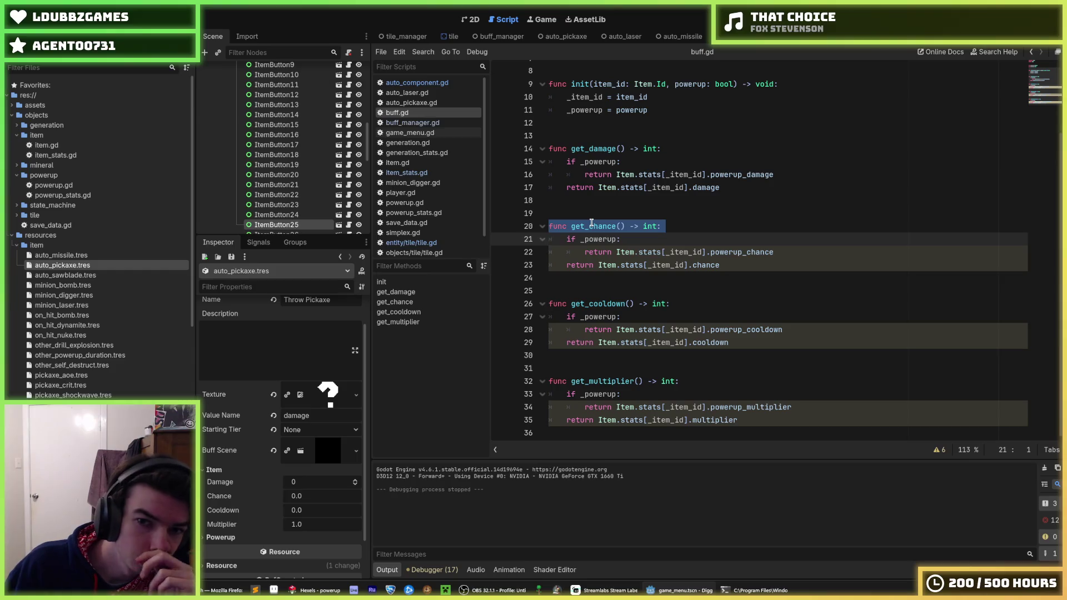
click(592, 222)
double_click(588, 146)
scroll(637, 237, up, 3)
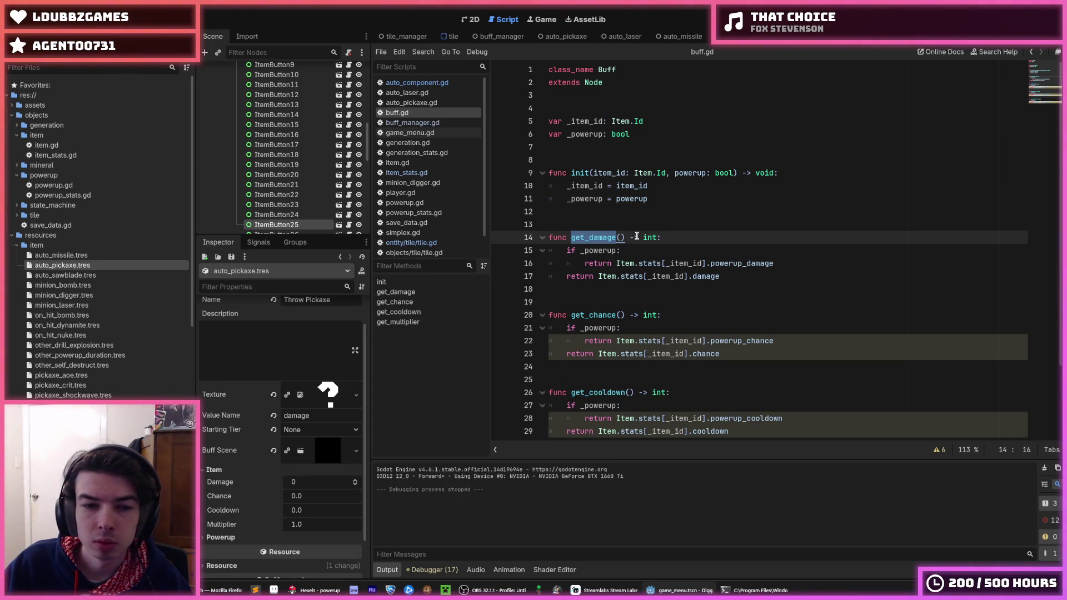
Browse buff_manager, auto_component, item and tile scripts, then open auto_pickaxe.gd.
click(413, 123)
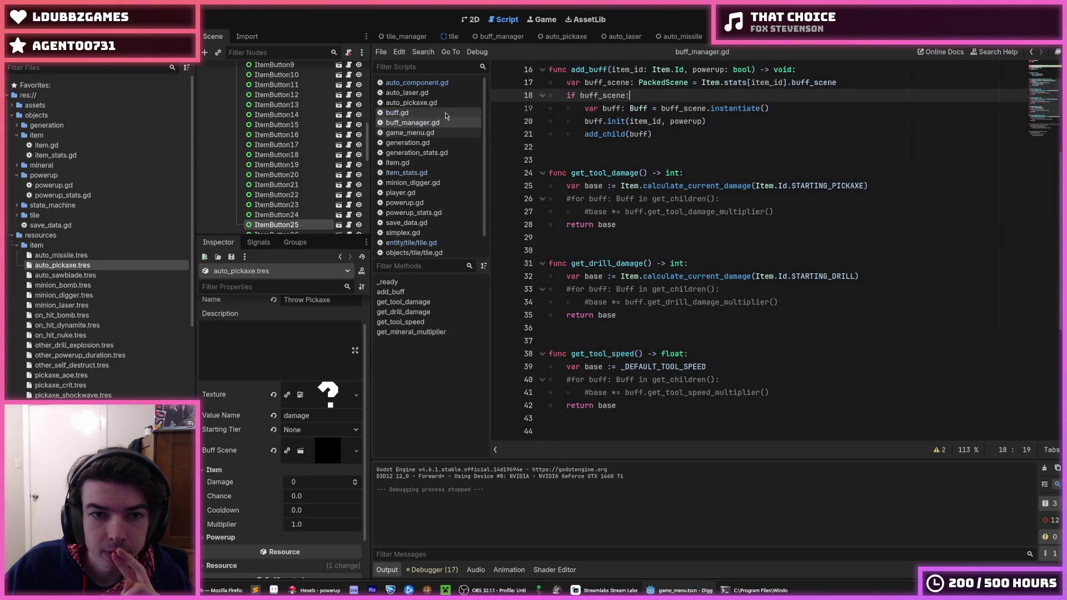
click(445, 113)
click(422, 83)
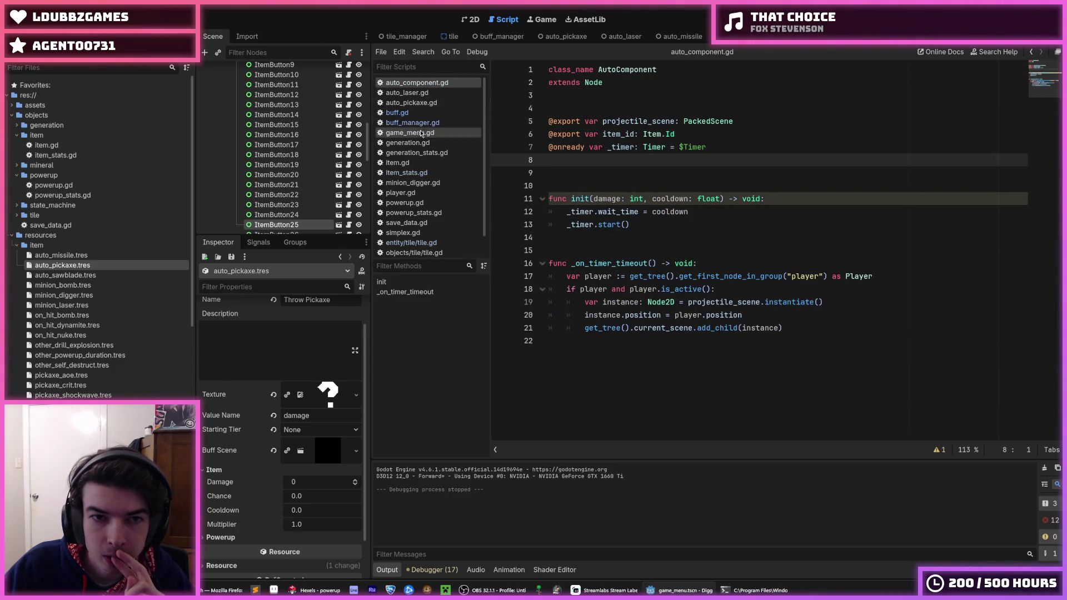
click(414, 162)
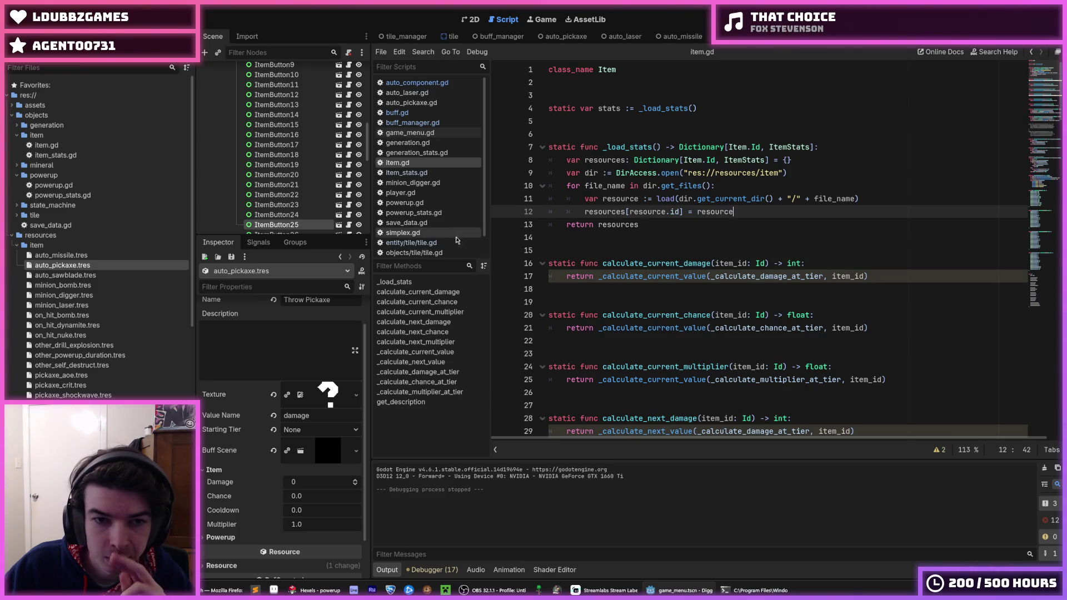
click(426, 243)
scroll(532, 164, up, 4)
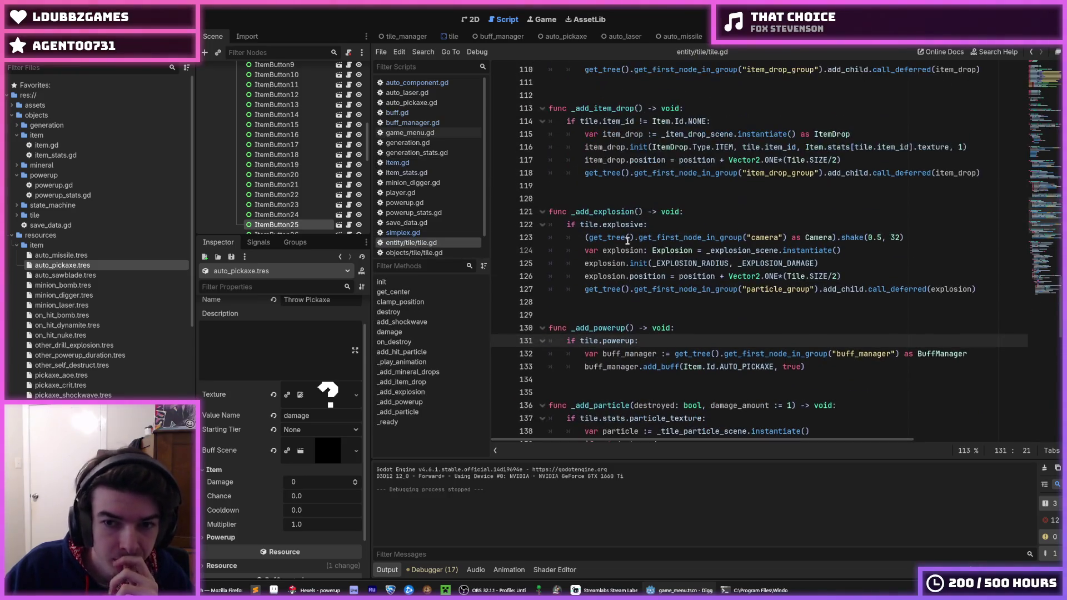
click(421, 83)
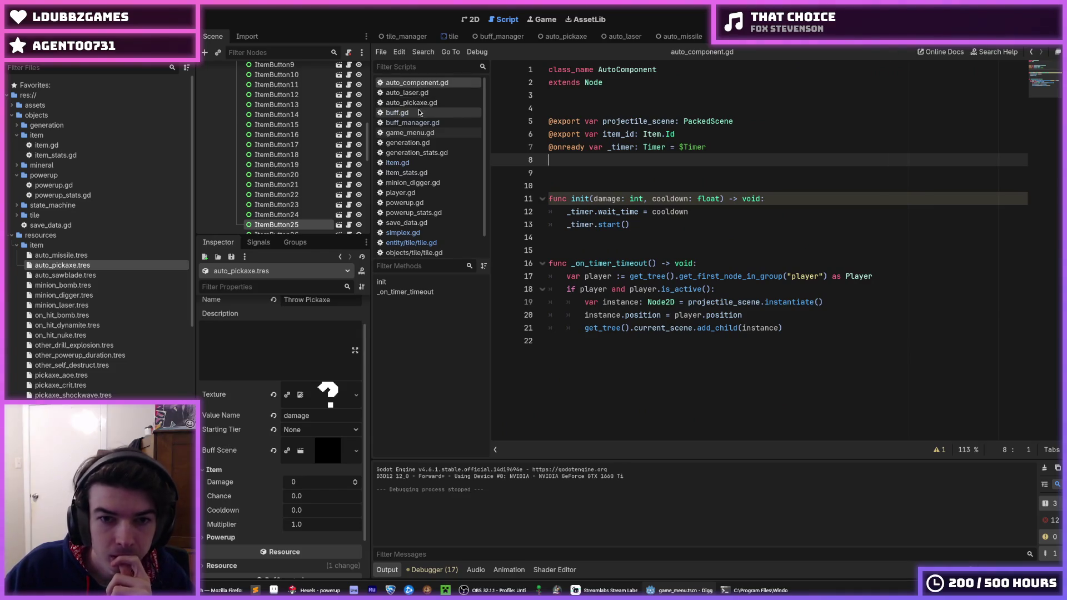
click(423, 123)
click(413, 114)
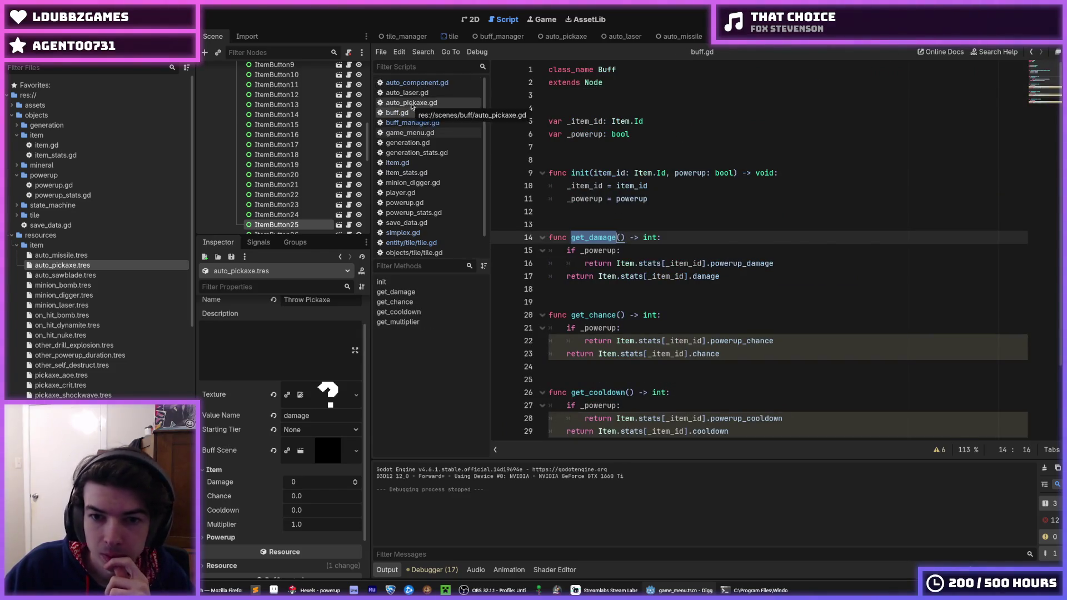
click(412, 105)
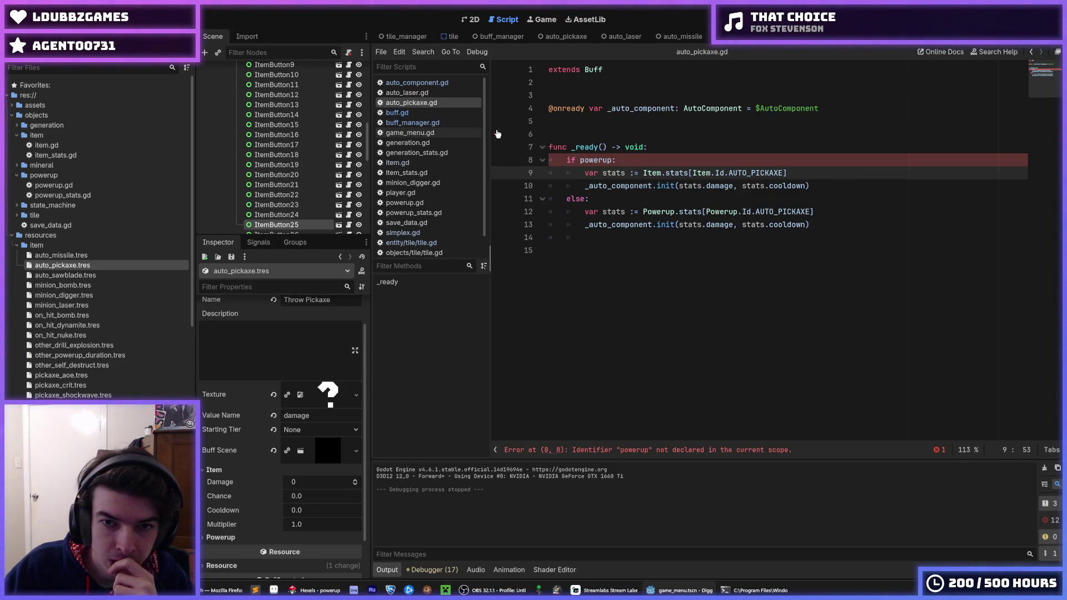
Delete the 'if powerup' line and its Item stats assignment from _ready.
click(647, 160)
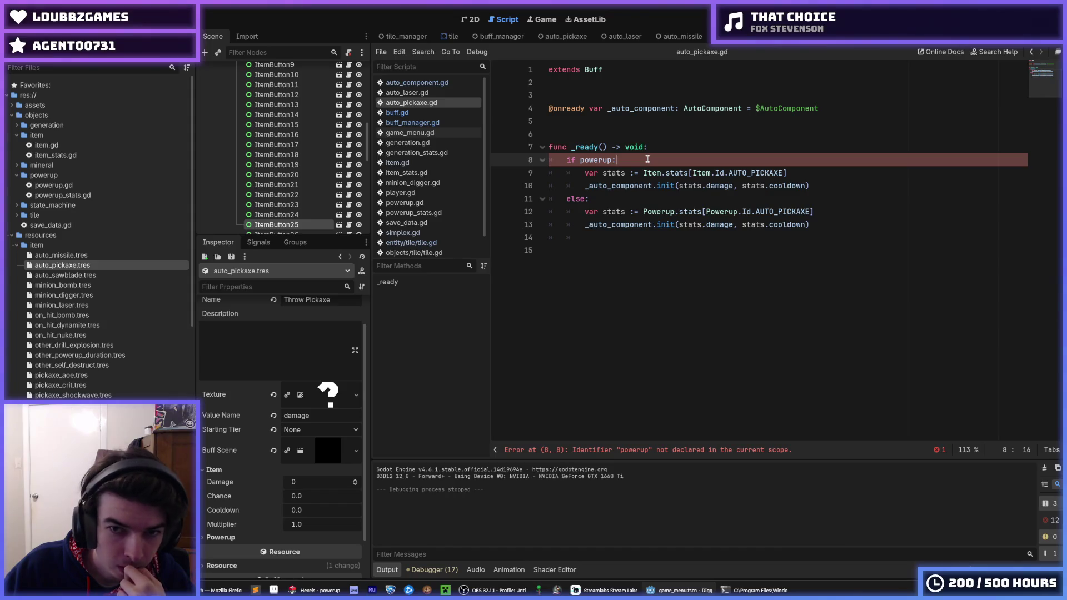
key(shift+Down)
key(shift+Down)
key(shift+Down)
key(shift+Up)
key(shift+Up)
key(shift+Up)
key(Home)
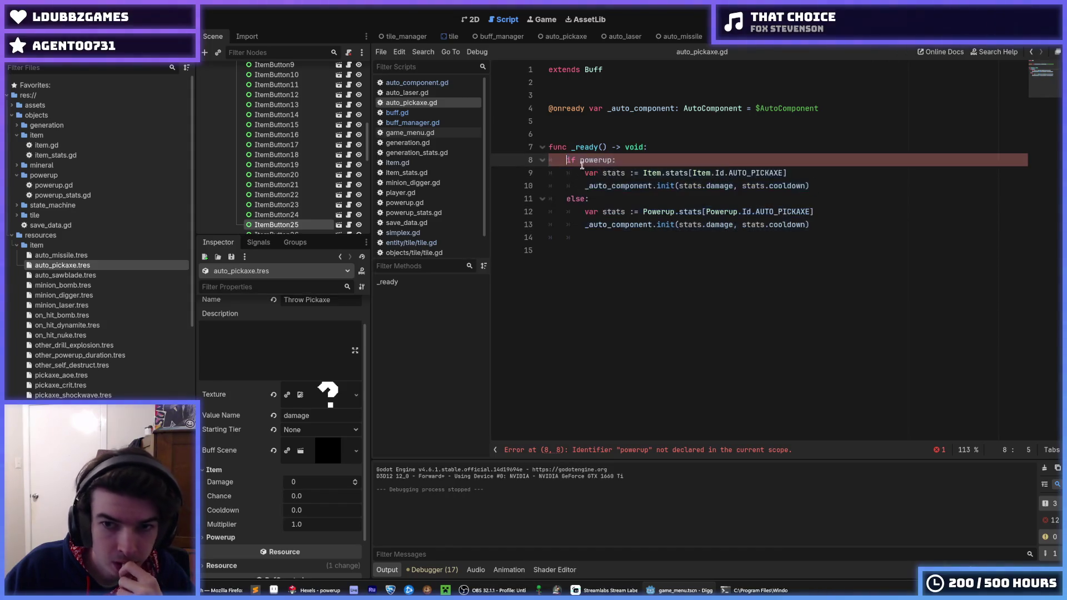
key(Up)
key(End)
key(shift+Down)
key(shift+Down)
key(shift+End)
key(BackSpace)
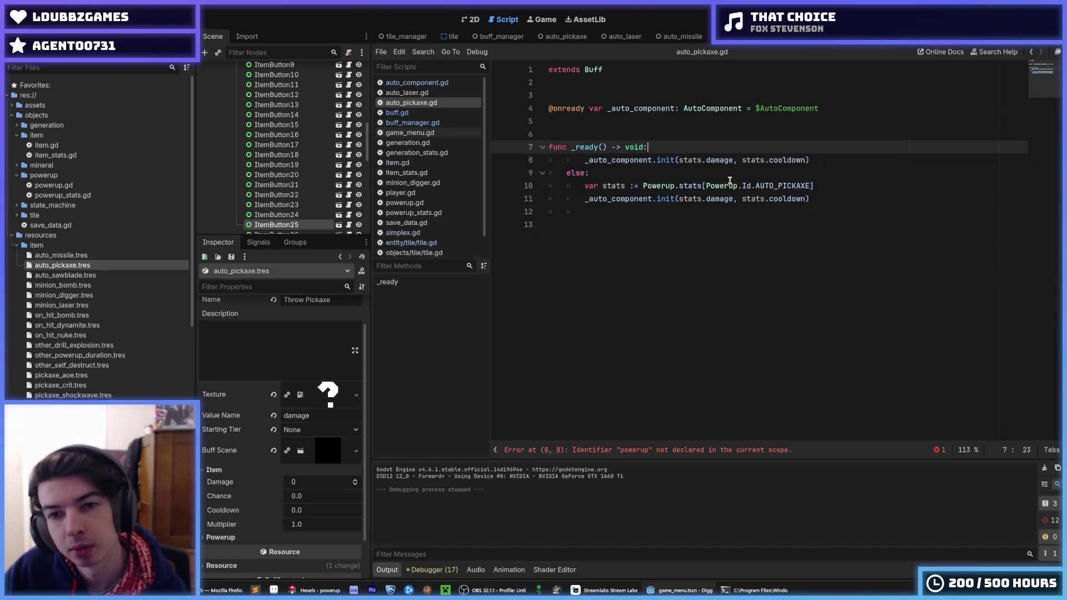
Remove the else branch, its Powerup stats line and the duplicate init call; dedent init.
key(Down)
key(End)
key(shift+Down)
key(shift+Down)
key(shift+End)
key(BackSpace)
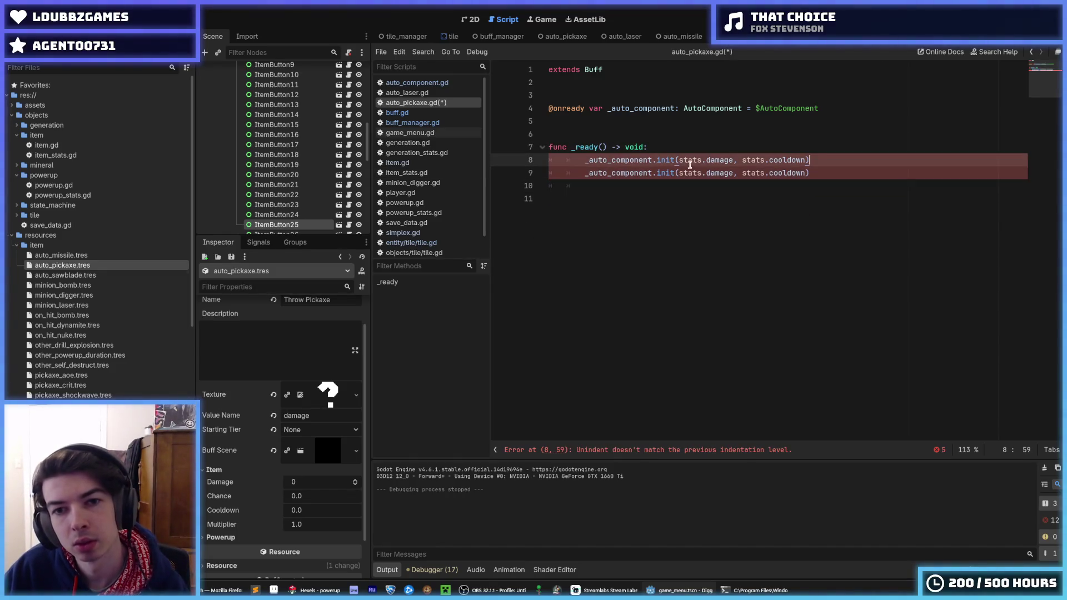
key(shift+Down)
key(BackSpace)
key(shift+Tab)
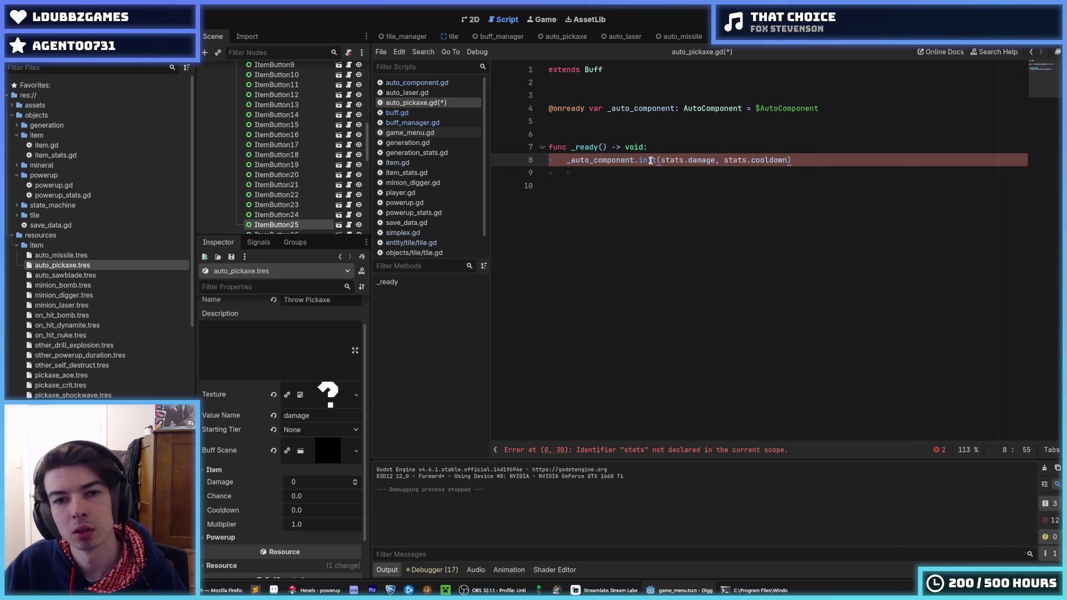
Replace the init call's stats.damage argument with get_damage().
click(663, 163)
double_click(667, 157)
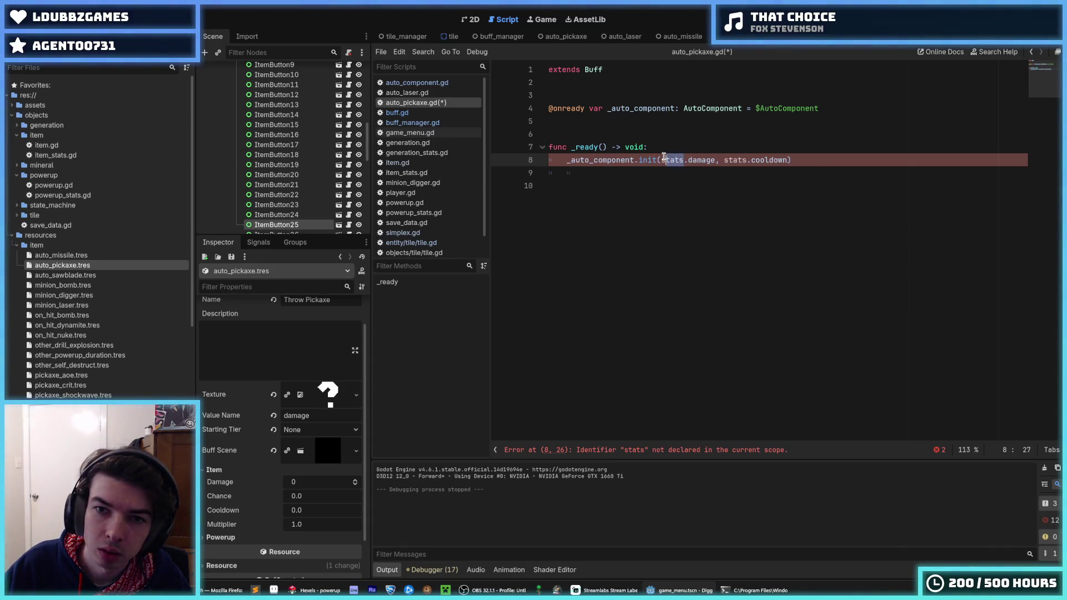
key(shift+Right)
key(BackSpace)
text(get_d)
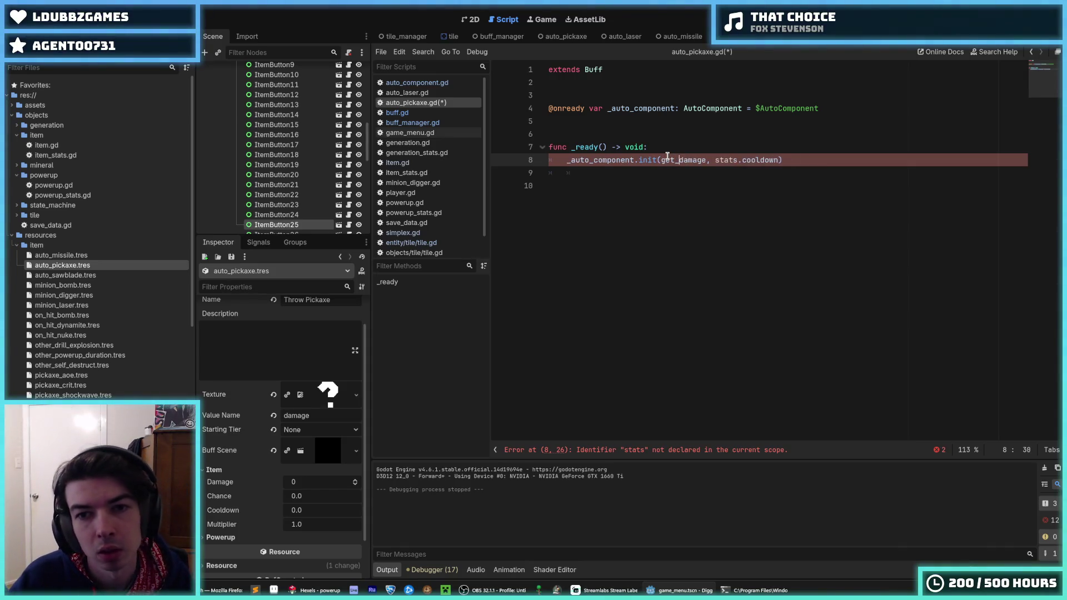
text(amage)
key(Delete)
key(Delete)
key(Delete)
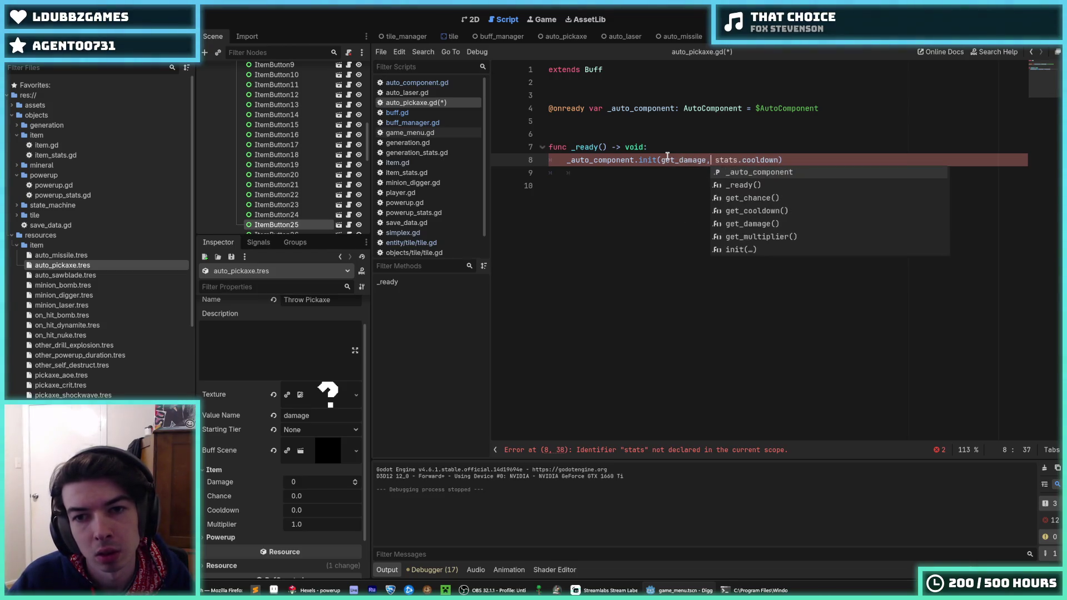
key(Return)
Replace the stats.cooldown argument with get_cooldown() and save auto_pickaxe.gd.
key(End)
key(Left)
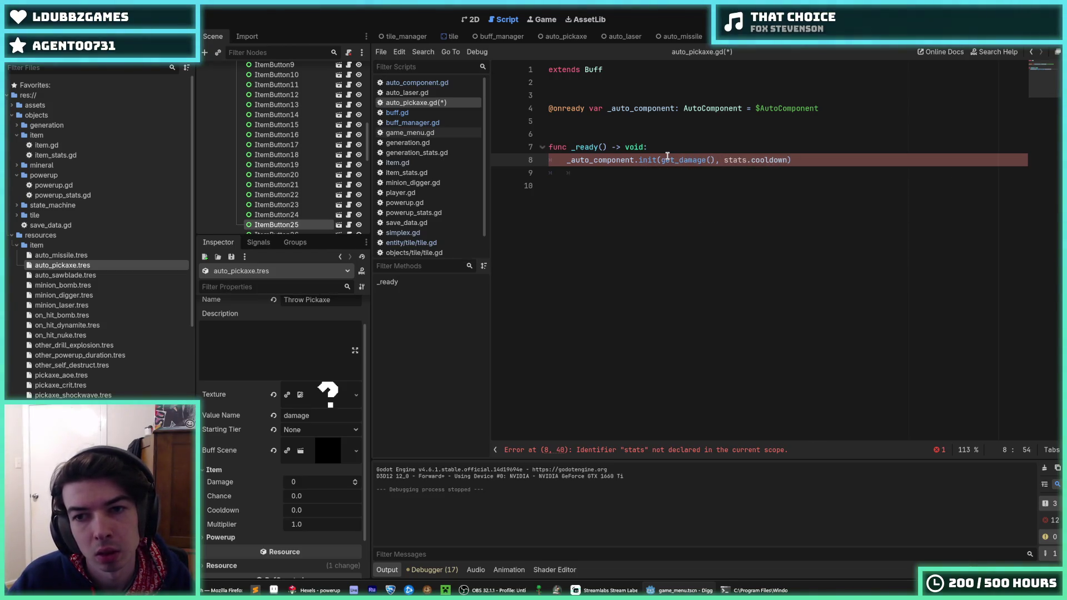
text(()
key(BackSpace)
key(BackSpace)
key(BackSpace)
text(get_)
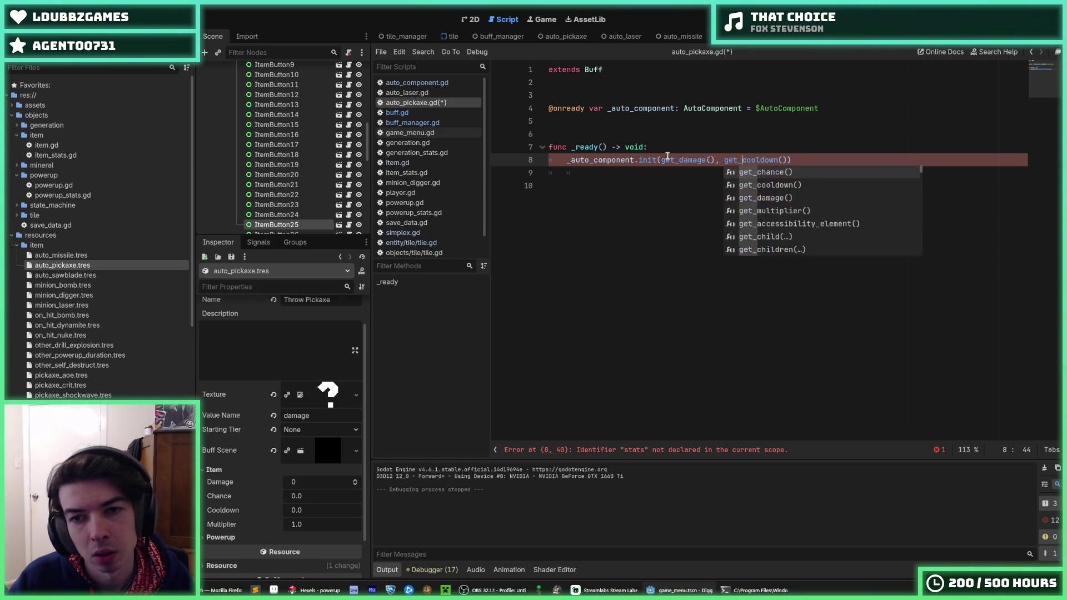
key(Escape)
key(End)
key(ctrl+s)
Recheck the _ready and init lines, save again, and switch to item.gd.
click(692, 147)
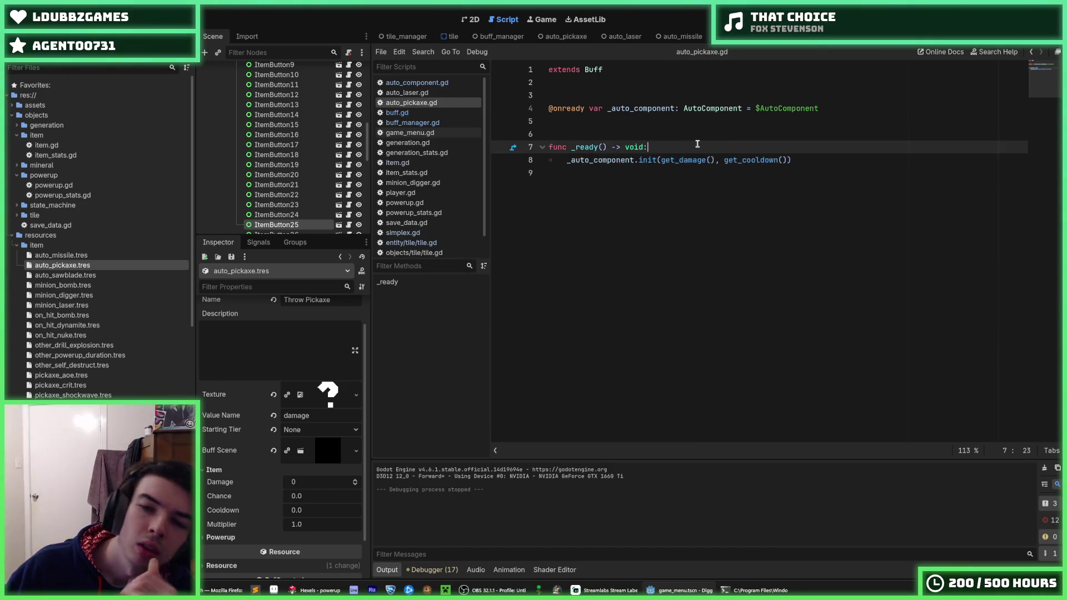
click(807, 164)
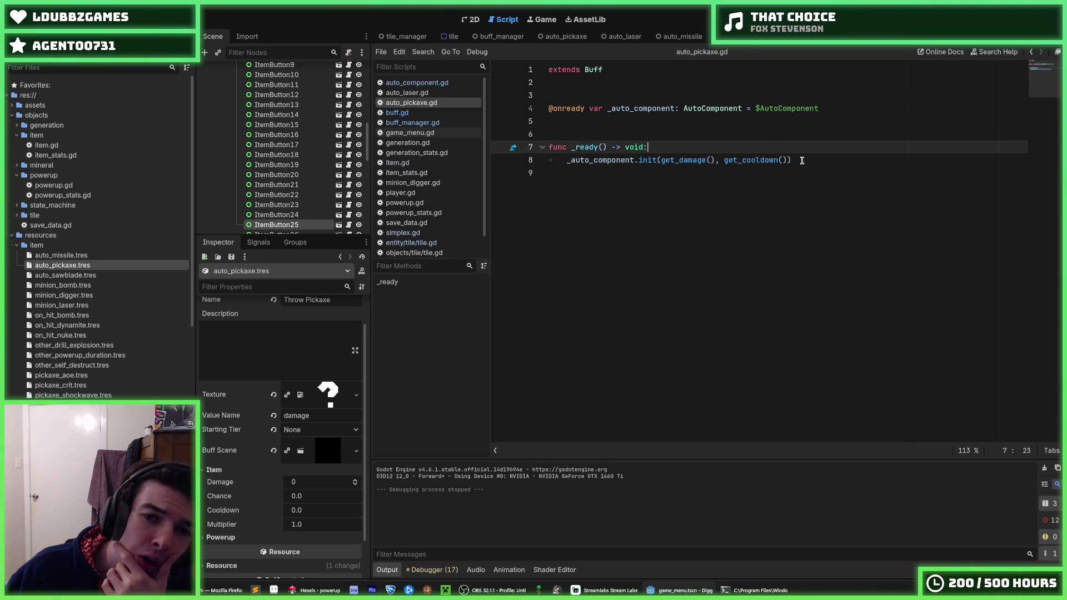
click(806, 149)
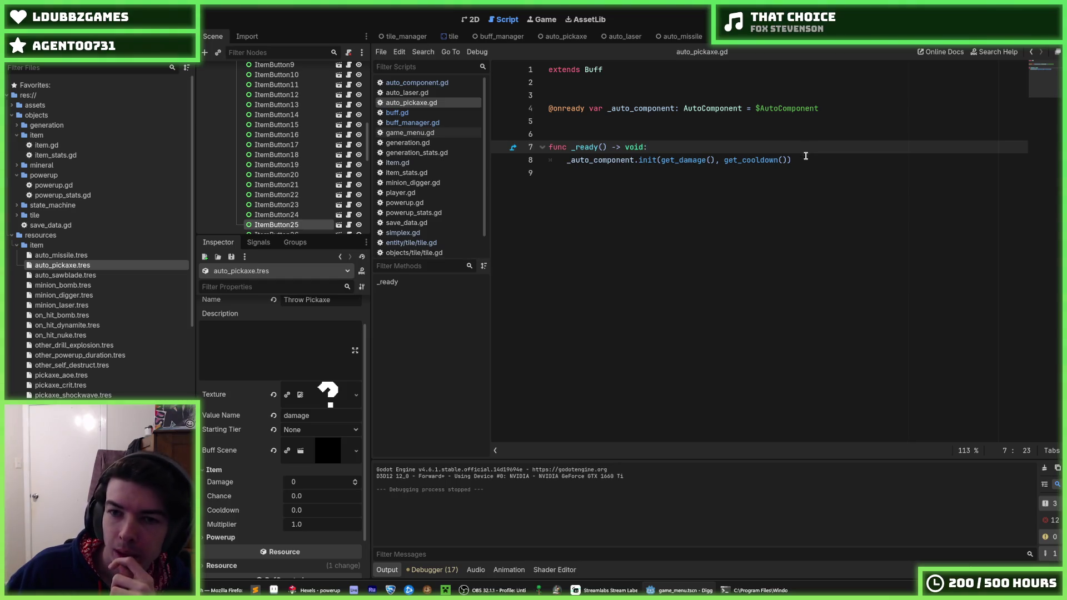
click(807, 160)
key(ctrl+s)
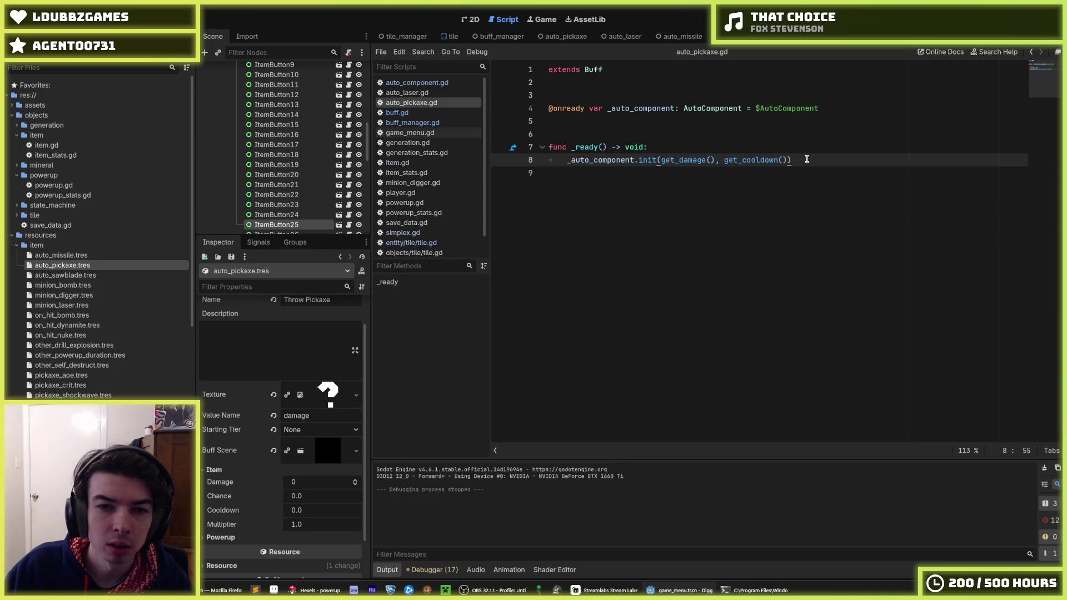
click(433, 164)
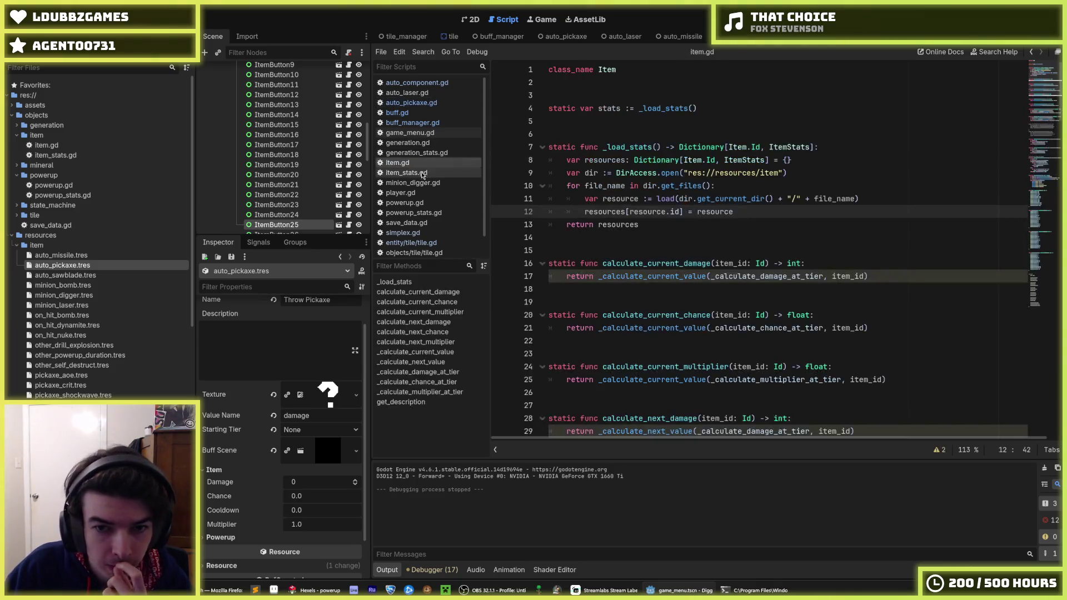
click(424, 173)
click(704, 277)
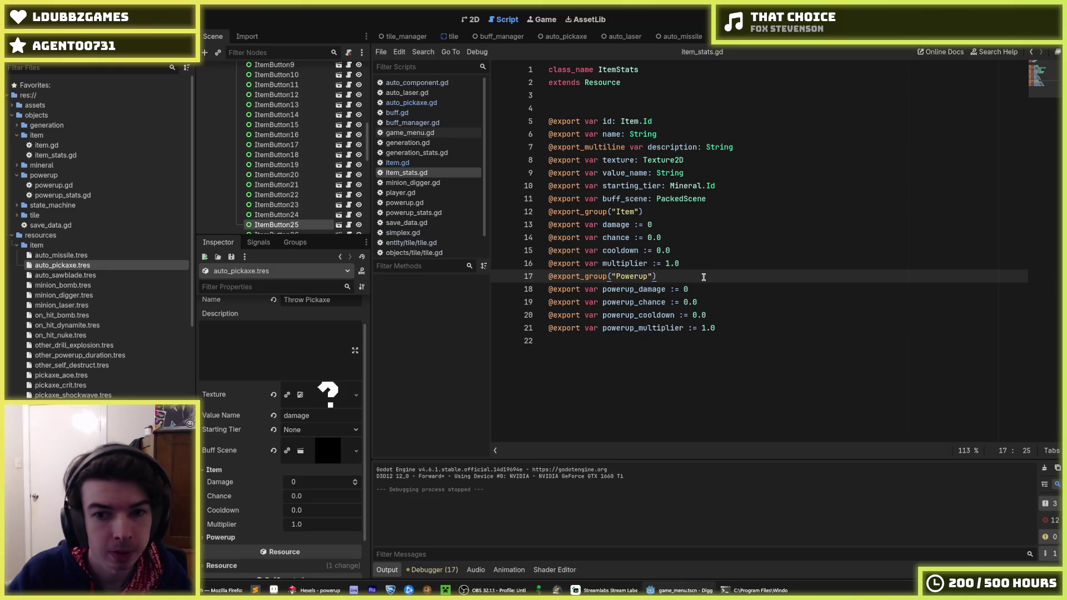
key(Return)
text(@export var powerup )
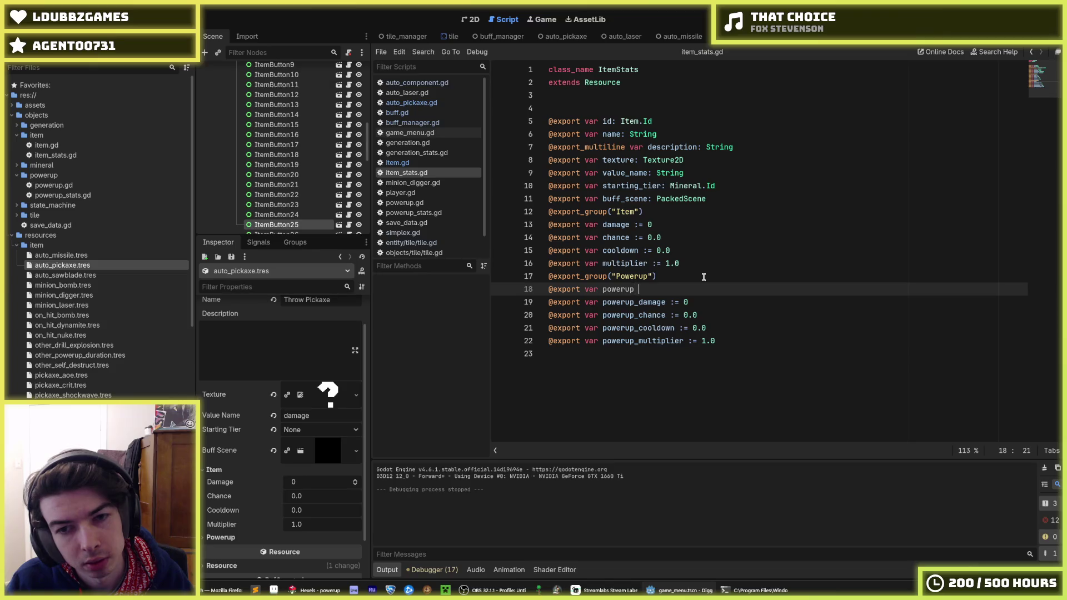
text(:= false)
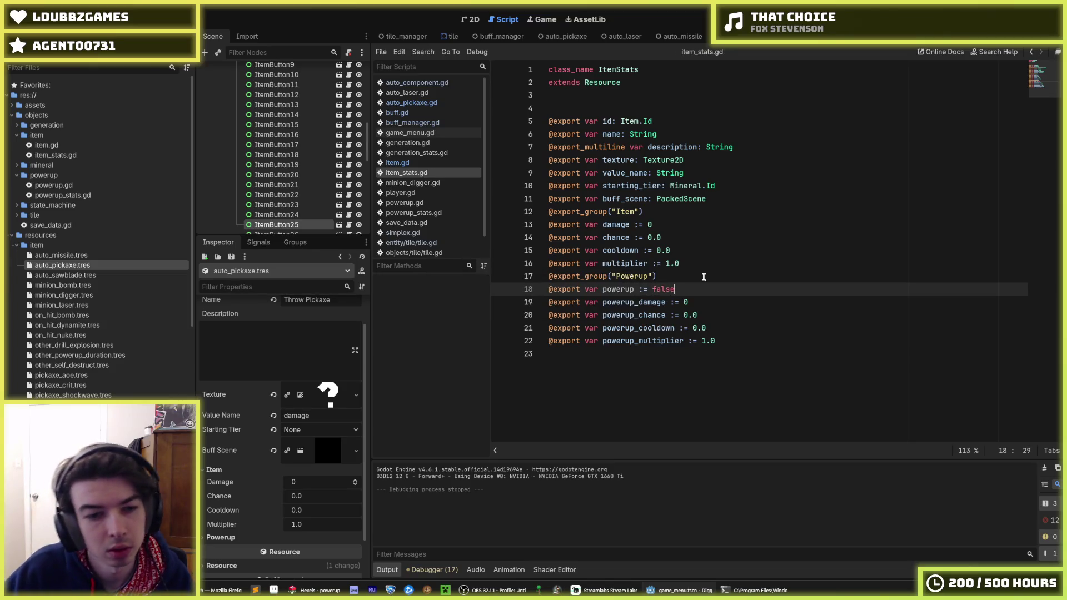
scroll(223, 493, down, 2)
Expand and collapse the Powerup and Item groups in the Inspector to verify the new field.
click(222, 491)
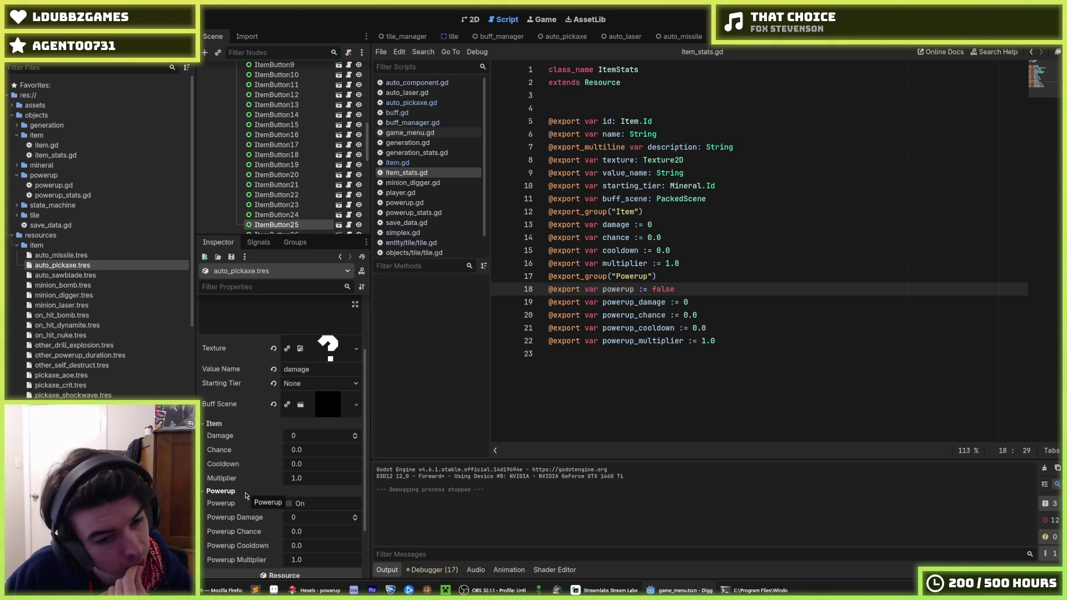
click(220, 492)
click(220, 493)
click(220, 493)
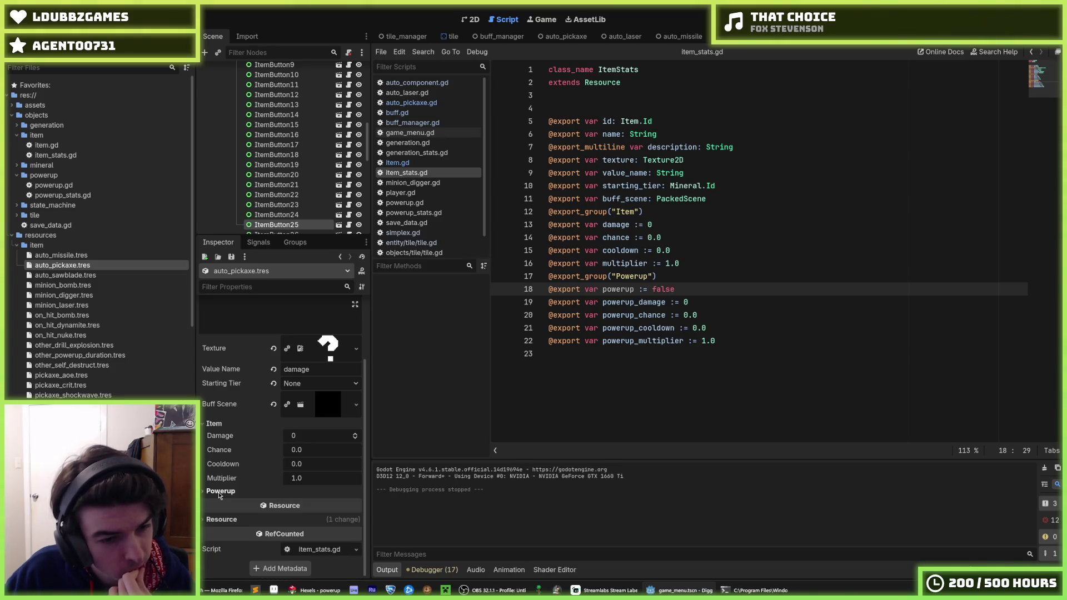
click(225, 425)
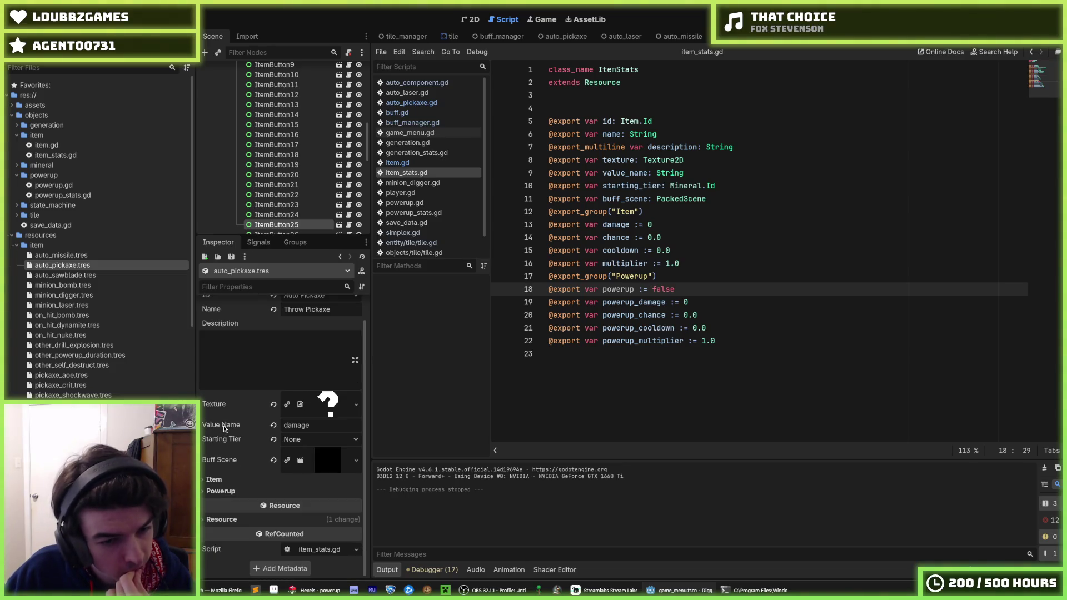
Save item_stats.gd, then browse through generation_stats.gd and item.gd to auto_component.gd.
click(714, 341)
key(ctrl+s)
click(440, 153)
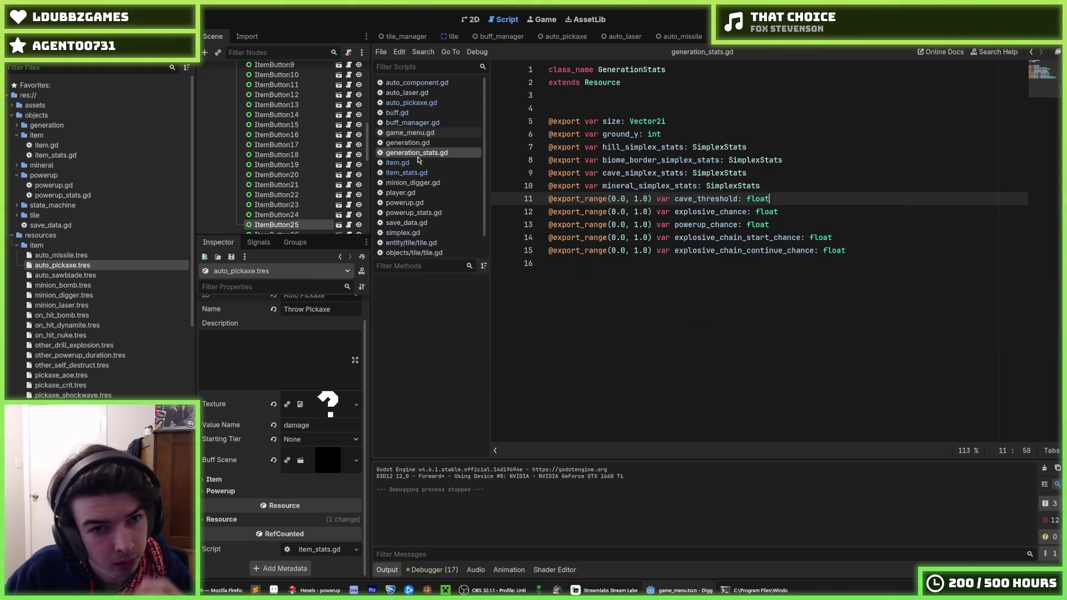
click(428, 162)
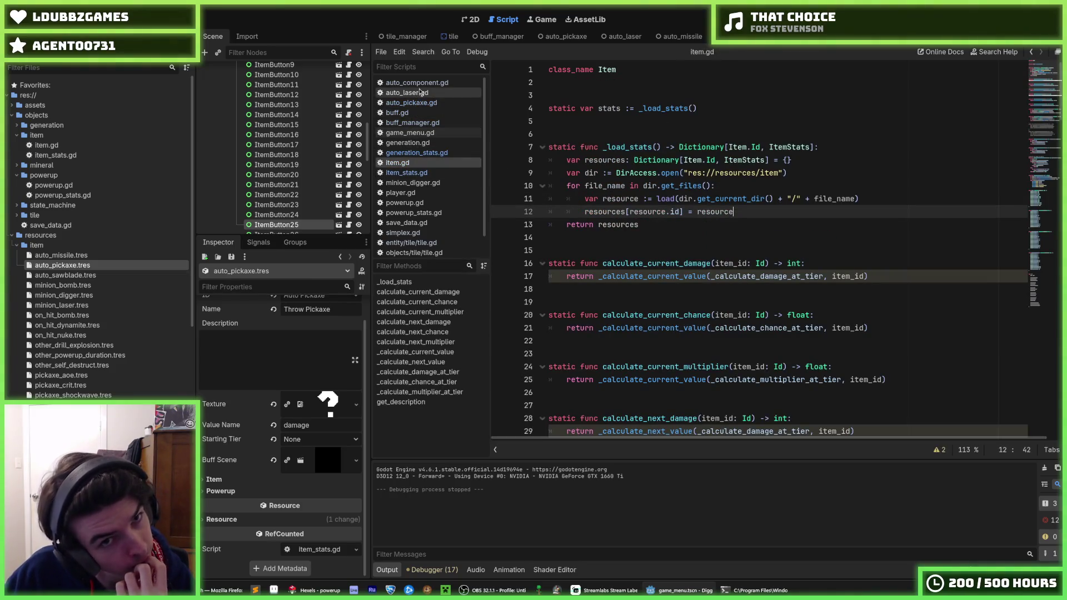
click(418, 84)
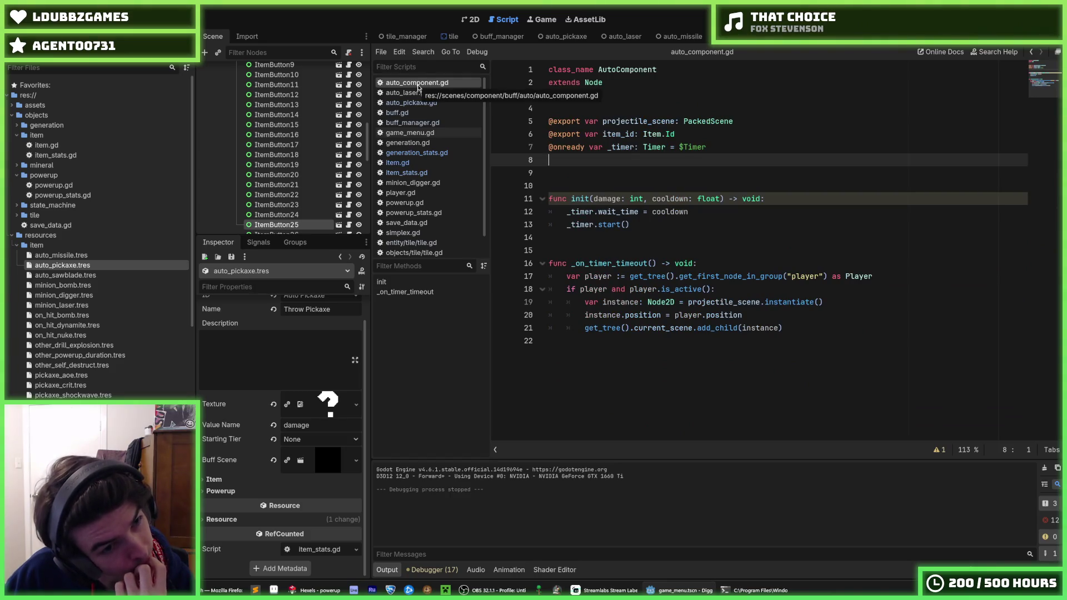
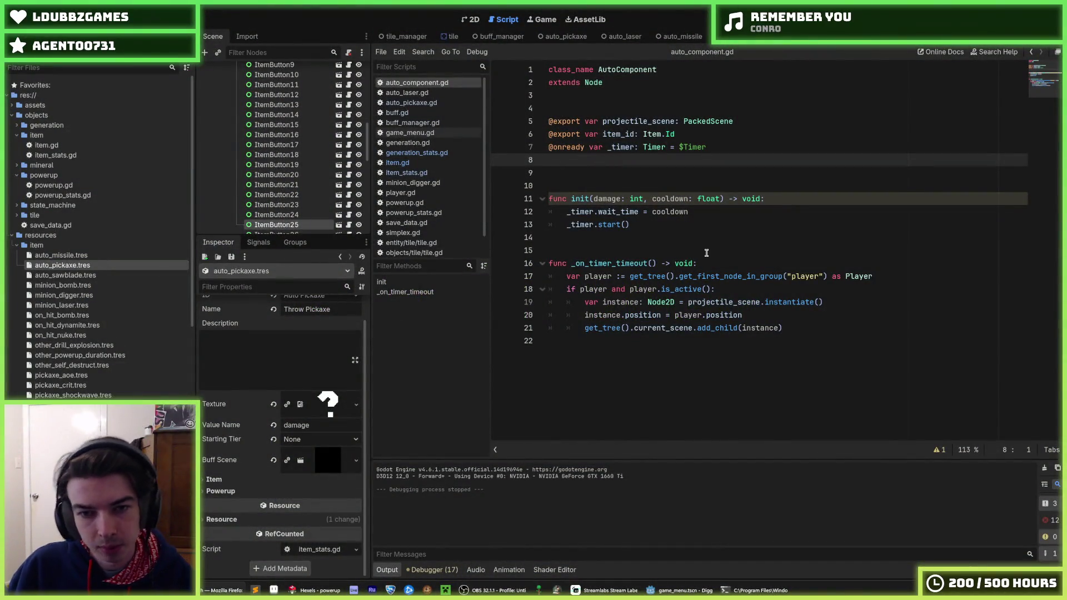
Add a new line after the init signature reading 'damage'.
click(683, 224)
click(703, 216)
click(702, 223)
click(702, 201)
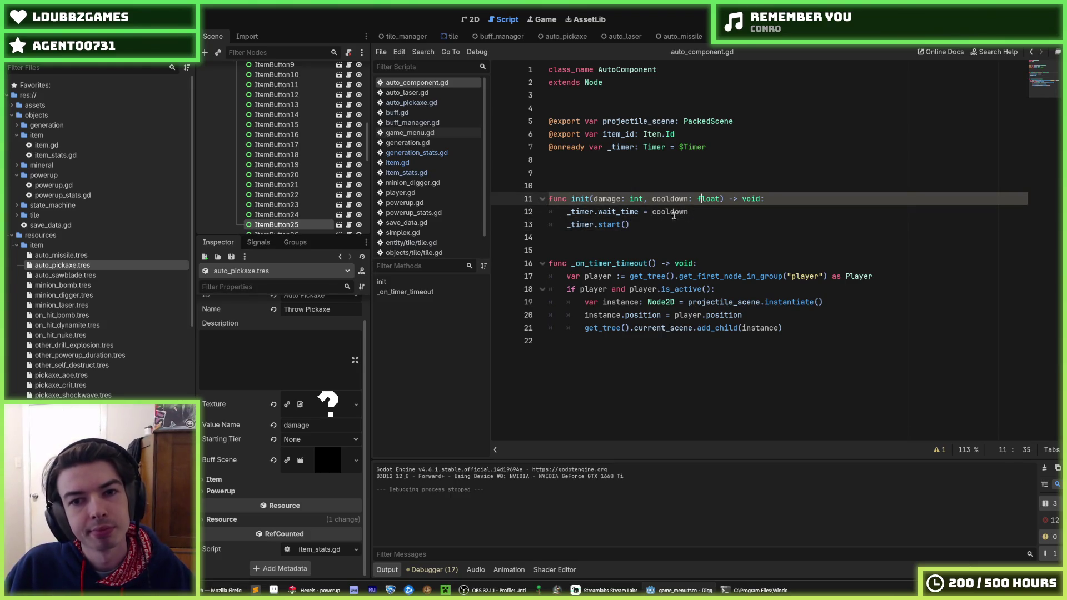
click(716, 213)
click(680, 220)
click(696, 214)
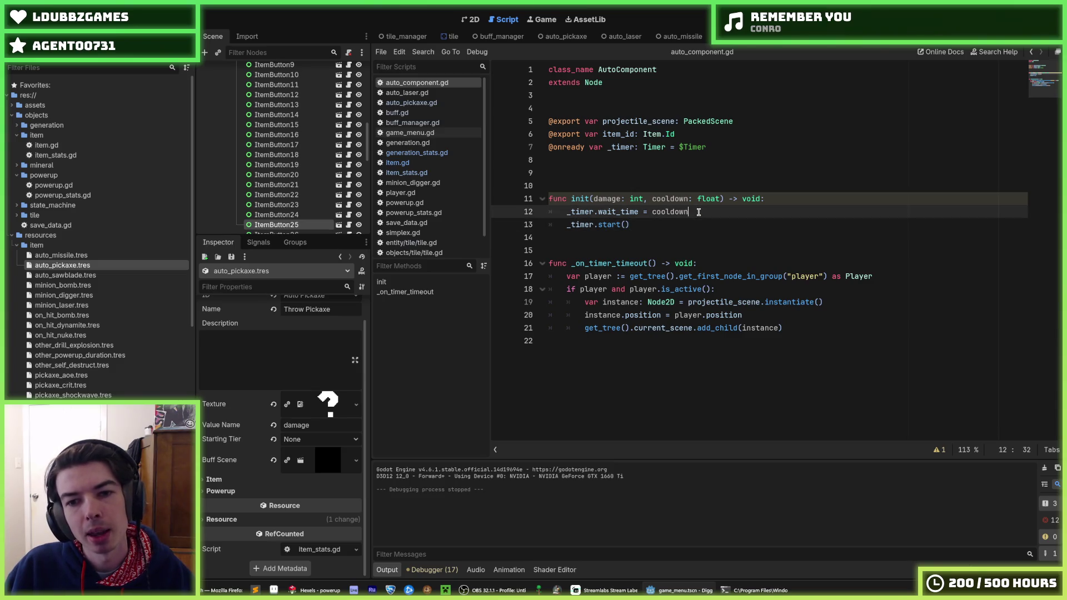
click(779, 199)
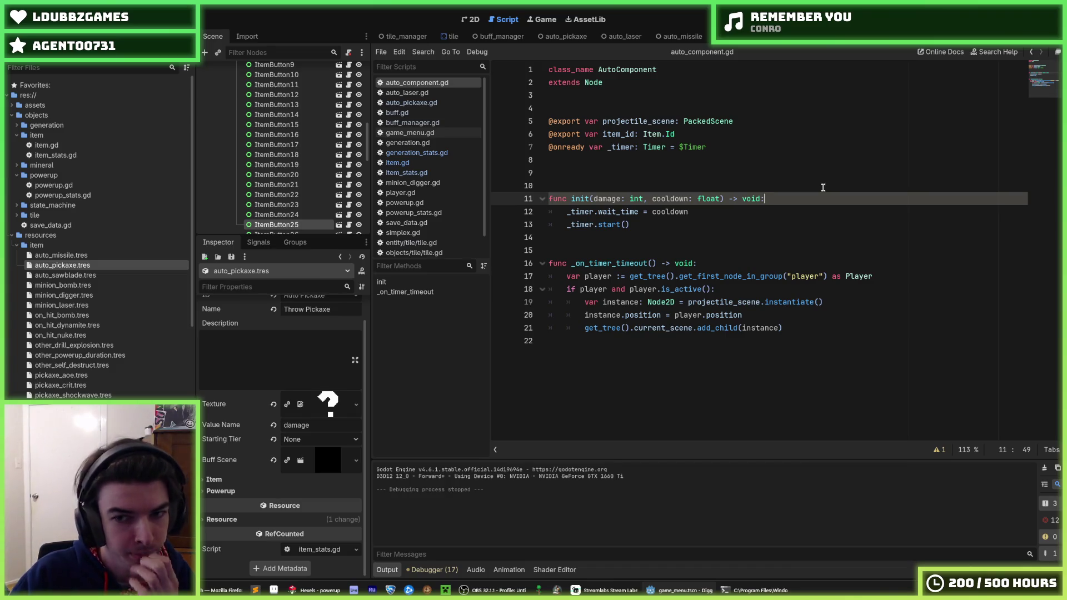
key(Return)
text(damage)
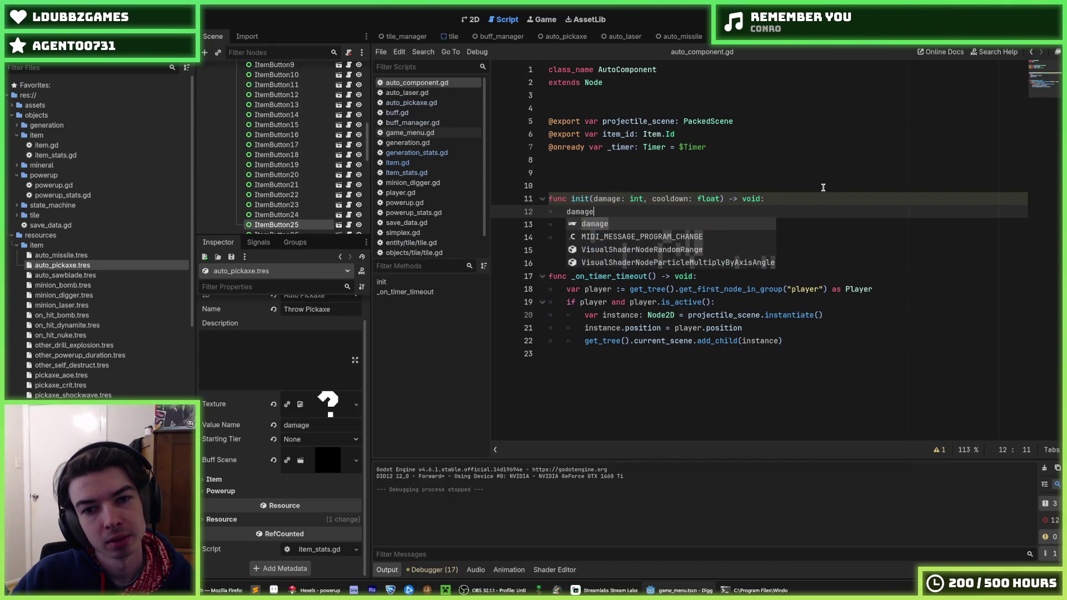
Move that line up among the member variables as 'var _damage: int'.
key(alt+Up)
key(alt+Up)
key(alt+Up)
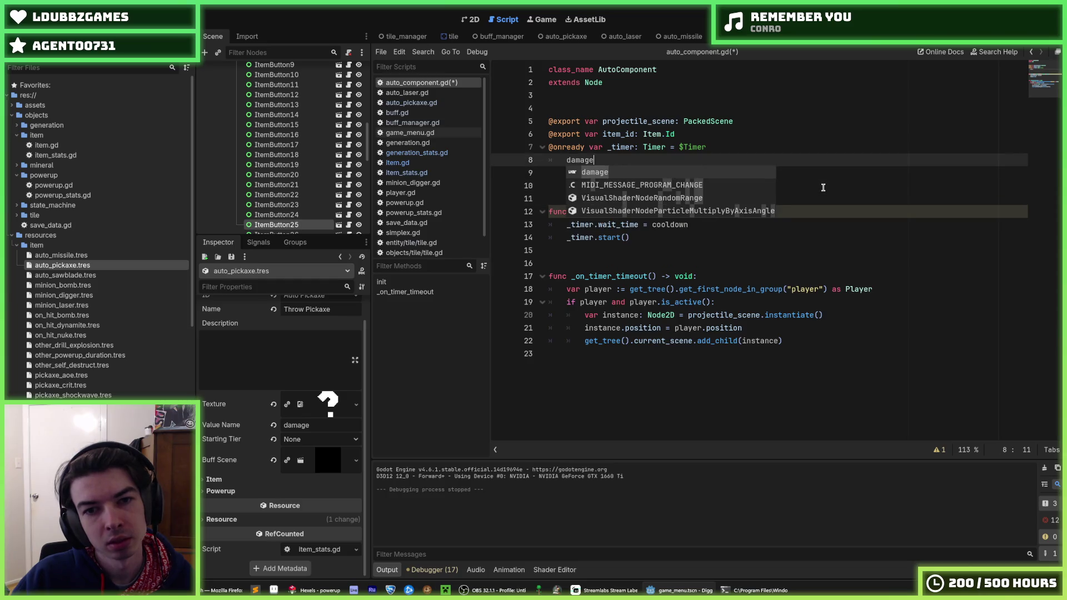
key(Home)
key(BackSpace)
text(var _)
key(End)
key(BackSpace)
text(: )
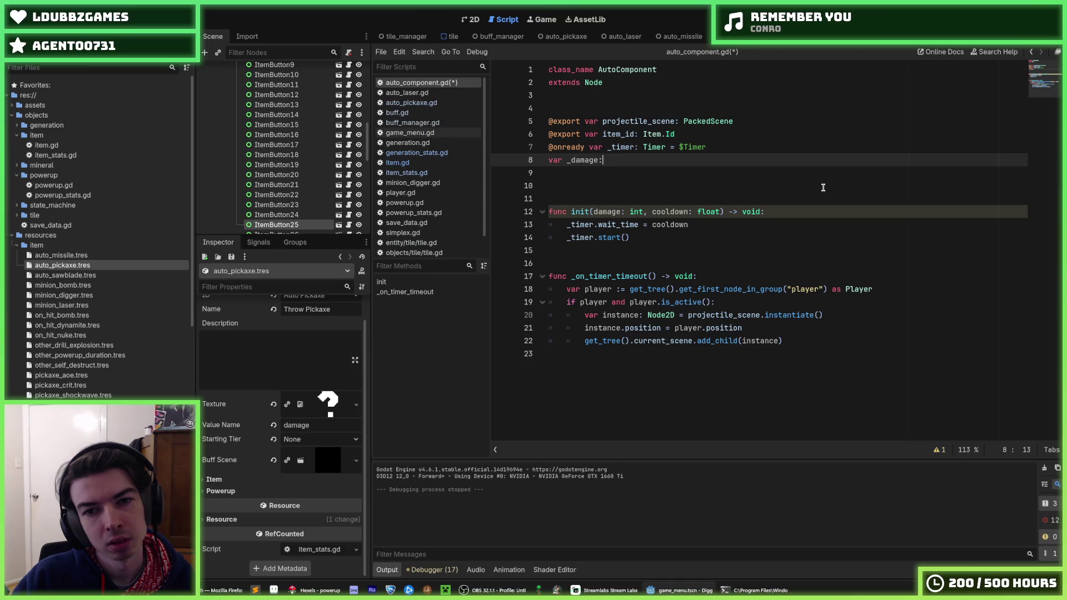
text(int)
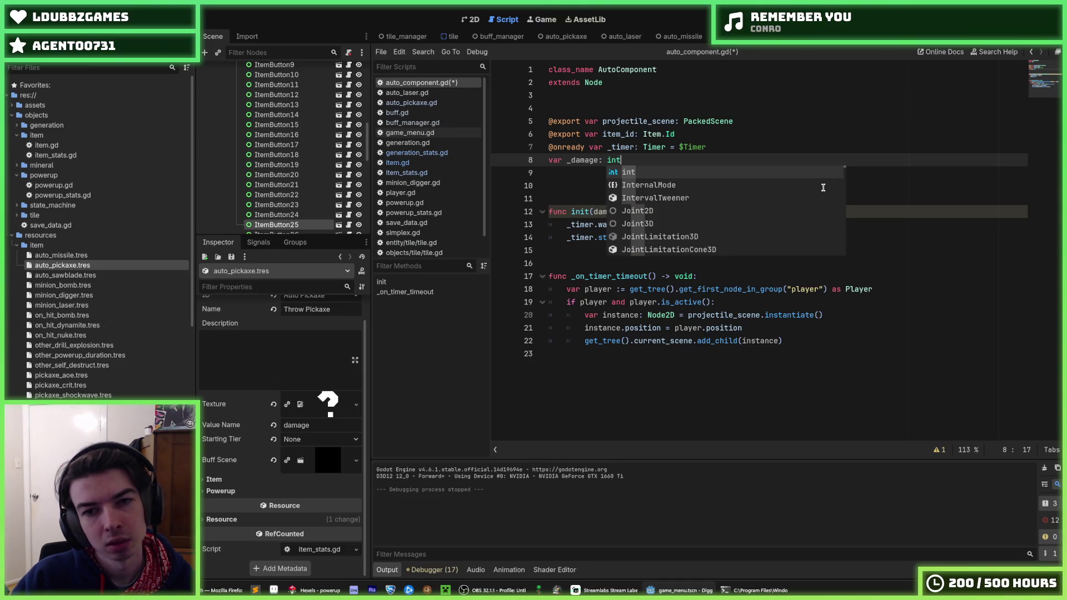
key(Escape)
Keep the _damage declaration below the timer variable and save auto_component.gd.
key(alt+Up)
key(alt+Up)
key(alt+Up)
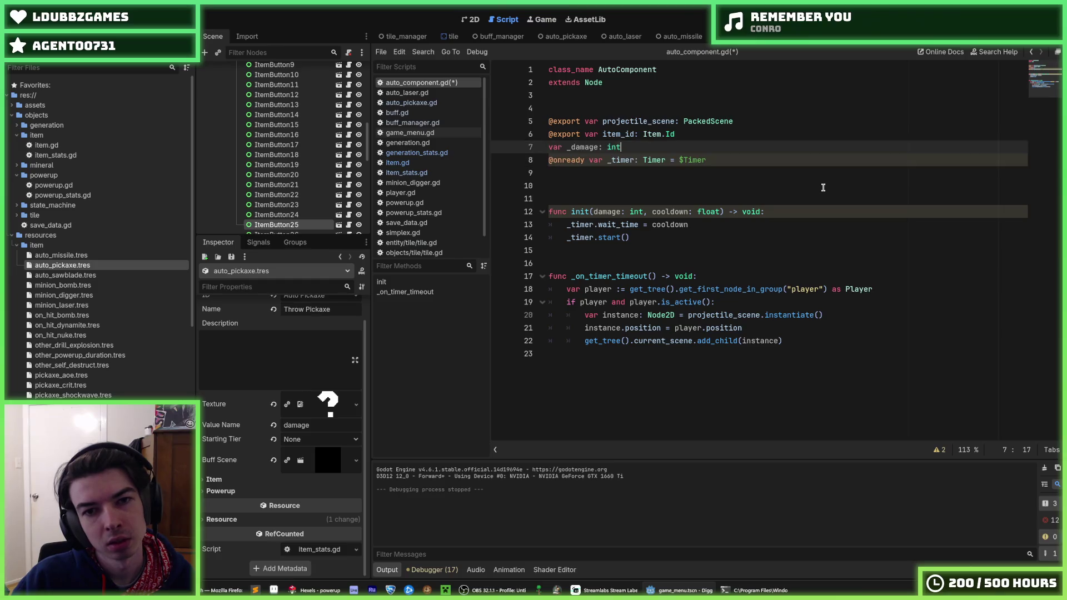
key(alt+Down)
key(alt+Down)
key(alt+Down)
key(alt+Up)
key(alt+Down)
key(ctrl+s)
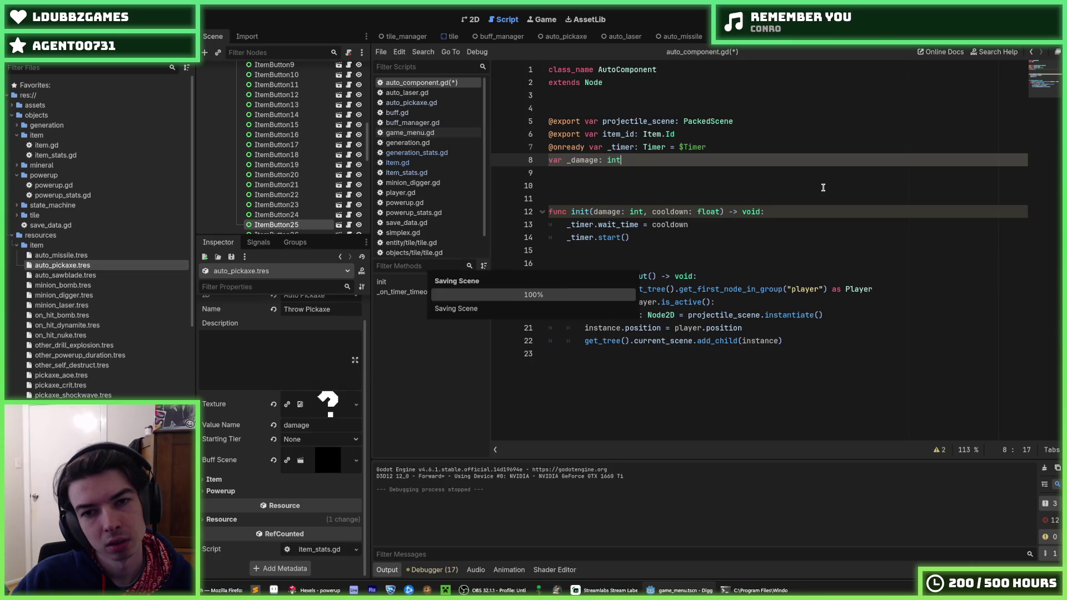
double_click(568, 163)
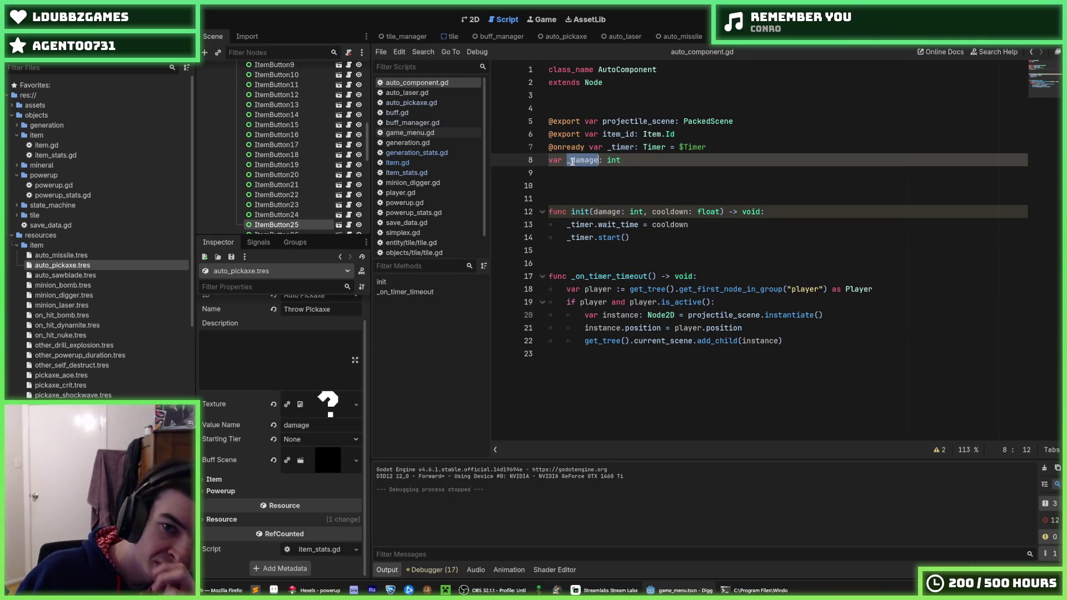
click(772, 326)
click(842, 312)
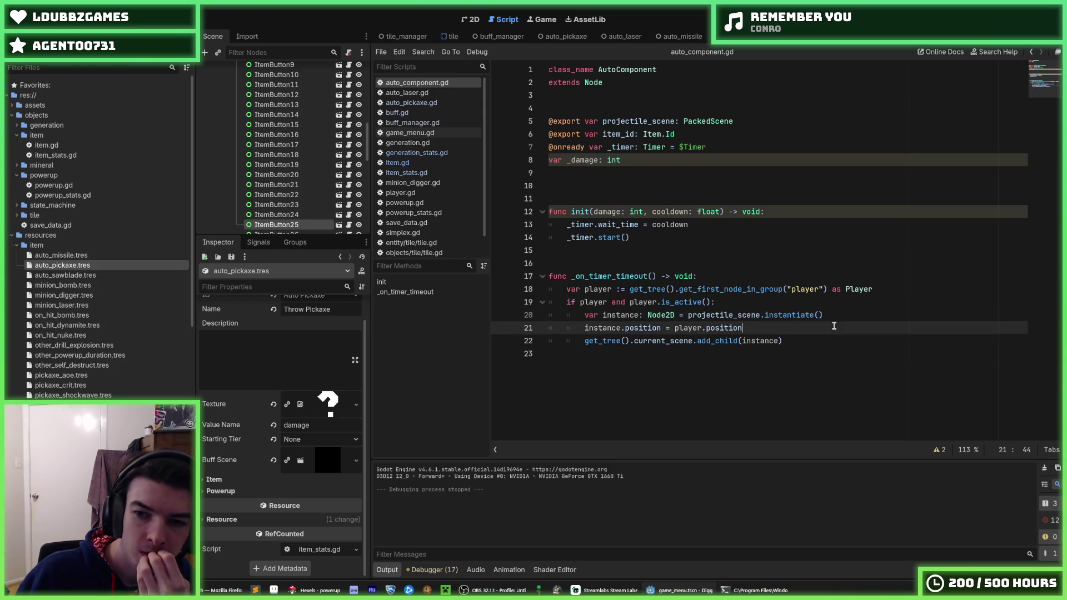
key(Down)
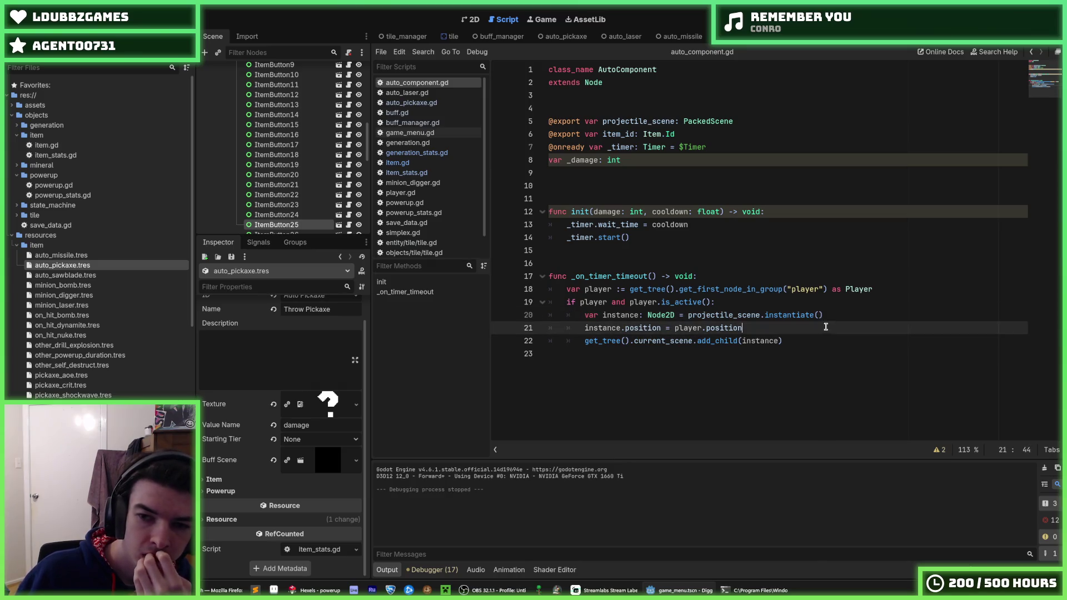
click(835, 313)
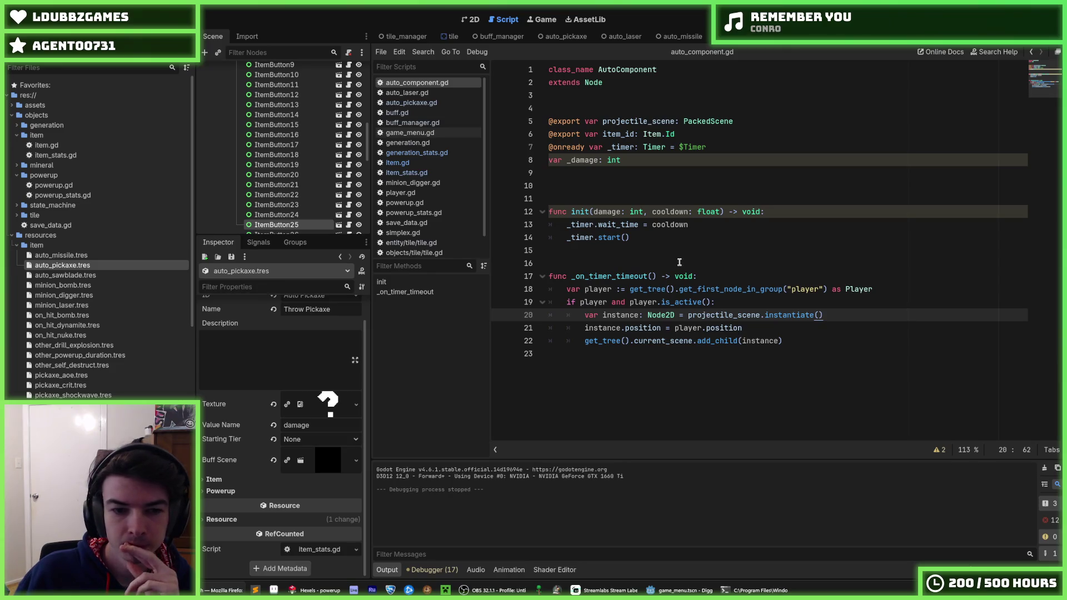
click(833, 307)
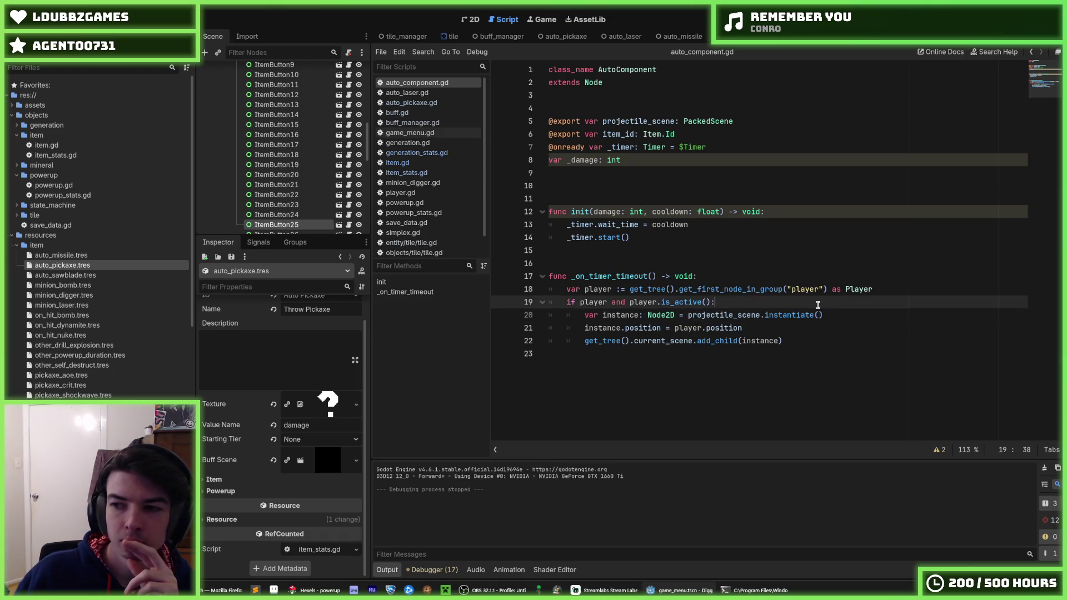
key(Down)
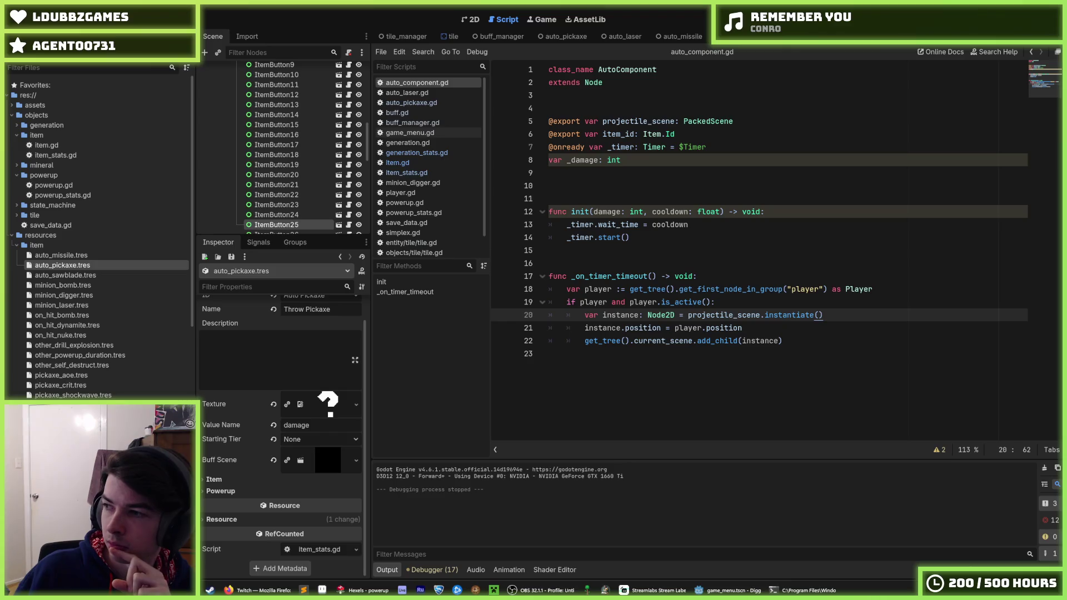
click(826, 304)
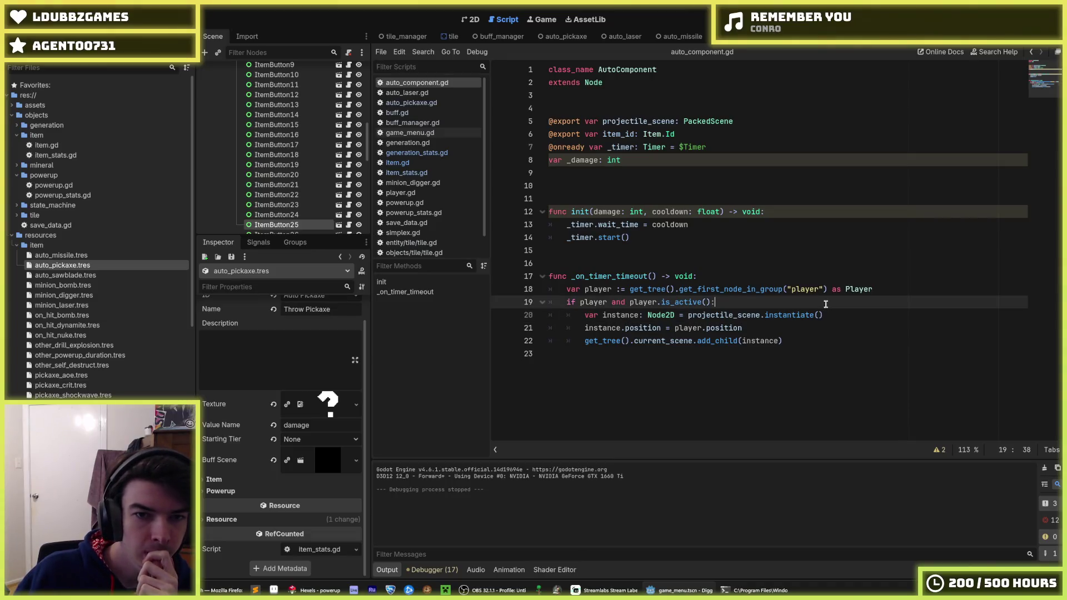
click(838, 313)
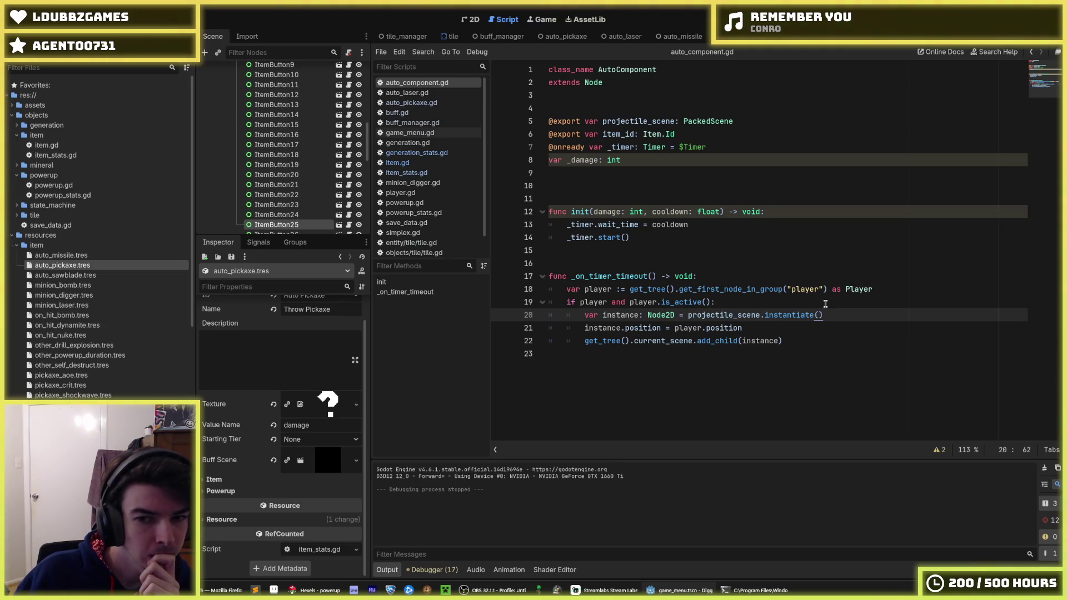
click(826, 304)
click(815, 331)
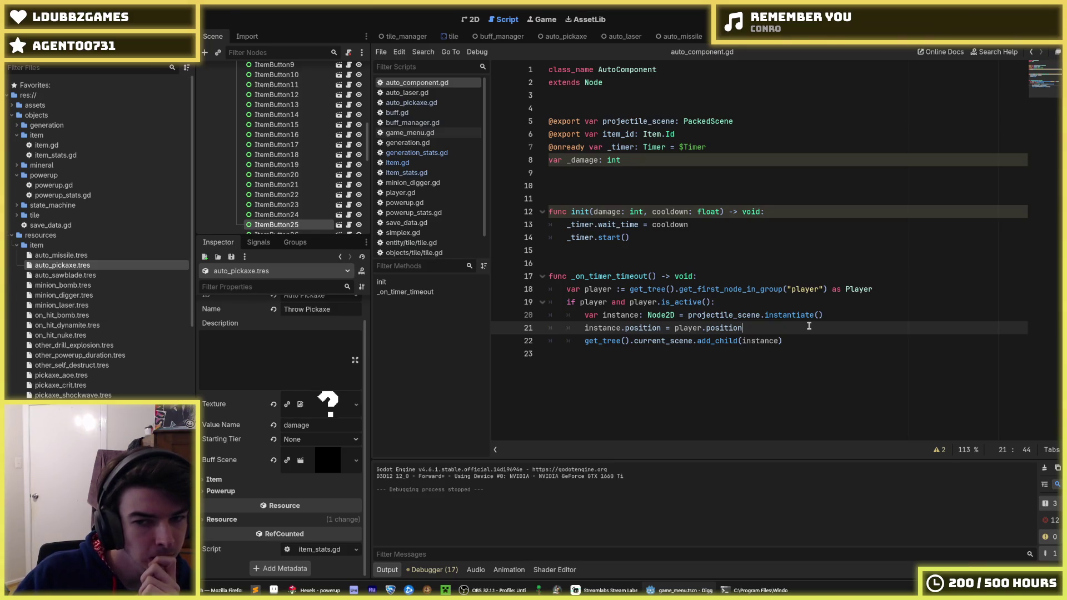
key(Return)
Have each spawned projectile call instance.init(_damage).
text(instance.)
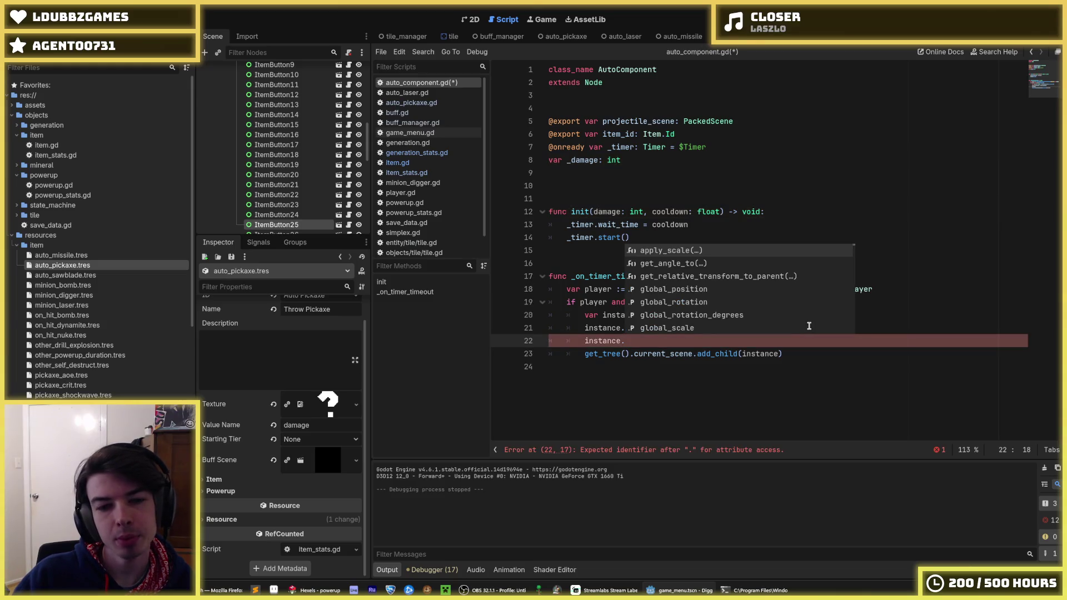
text(damage)
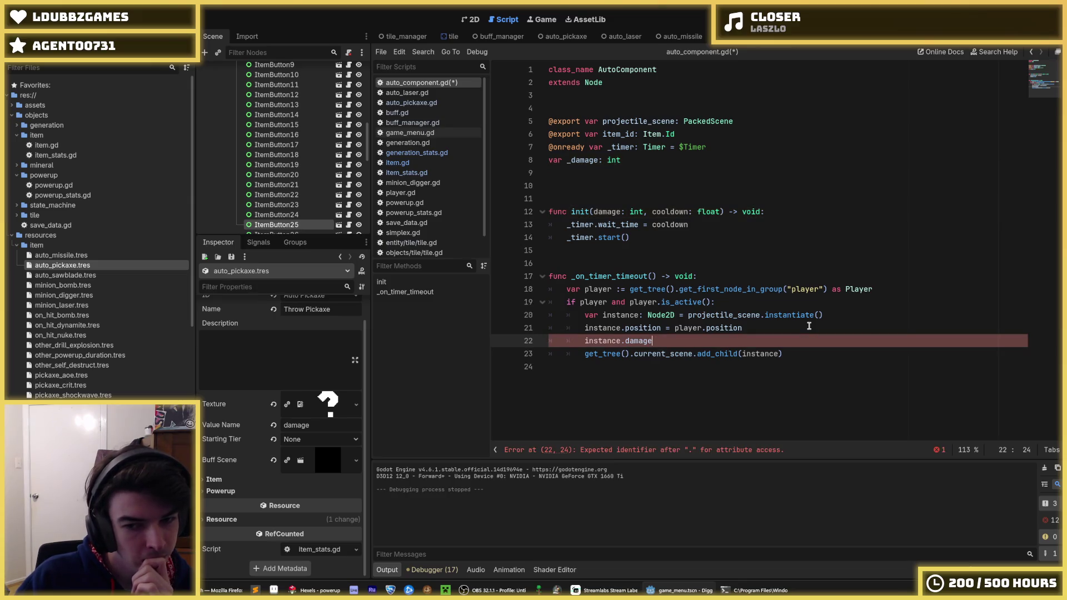
key(BackSpace)
key(BackSpace)
key(BackSpace)
text(init(_damage))
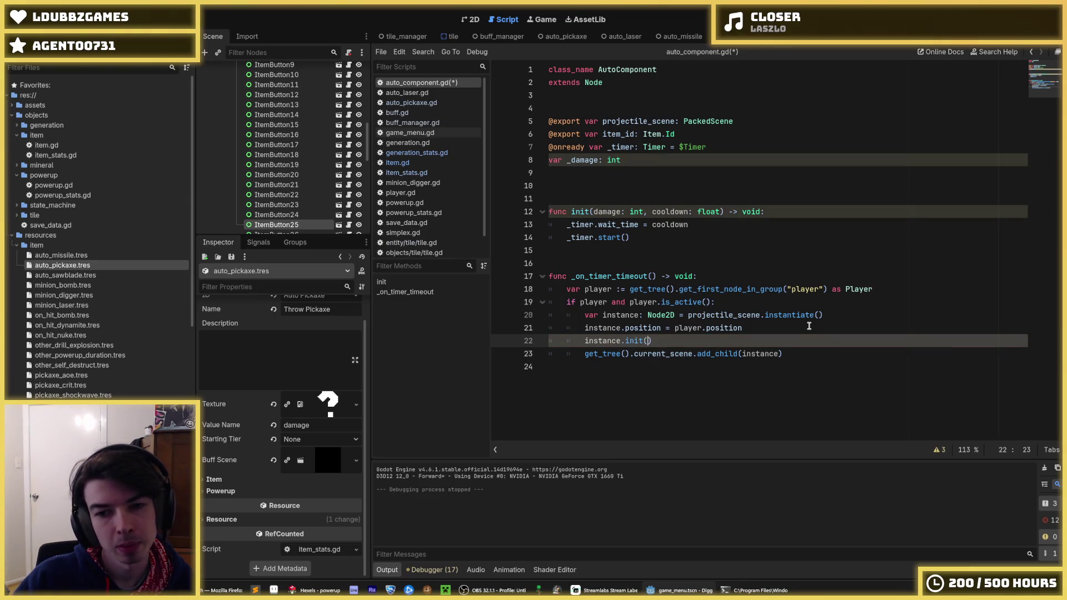
Store the argument with '_damage = damage' at the top of init() and save.
key(Up)
key(Up)
key(Up)
key(Up)
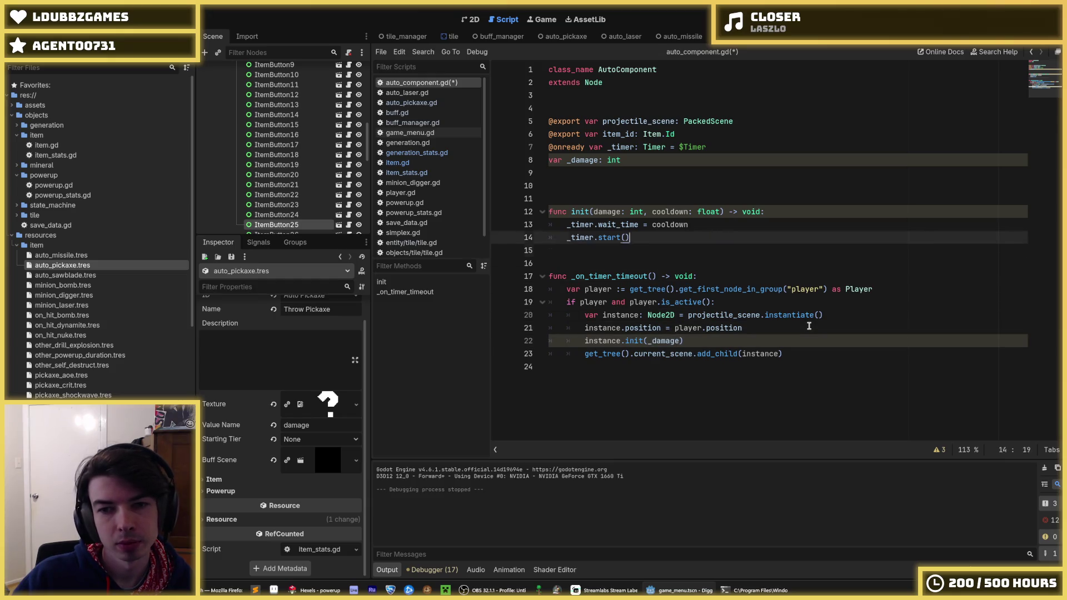
key(End)
key(Return)
text(_damage = damage)
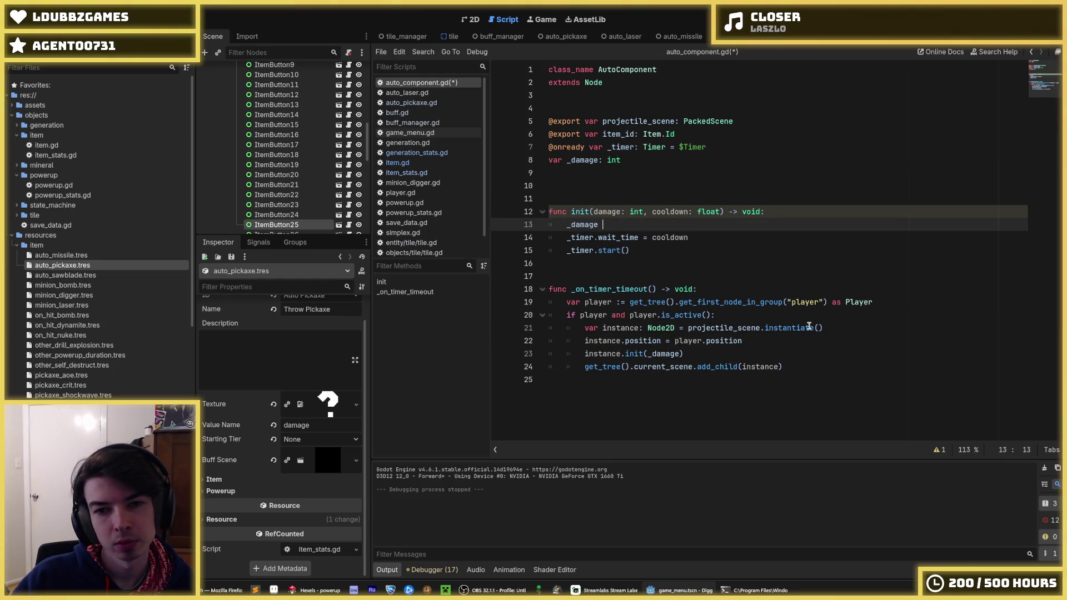
key(ctrl+s)
Comment out the instance.init(_damage) line with Ctrl+K.
click(673, 246)
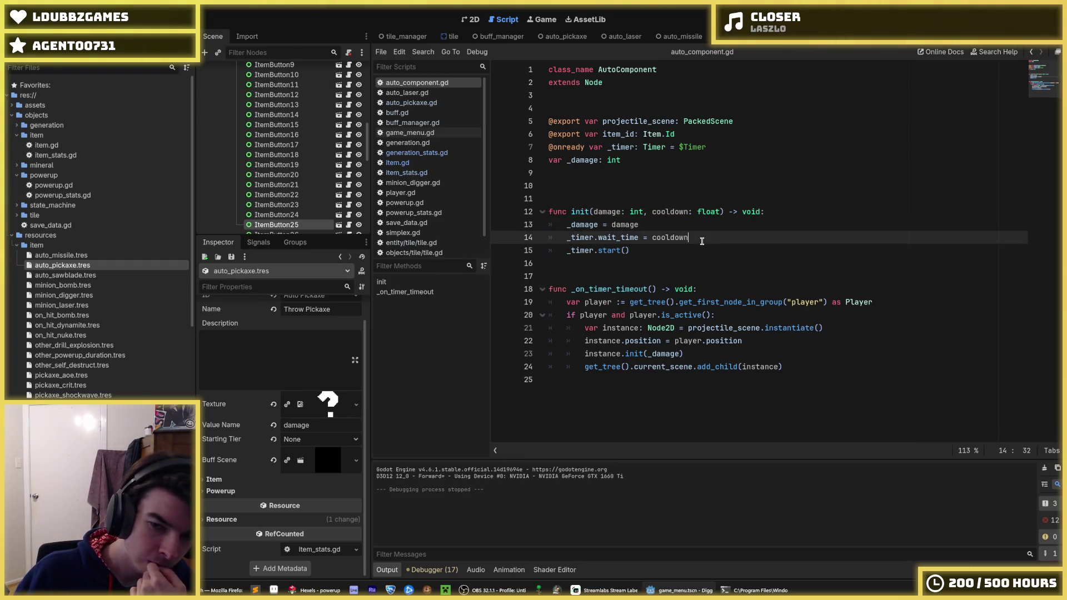
click(677, 259)
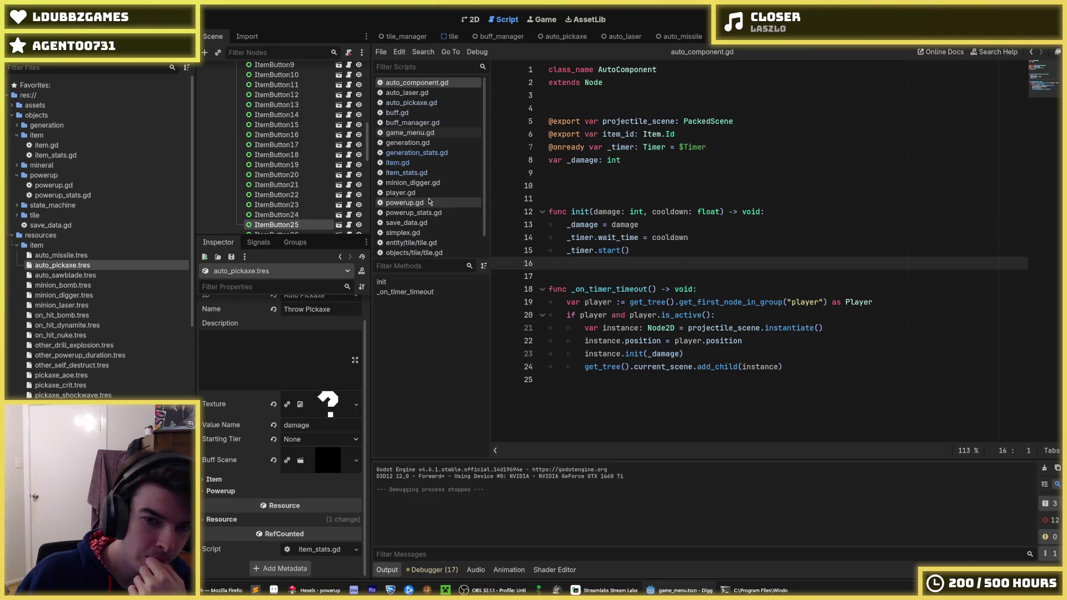
click(688, 355)
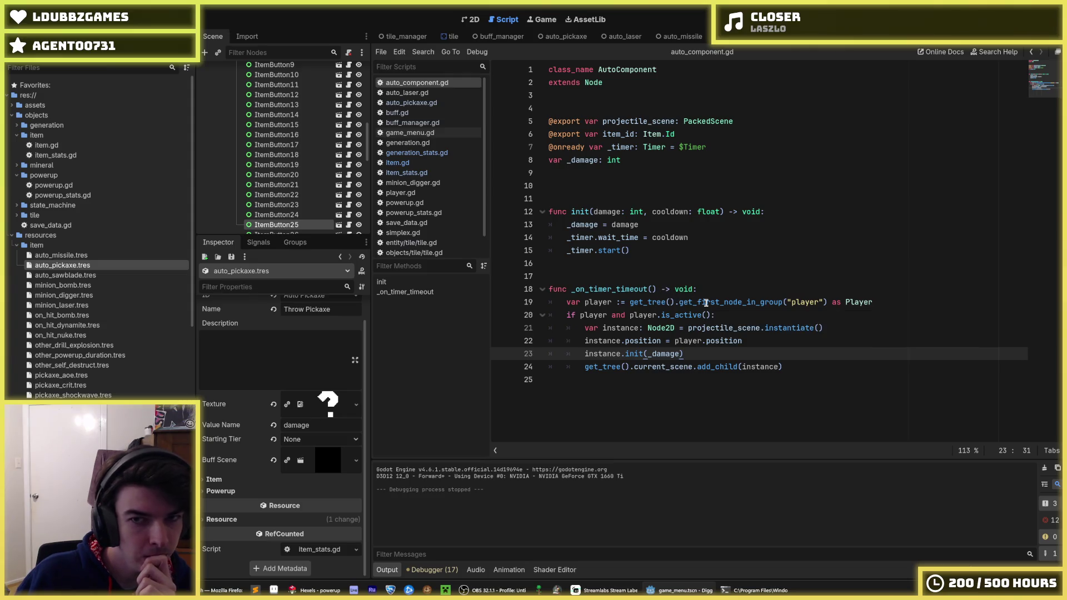
mouse_move(706, 303)
mouse_move(652, 238)
key(ctrl+k)
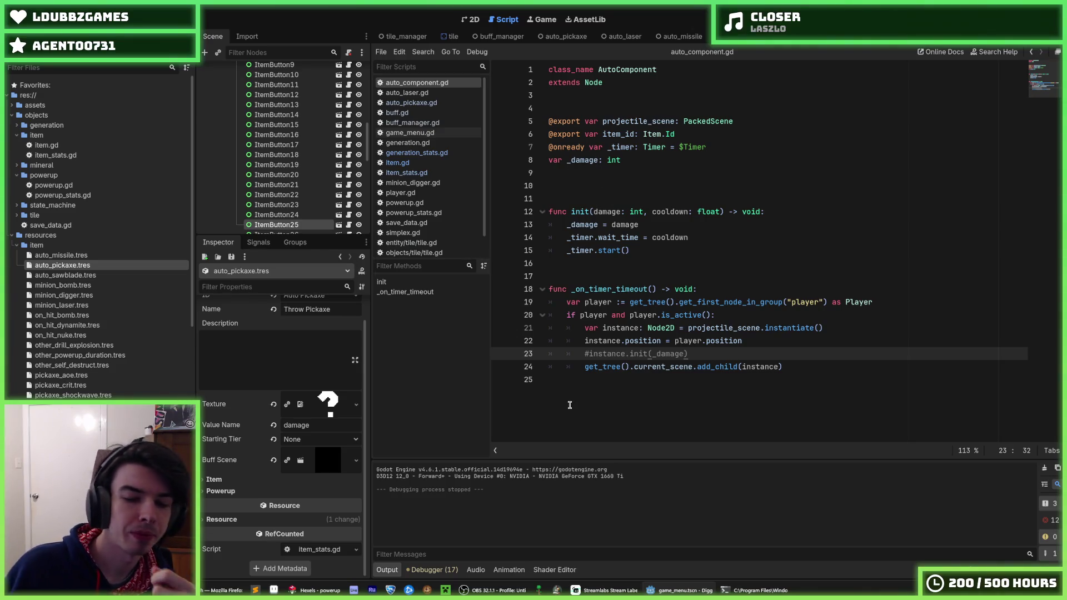
Inspect the commented-out instance.init(_damage) call on line 23, then scroll down.
mouse_move(695, 351)
mouse_down()
mouse_move(566, 353)
mouse_move(695, 353)
mouse_move(584, 354)
mouse_up()
click(580, 350)
click(695, 354)
click(583, 353)
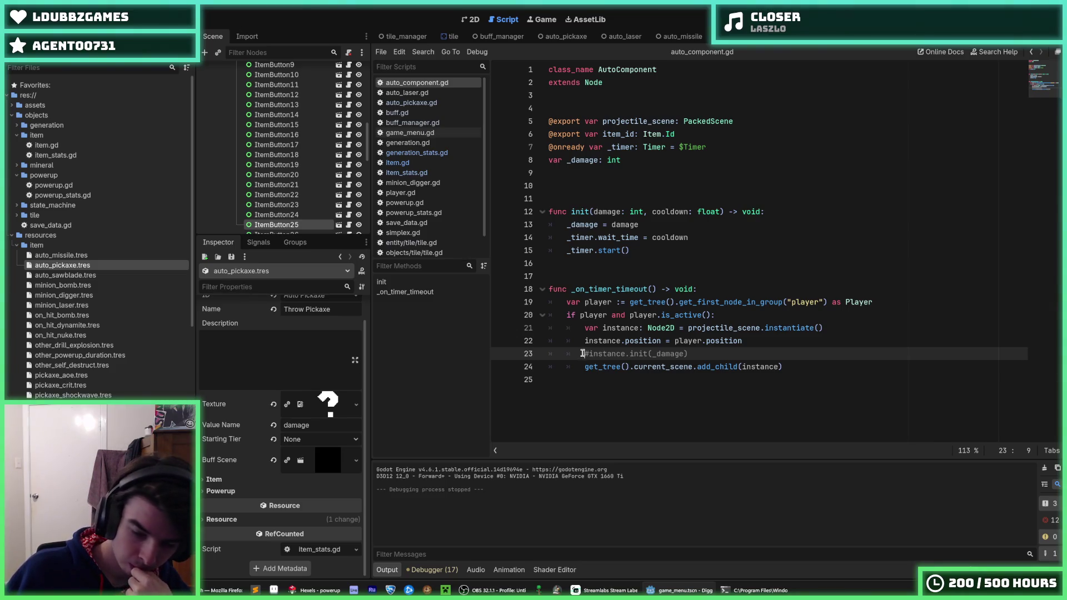
drag(582, 353, 689, 354)
click(689, 353)
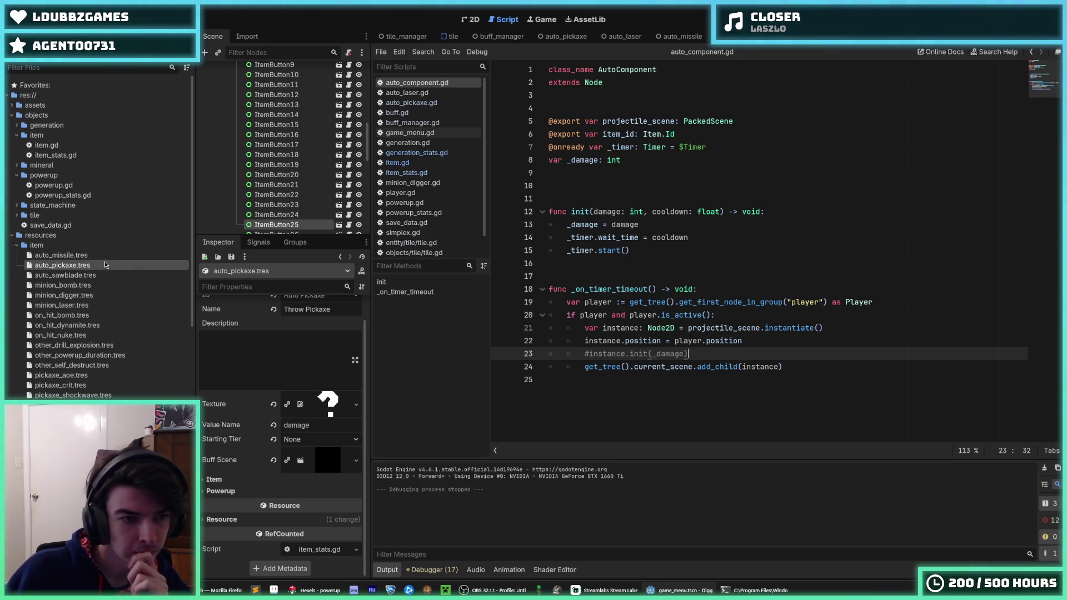
scroll(107, 265, down, 10)
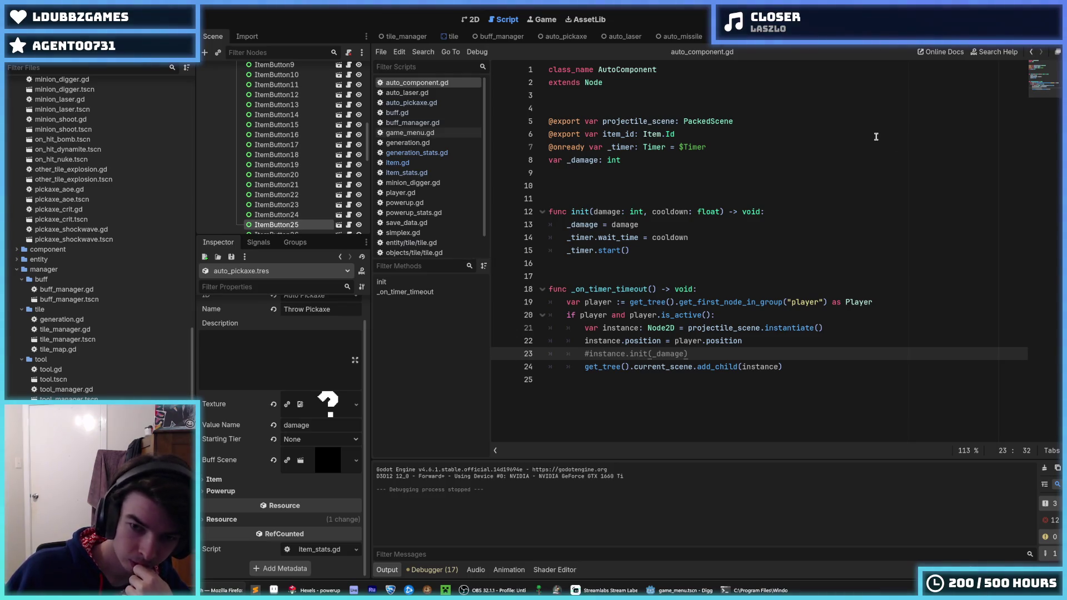
click(682, 246)
click(707, 236)
click(696, 228)
click(705, 237)
click(697, 229)
click(713, 244)
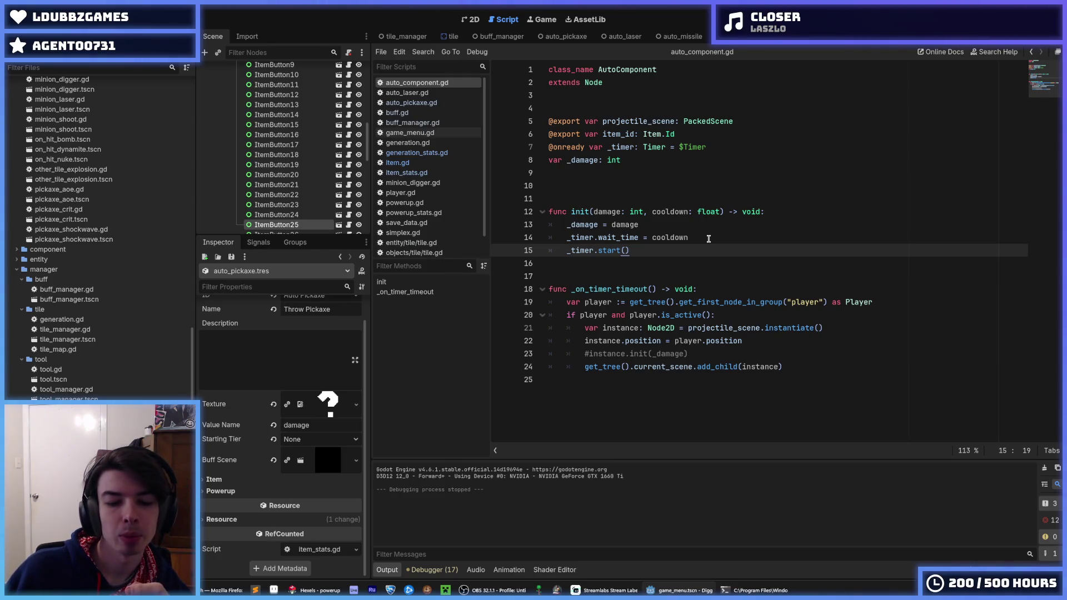
click(682, 240)
click(699, 229)
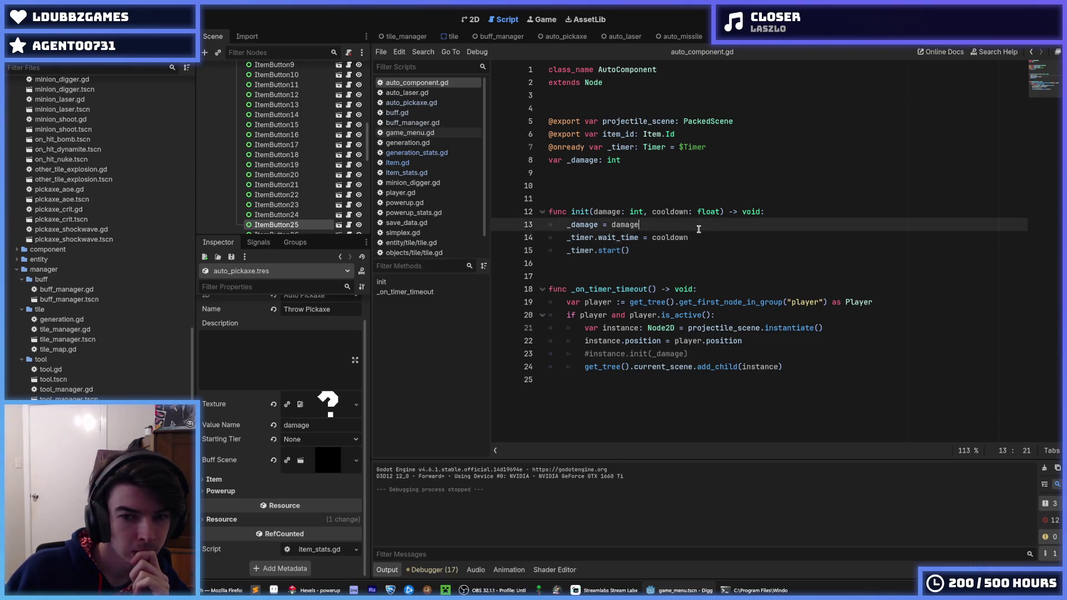
click(716, 239)
click(696, 229)
click(723, 237)
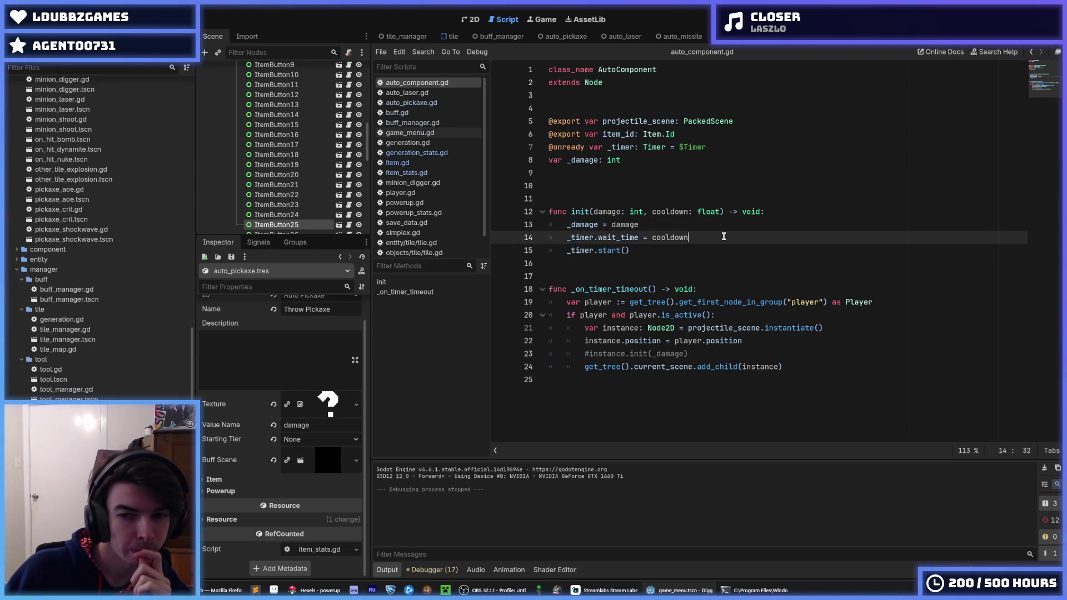
click(709, 228)
click(709, 233)
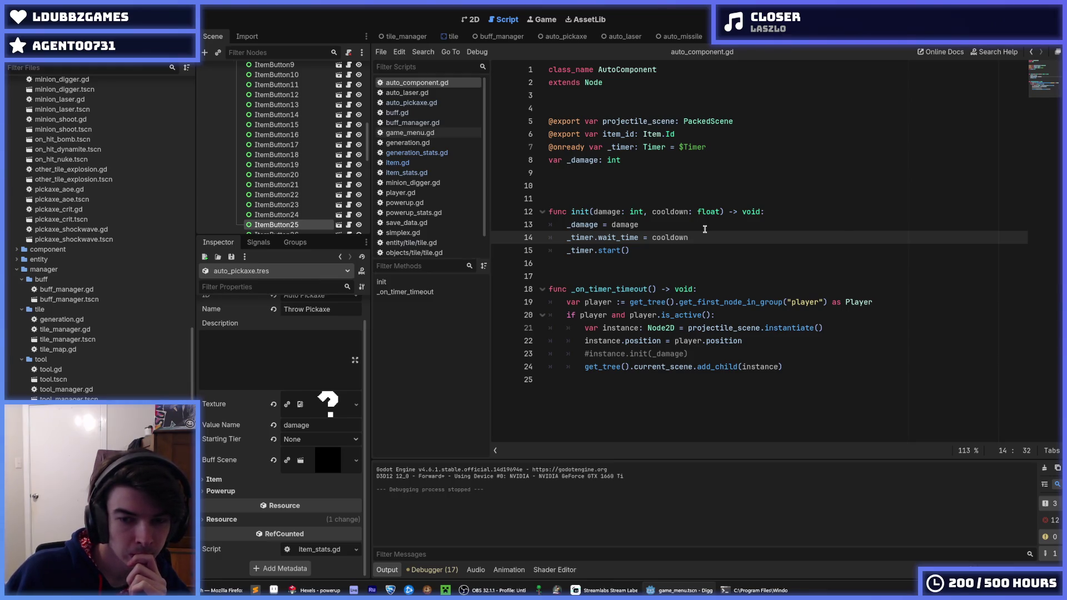
click(705, 228)
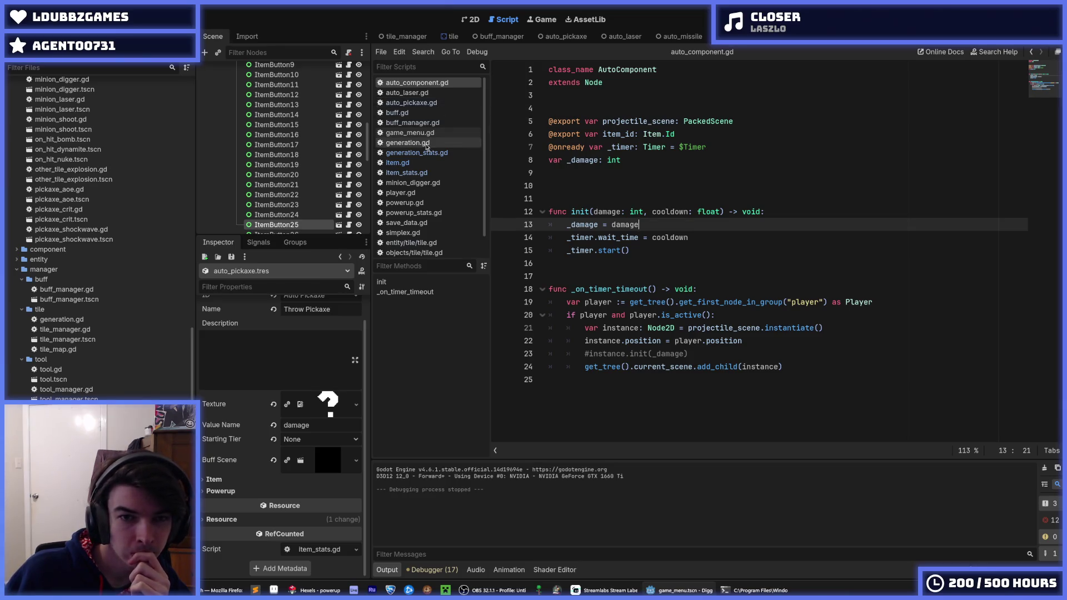
Review buff_manager.gd and the shared Buff base script buff.gd.
click(425, 122)
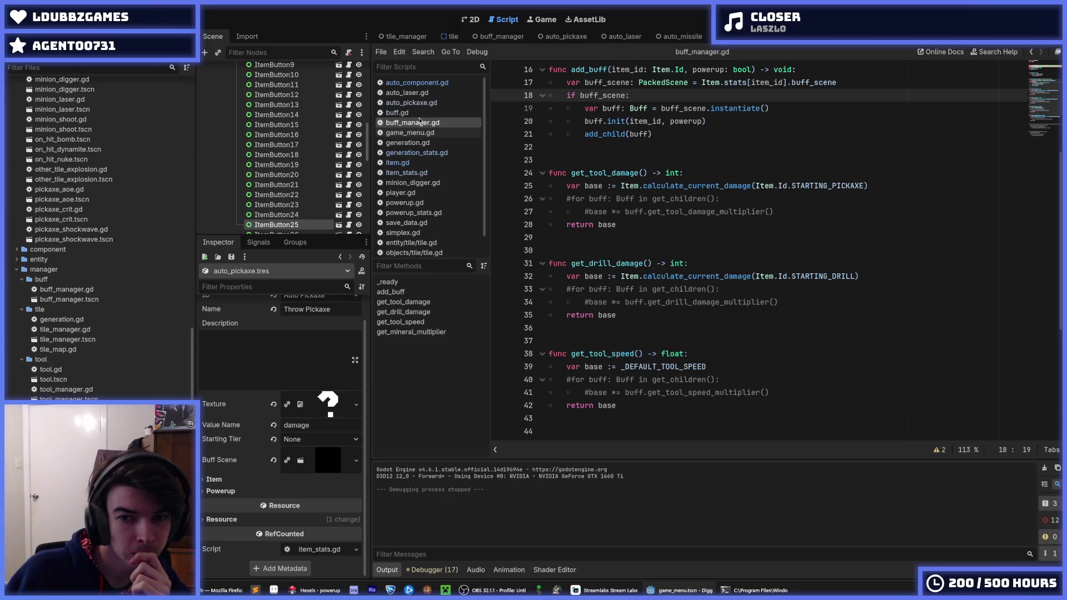
click(416, 113)
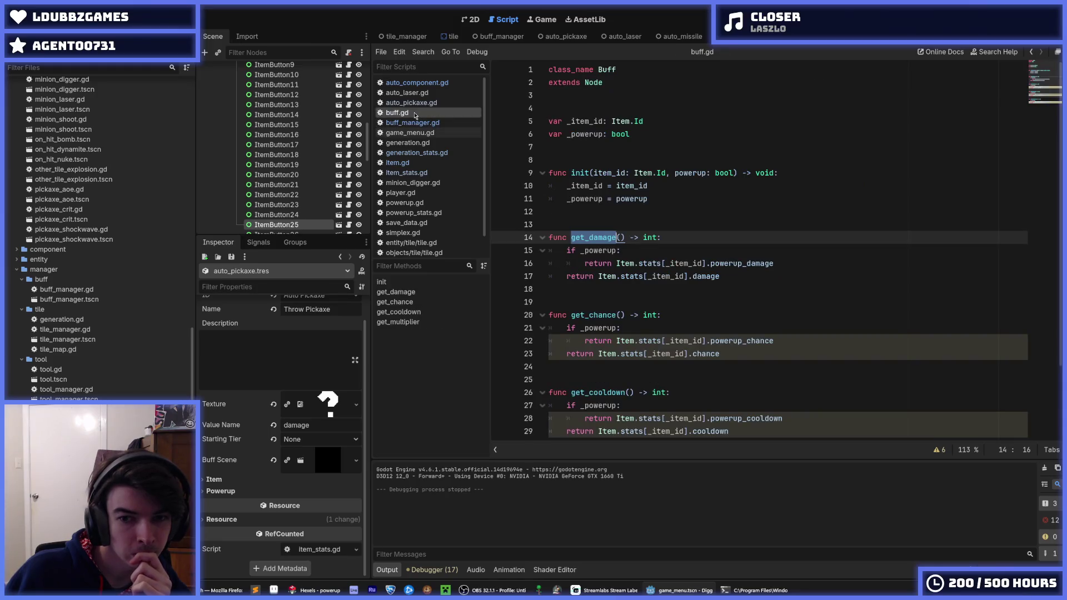
click(689, 187)
scroll(166, 277, up, 5)
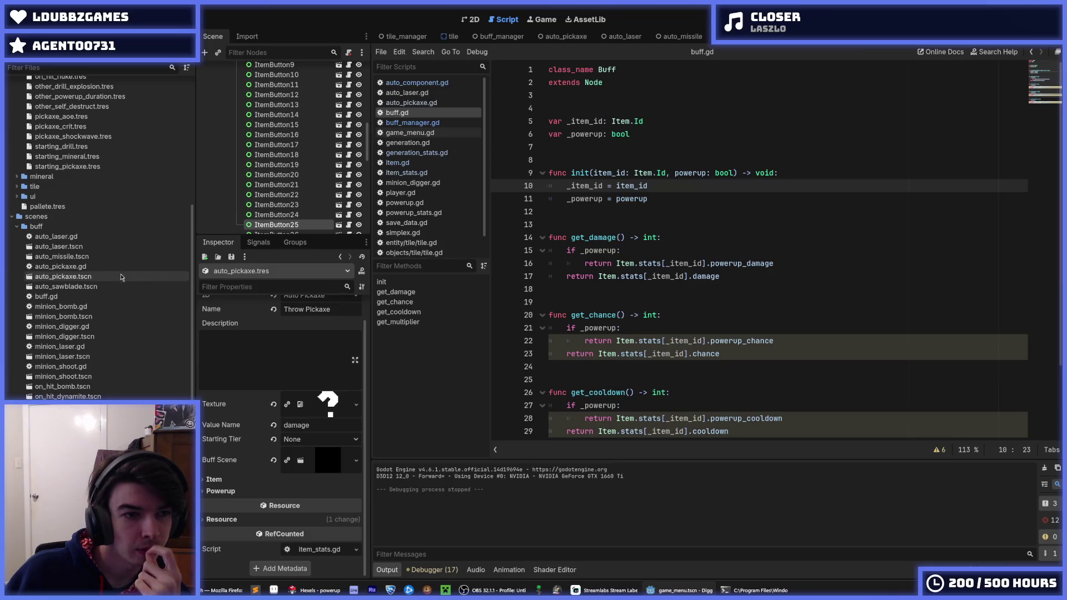
Open auto_pickaxe.gd, then auto_laser.gd from the FileSystem dock.
double_click(60, 267)
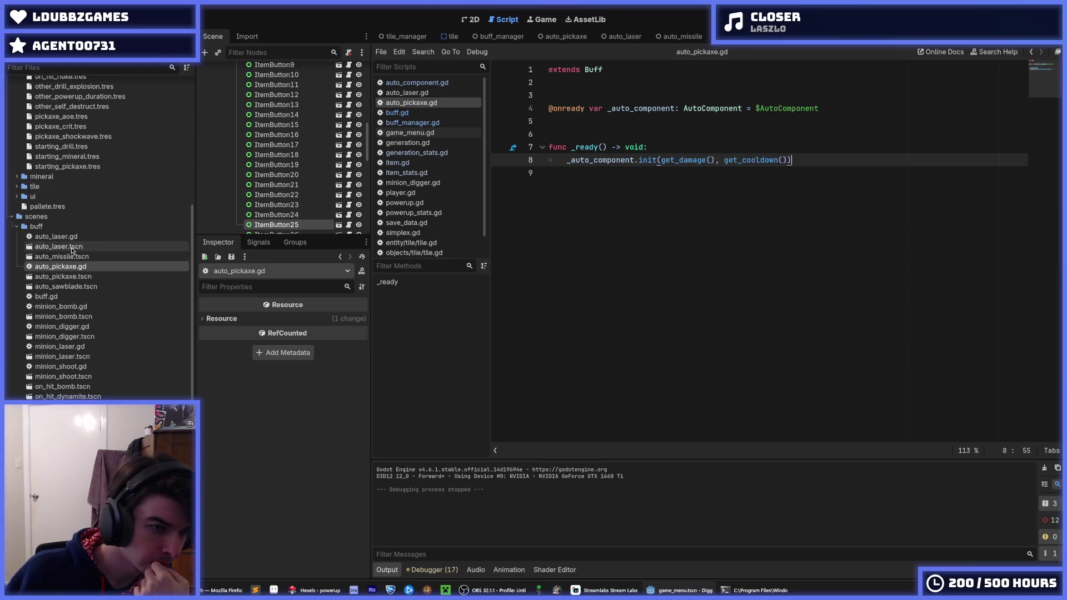
click(64, 238)
double_click(63, 239)
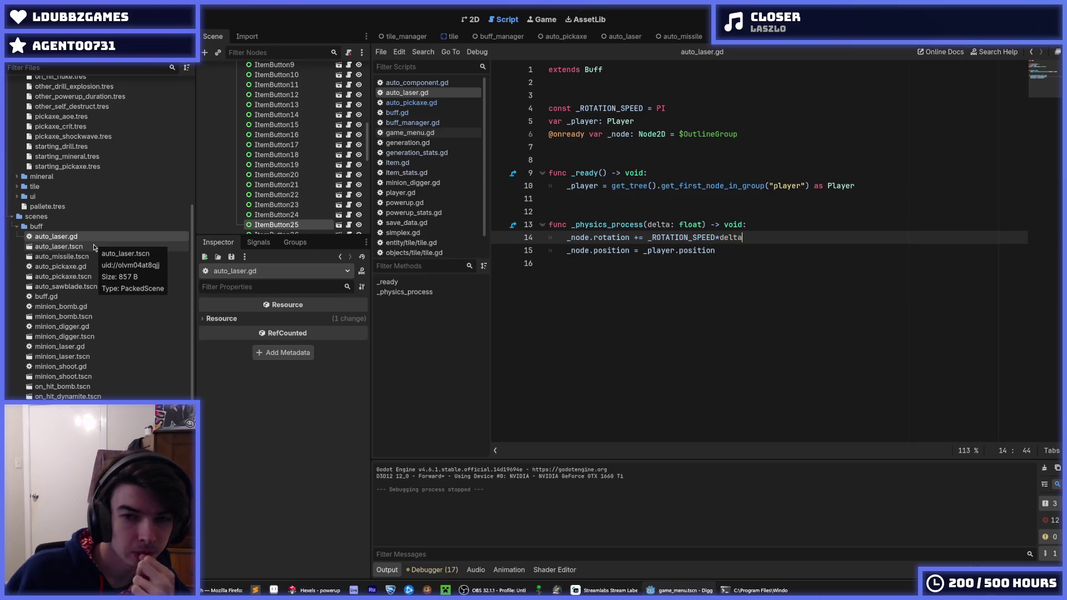
click(94, 248)
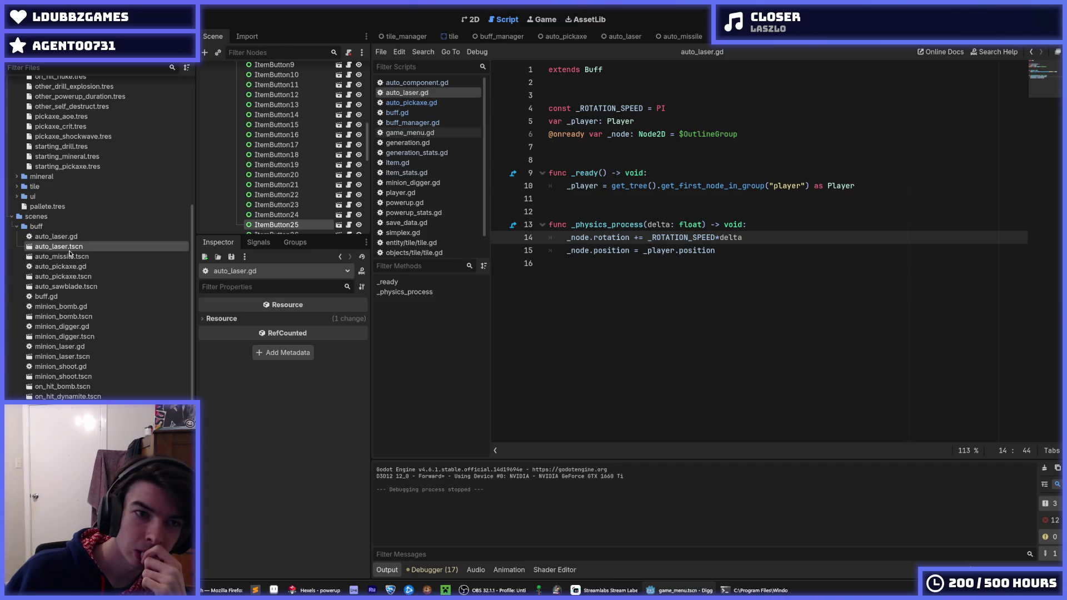
Open the auto_laser scene and its Laser1 sub-scene, and read through laser.gd.
double_click(71, 248)
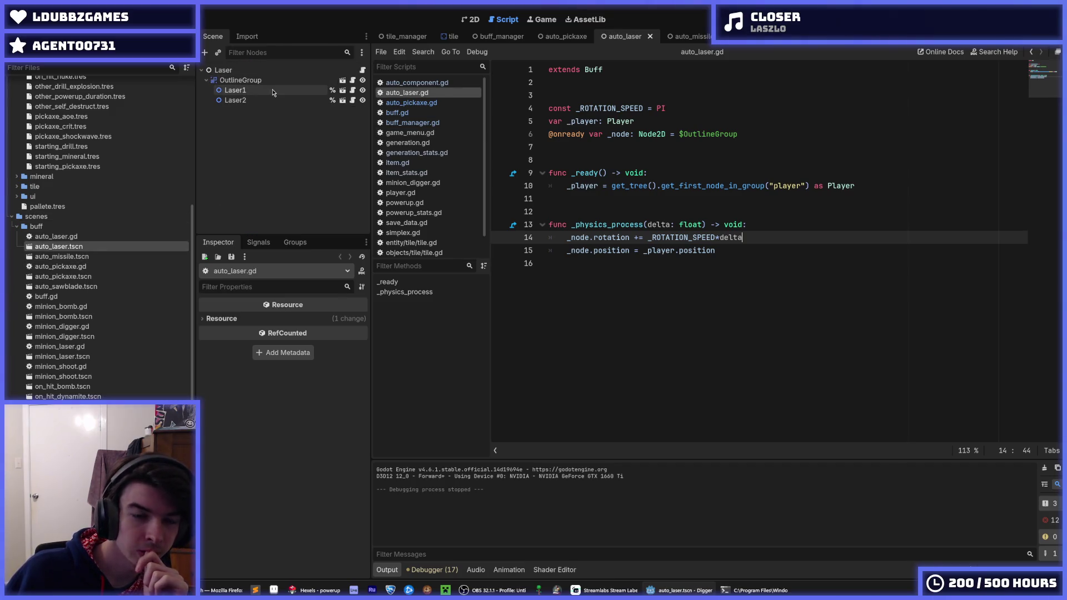
click(342, 90)
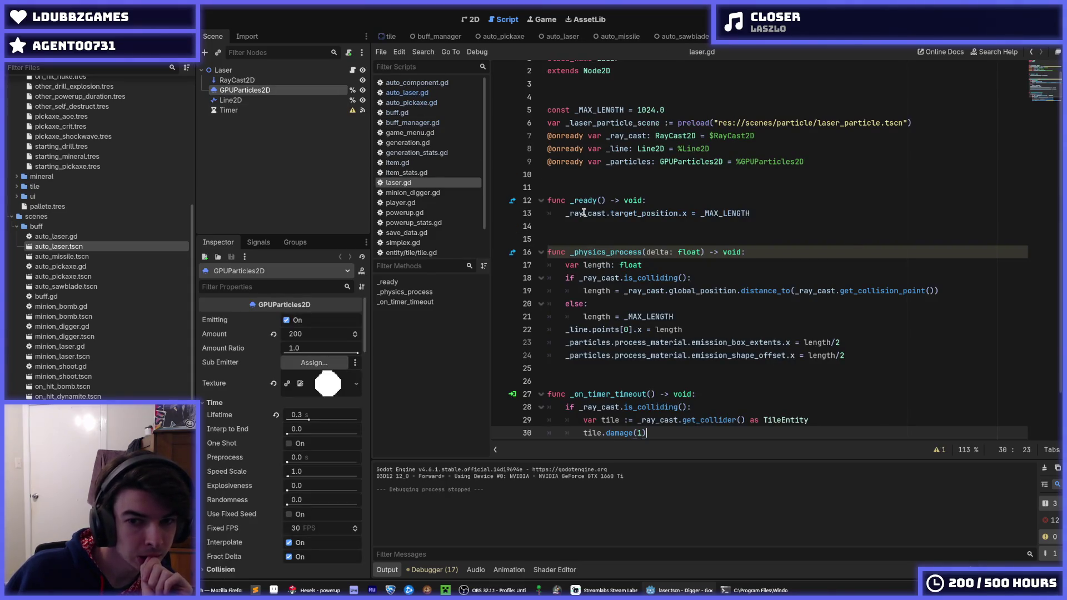
scroll(584, 219, down, 2)
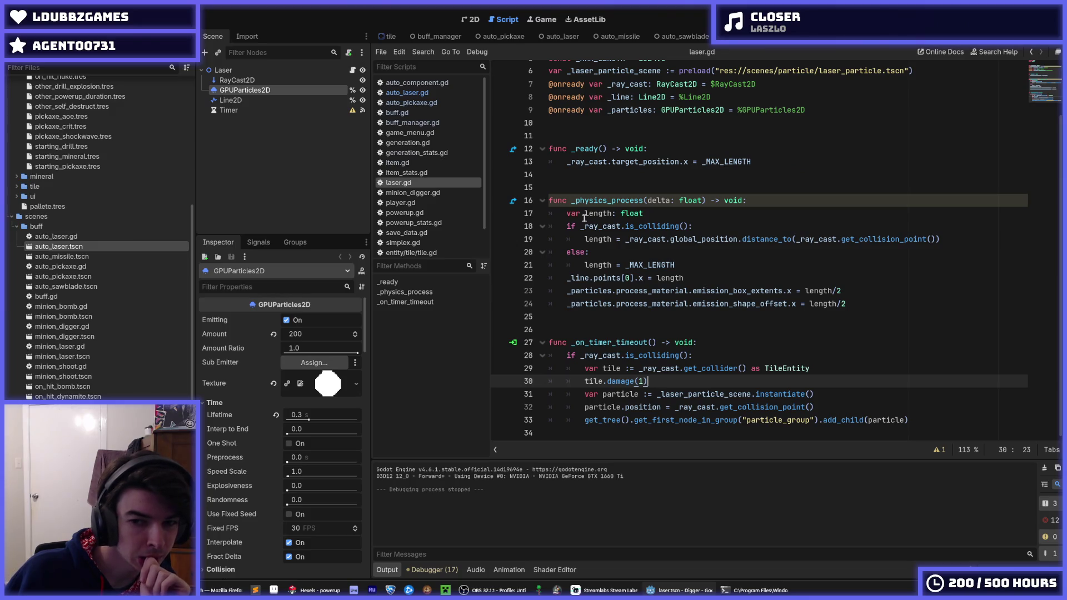
click(598, 187)
click(593, 175)
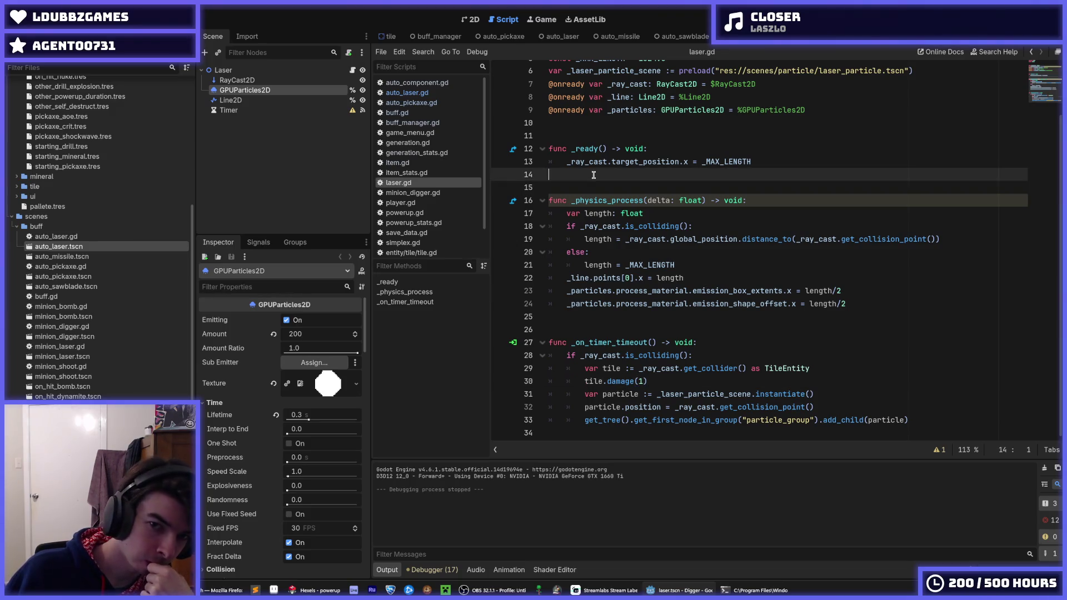
double_click(79, 259)
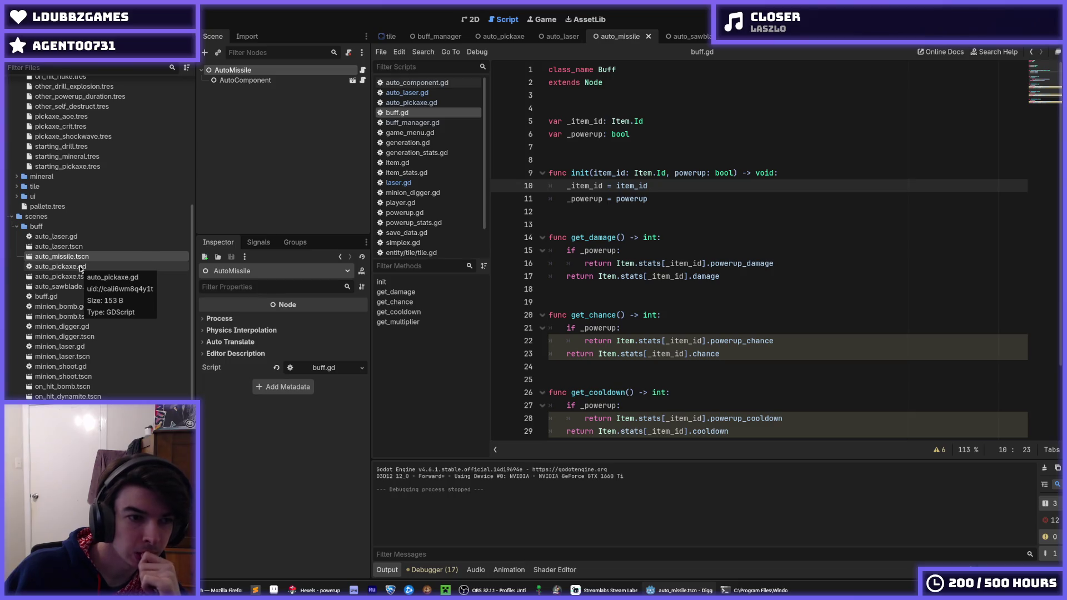
Attach a new auto_missile.gd script inheriting Buff to the AutoMissile root node.
double_click(69, 275)
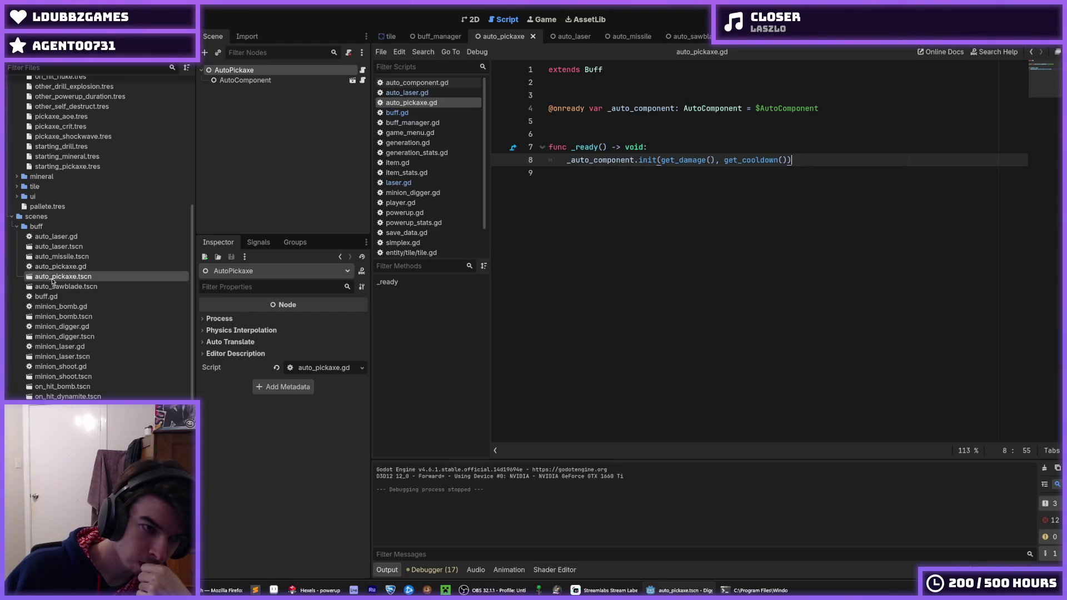
double_click(70, 259)
right_click(71, 261)
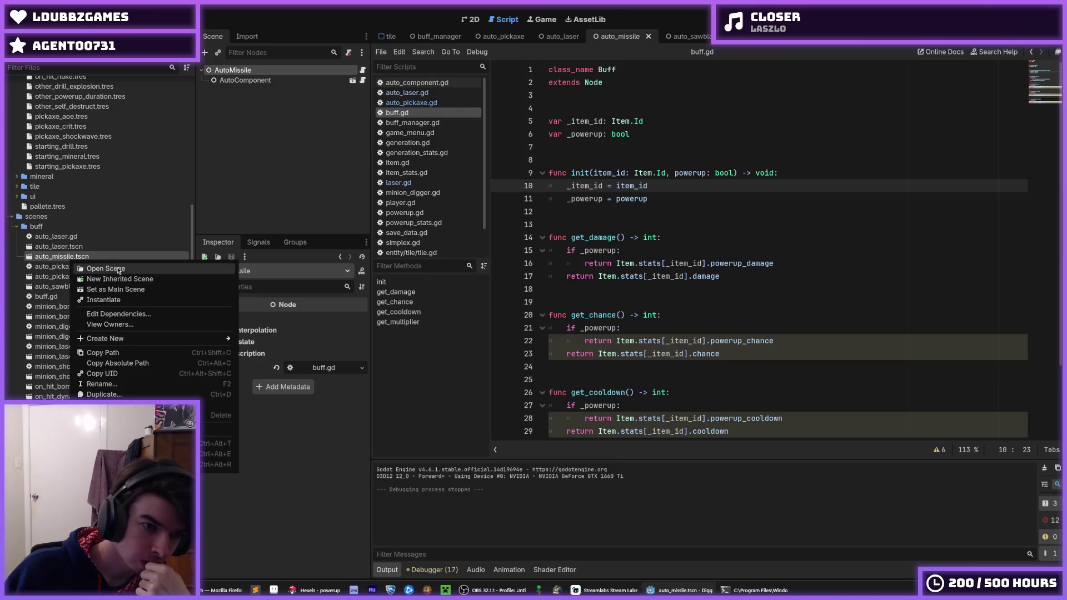
click(268, 74)
right_click(268, 74)
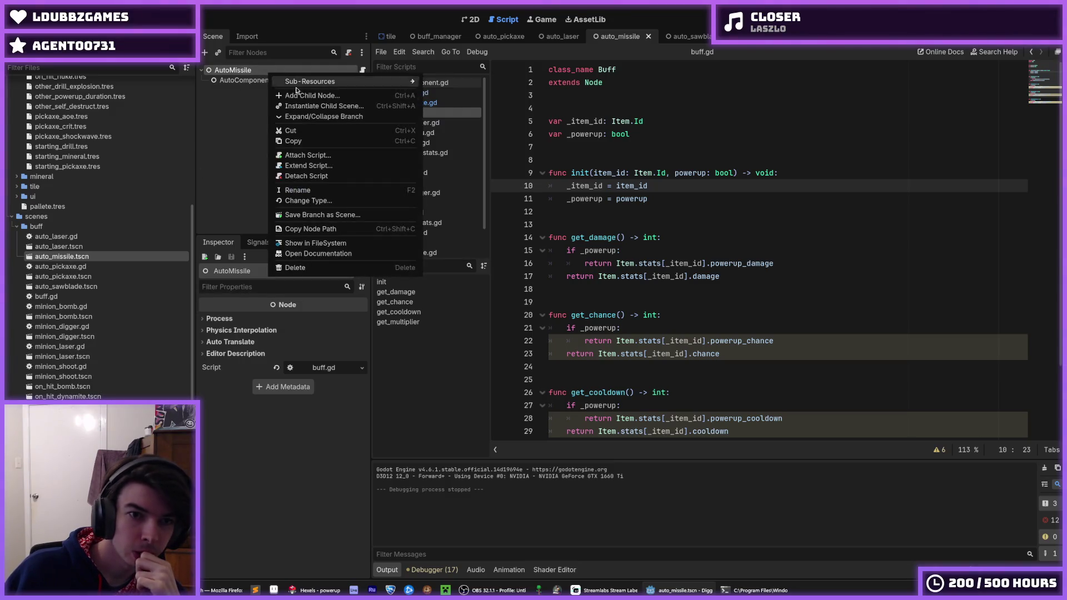
click(300, 167)
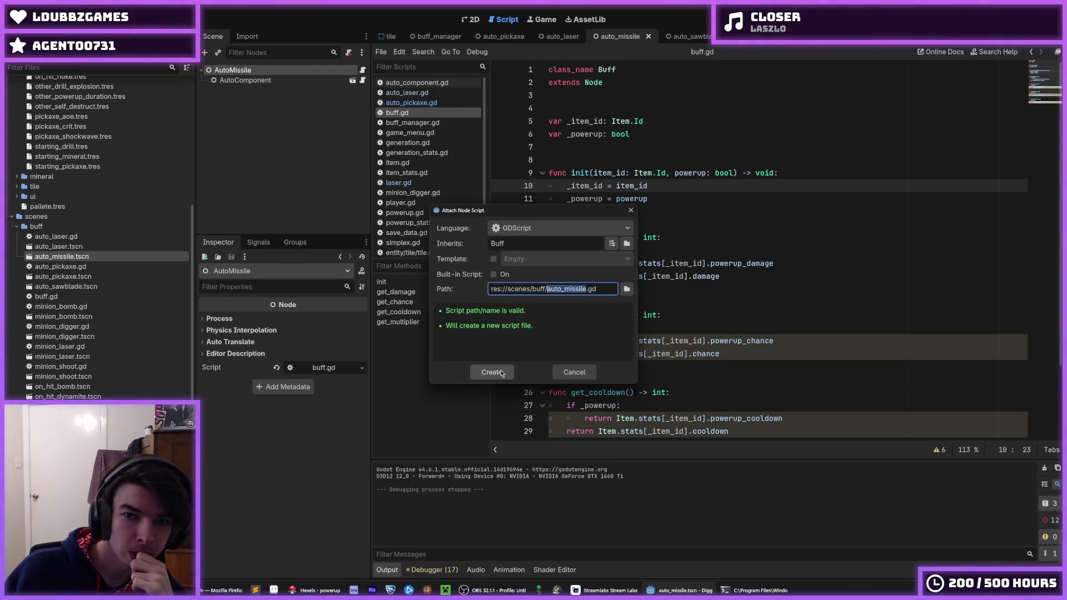
click(497, 370)
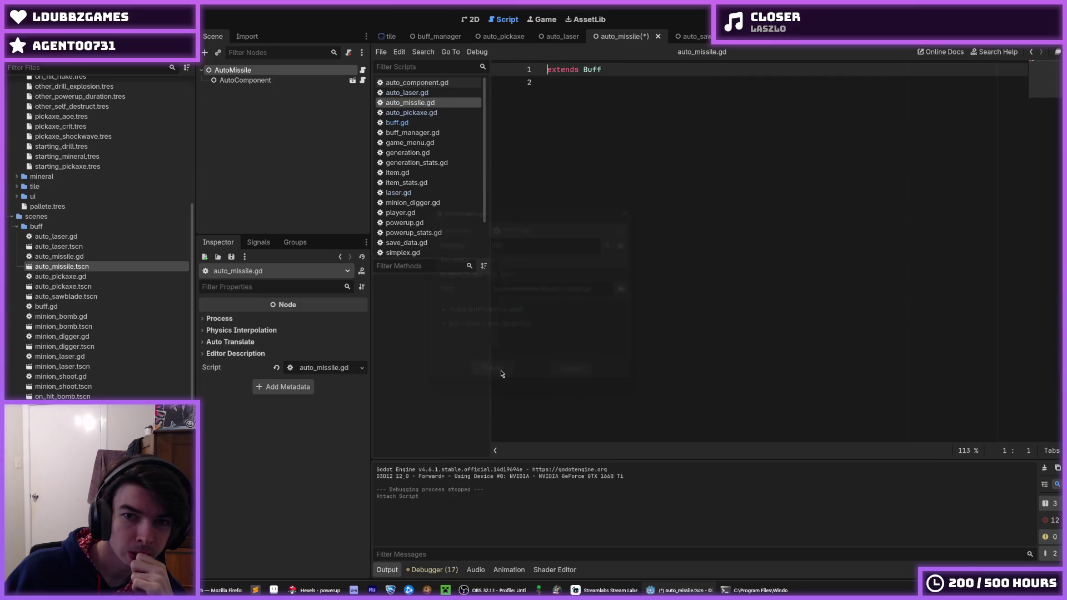
Copy the AutoComponent variable and _ready code from auto_pickaxe.gd.
double_click(65, 278)
mouse_move(870, 170)
mouse_down()
mouse_move(667, 161)
mouse_move(533, 134)
mouse_move(516, 105)
mouse_up()
right_click(607, 109)
click(644, 165)
click(630, 145)
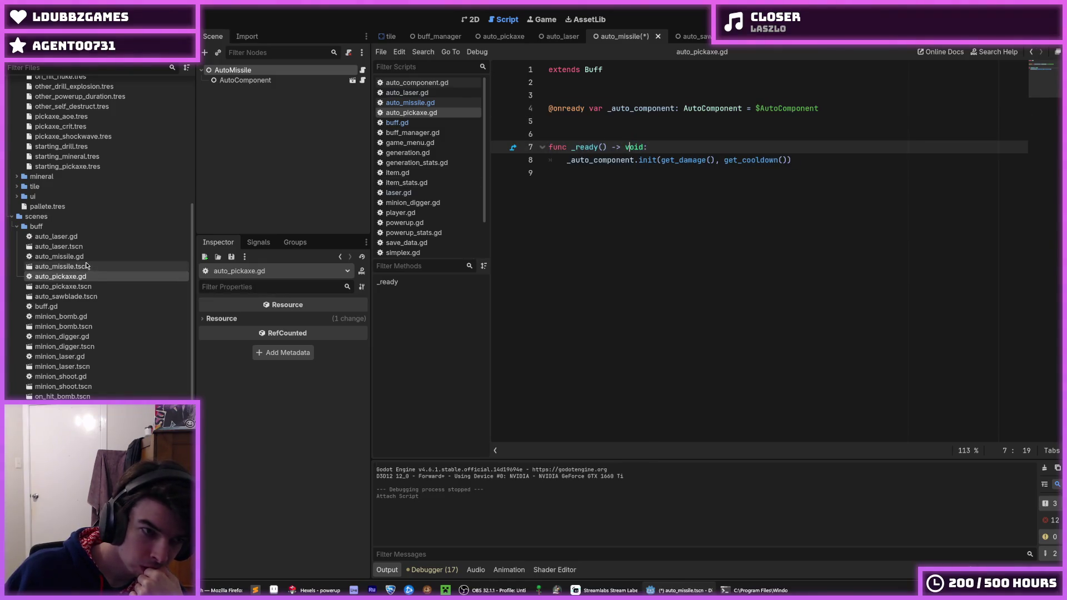
Paste the component code below 'extends Buff' in auto_missile.gd, add the missing ')', and save.
double_click(72, 256)
click(622, 212)
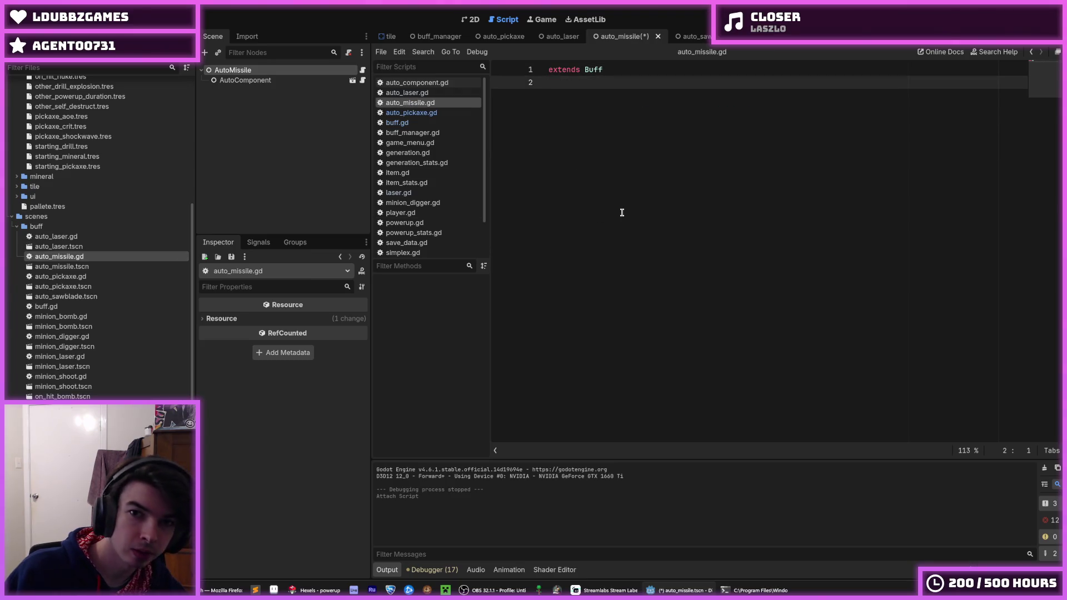
key(Return)
key(Return)
key(ctrl+v)
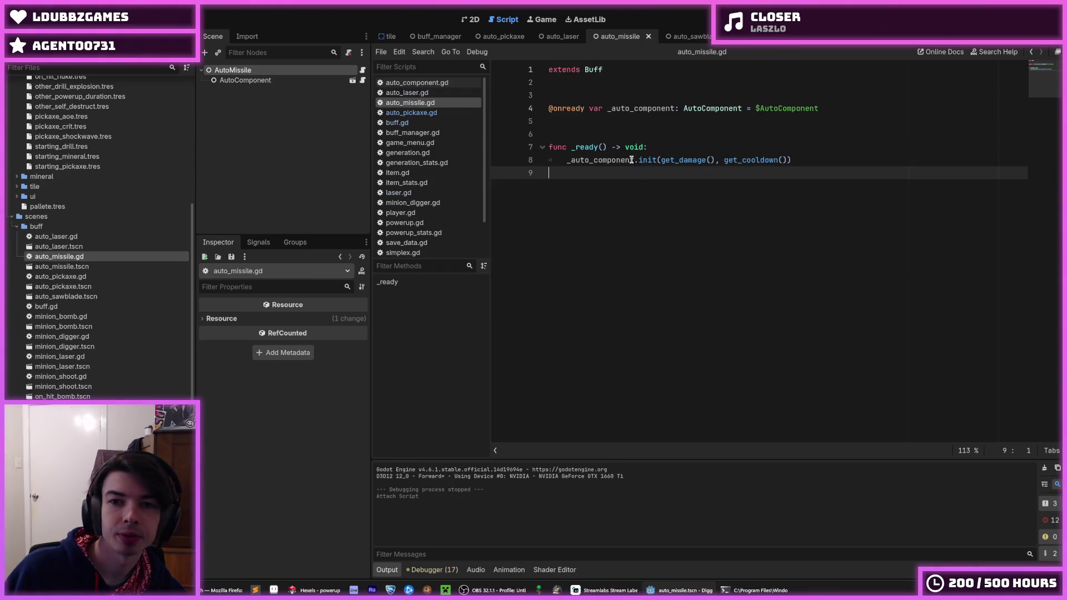
key(BackSpace)
key(BackSpace)
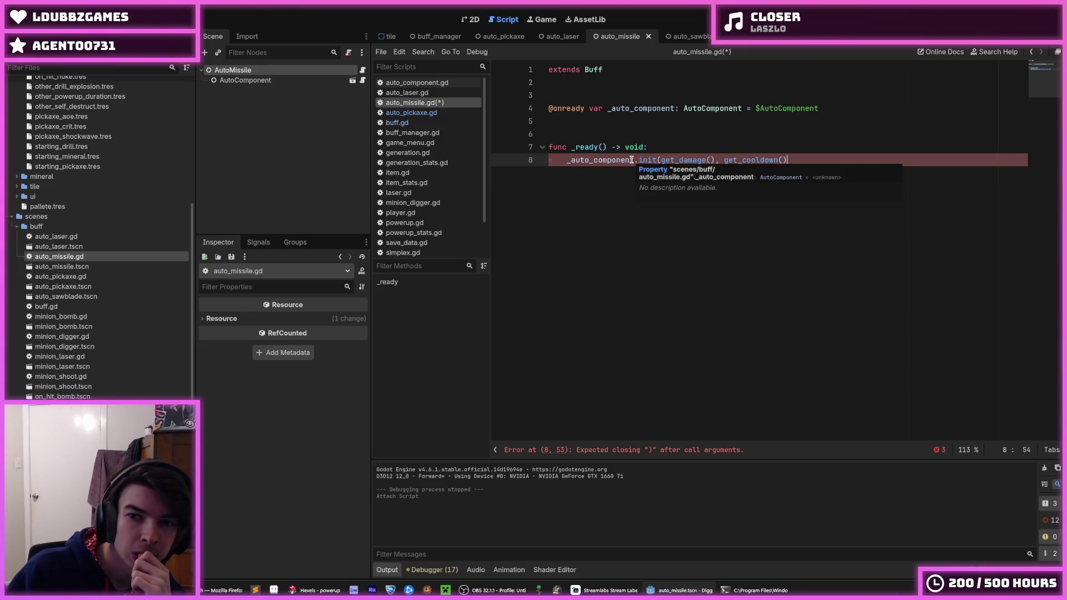
text())
key(ctrl+s)
Look over the _ready declaration and the line above it in auto_missile.gd.
click(655, 148)
click(649, 137)
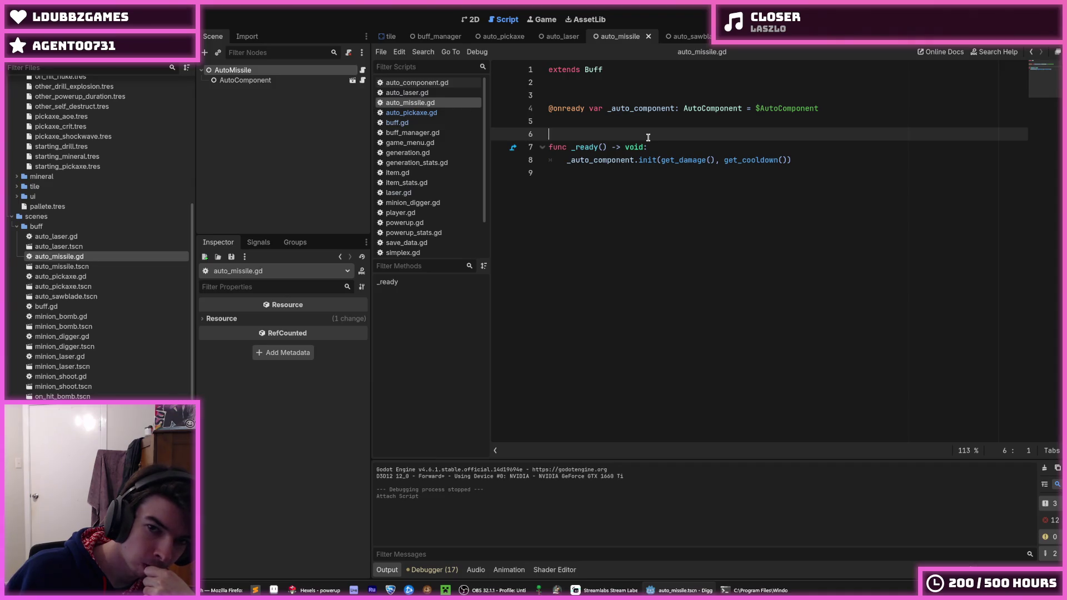
click(659, 145)
click(647, 137)
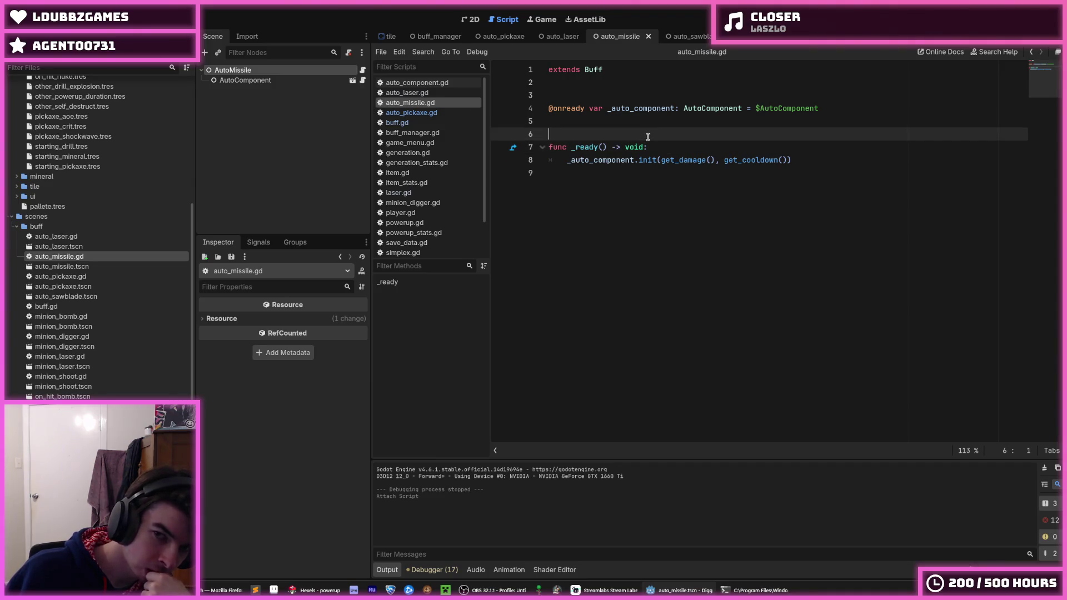
click(666, 146)
click(648, 136)
click(657, 142)
click(648, 134)
click(653, 146)
click(646, 134)
click(657, 143)
click(649, 135)
click(660, 145)
click(649, 133)
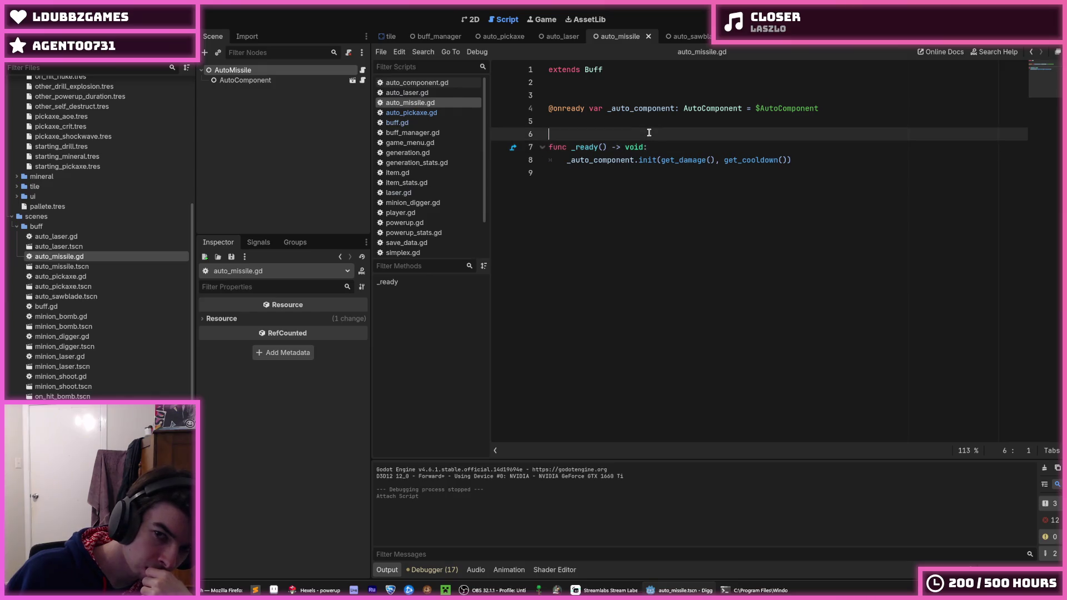
click(658, 143)
click(650, 135)
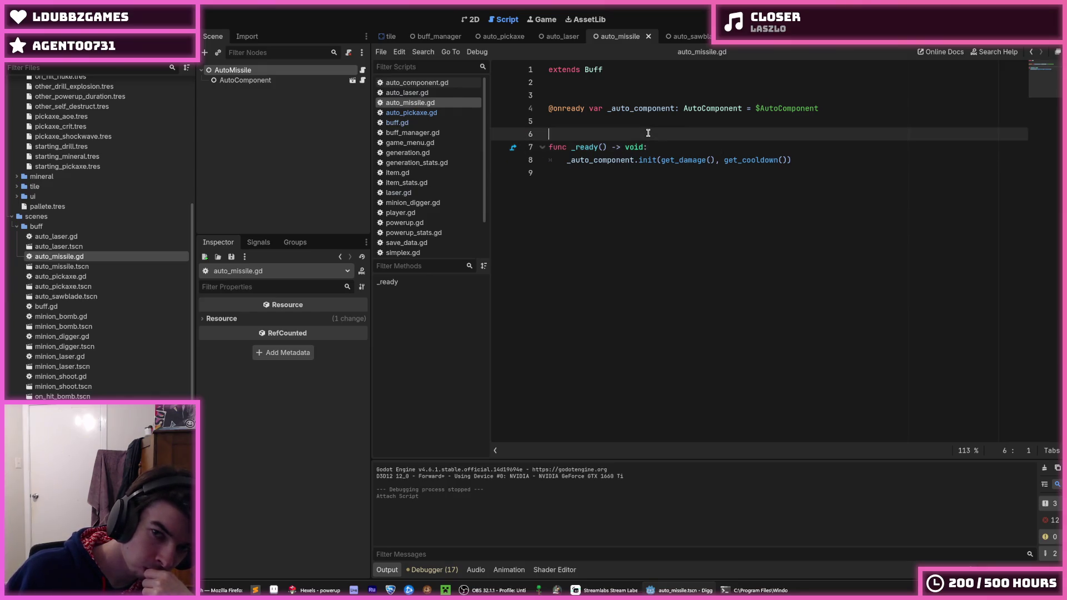
click(659, 146)
click(650, 139)
click(660, 147)
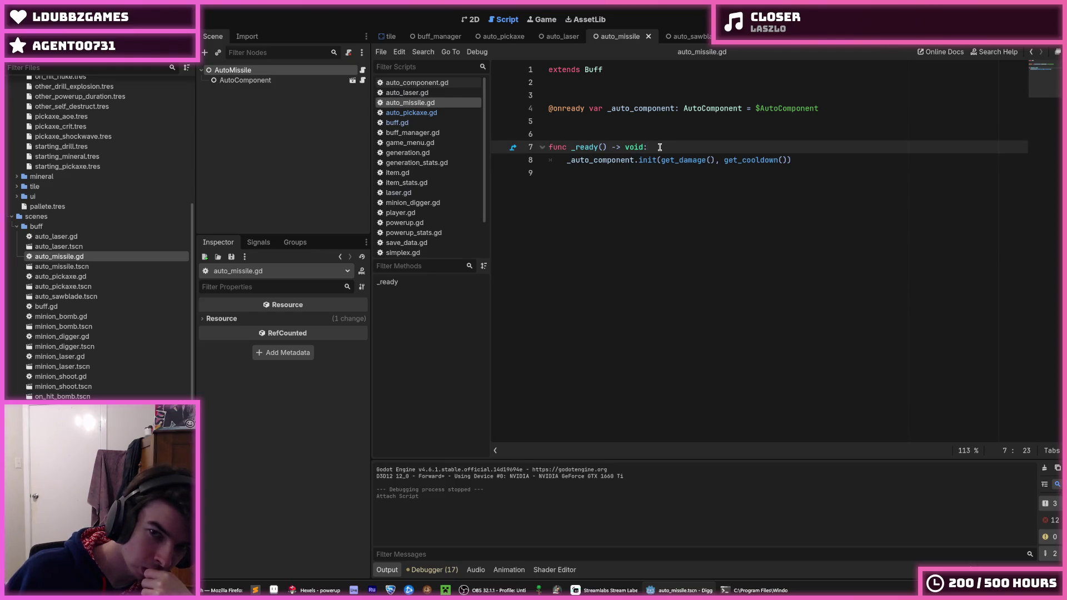
Review the AutoComponent init code in auto_missile.gd and save the missile scene.
mouse_move(795, 161)
mouse_down()
mouse_move(814, 162)
mouse_move(519, 108)
mouse_move(528, 101)
mouse_up()
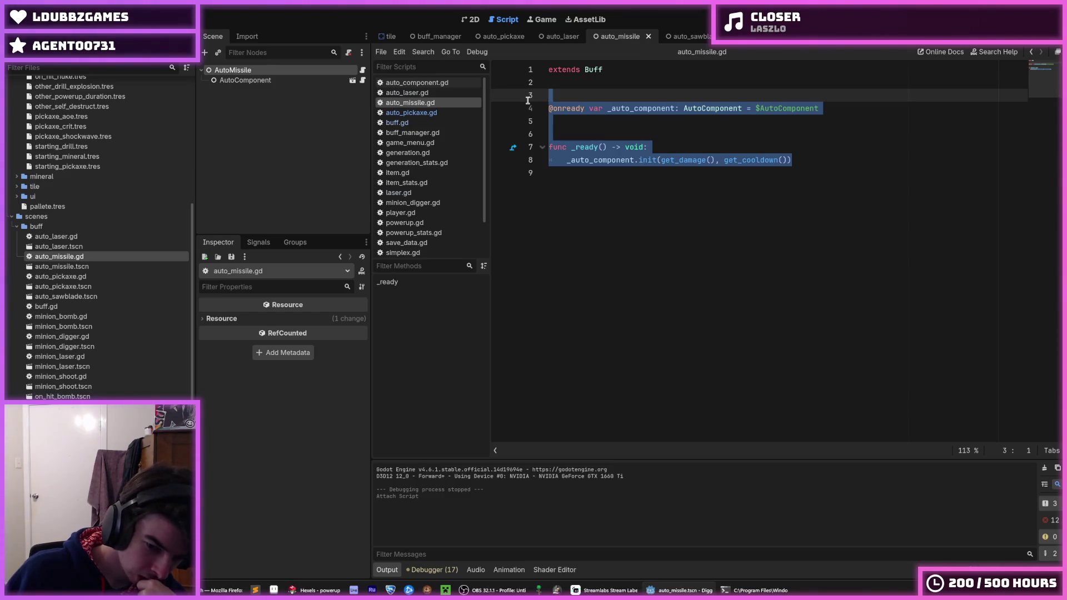
drag(798, 160, 535, 107)
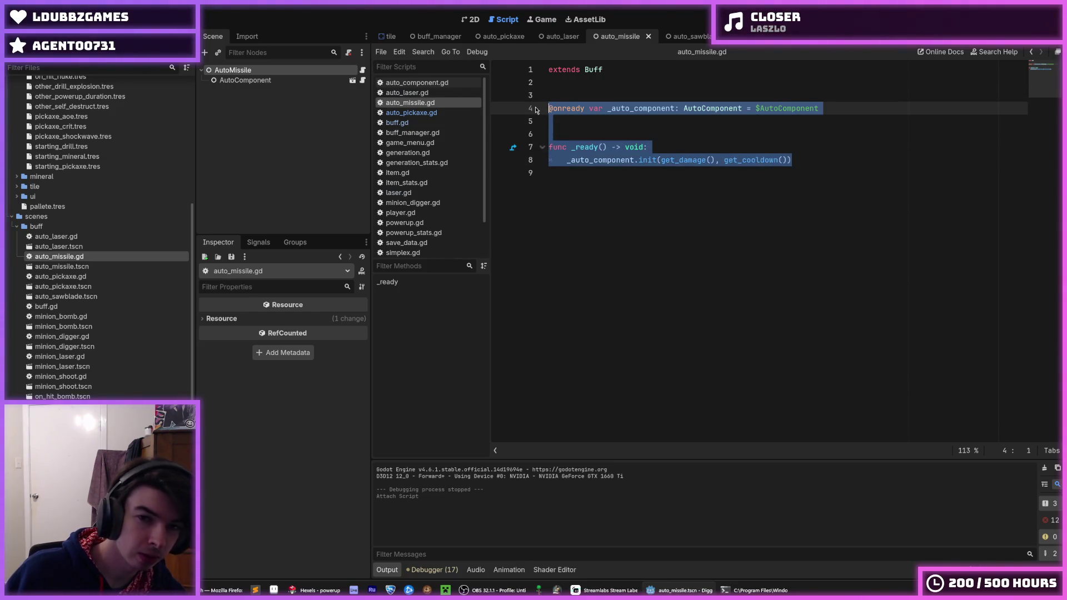
click(741, 134)
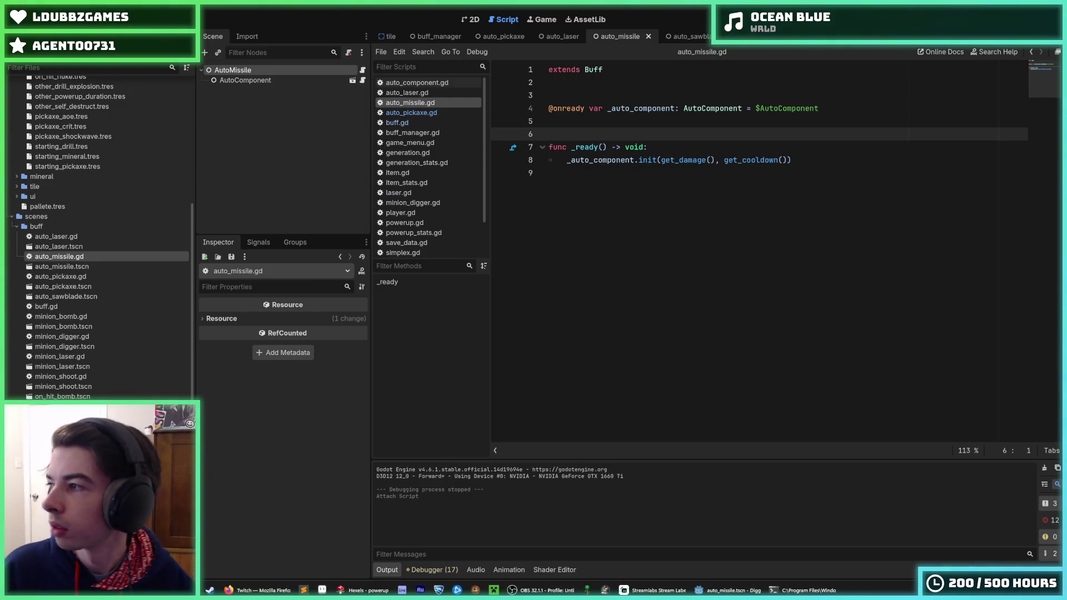
click(833, 149)
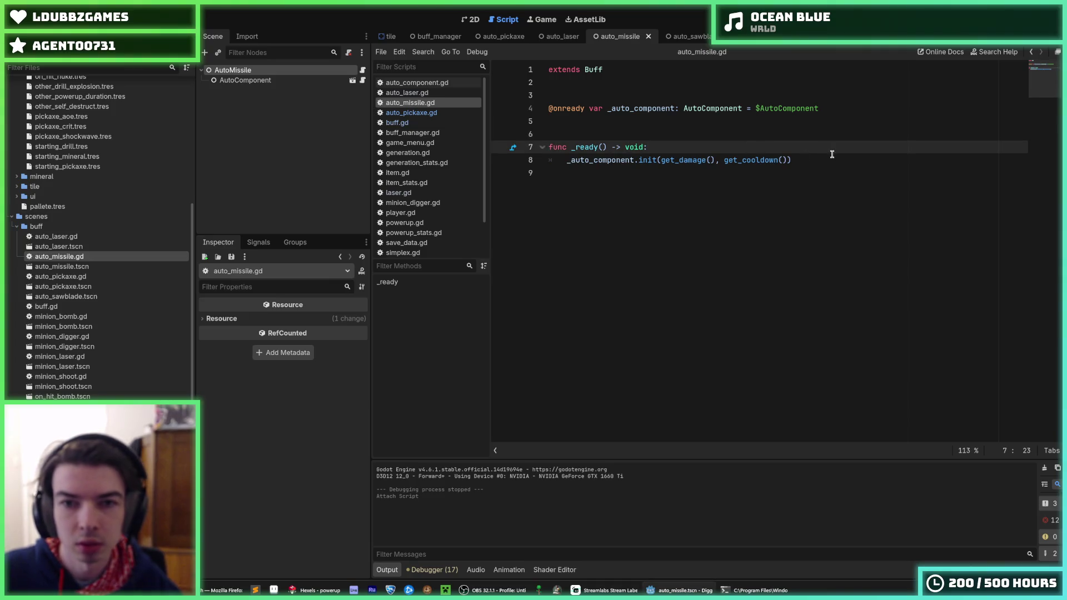
click(844, 162)
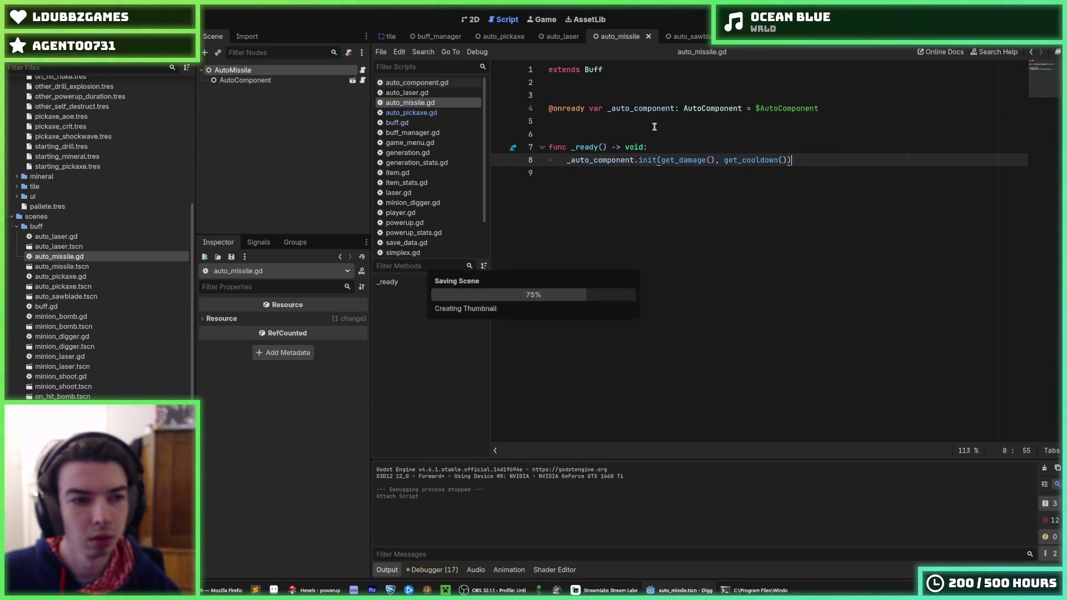
key(ctrl+s)
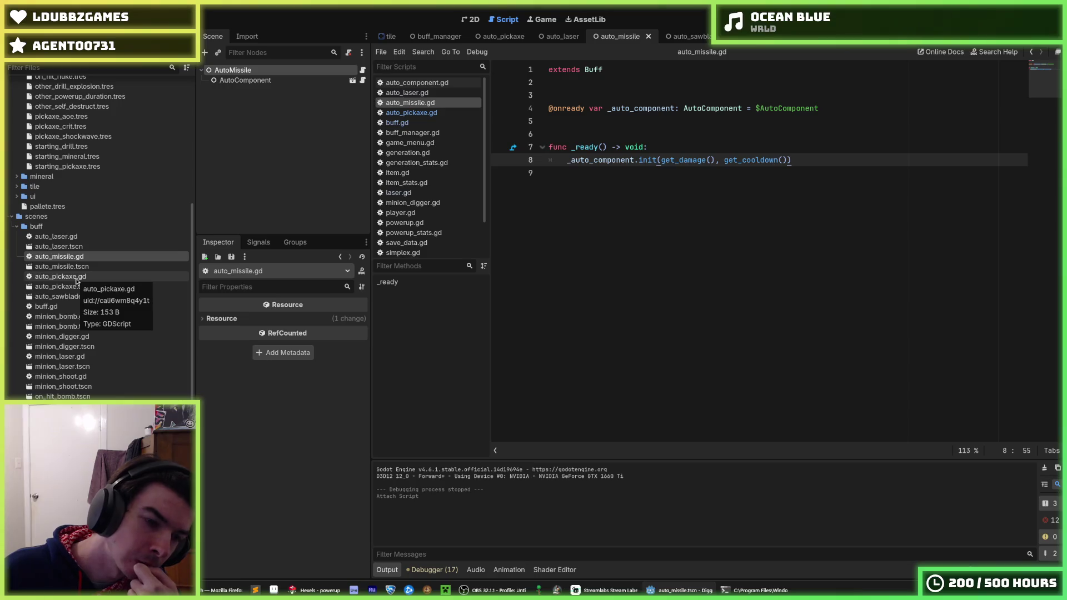
Attach a new auto_sawblade.gd script inheriting Buff to the AutoSawblade root node.
right_click(80, 297)
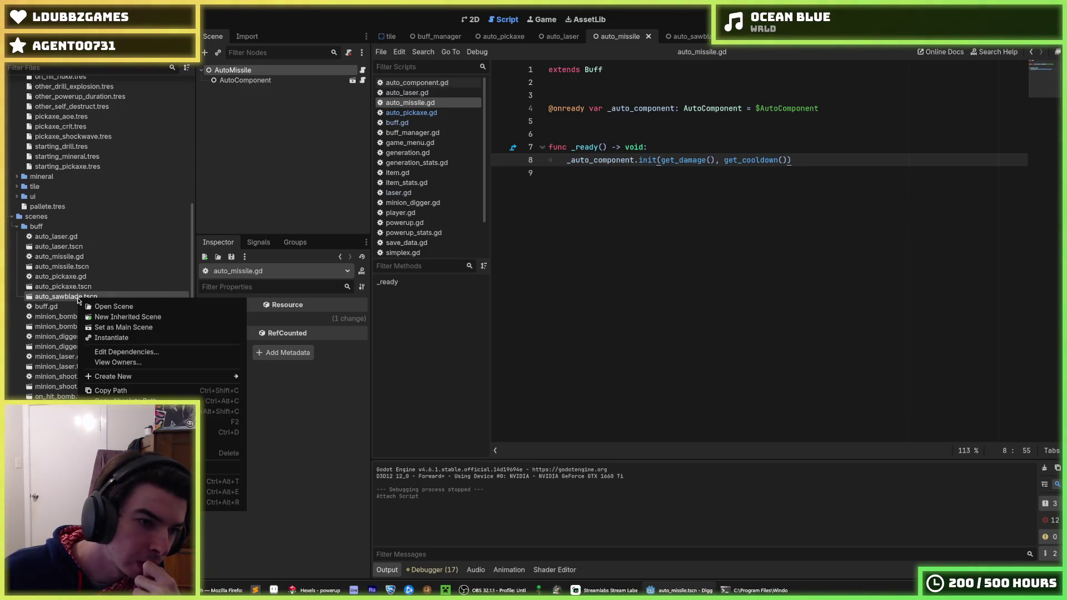
double_click(48, 295)
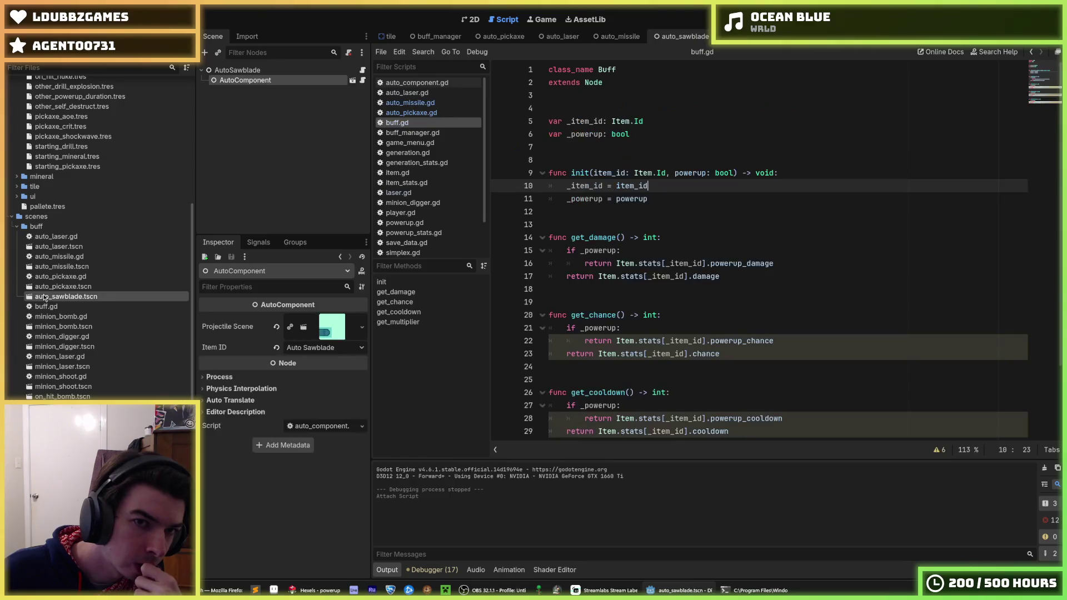
right_click(256, 71)
click(308, 164)
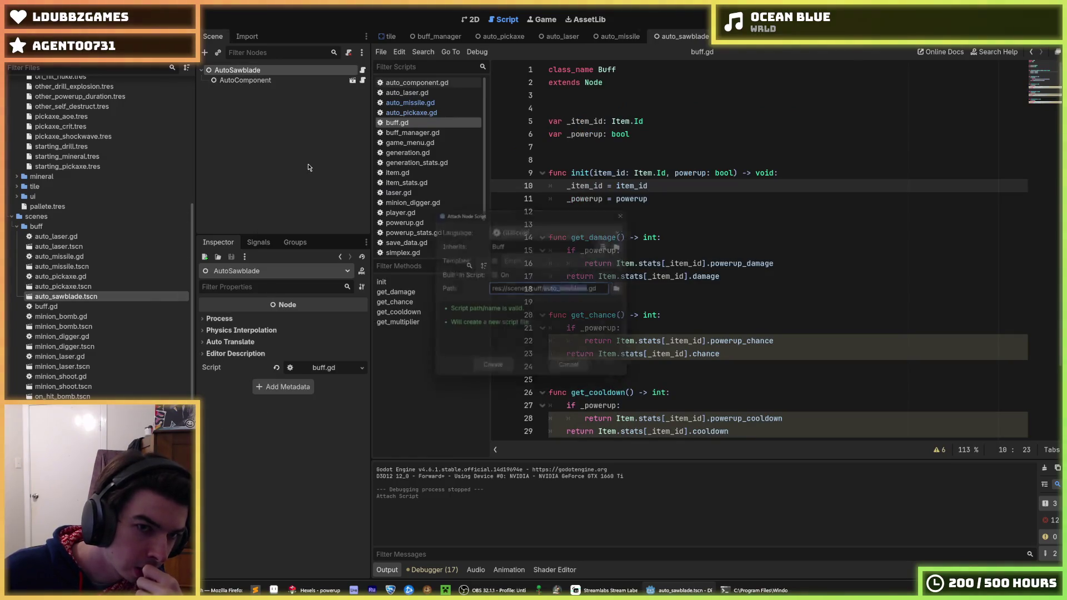
click(491, 371)
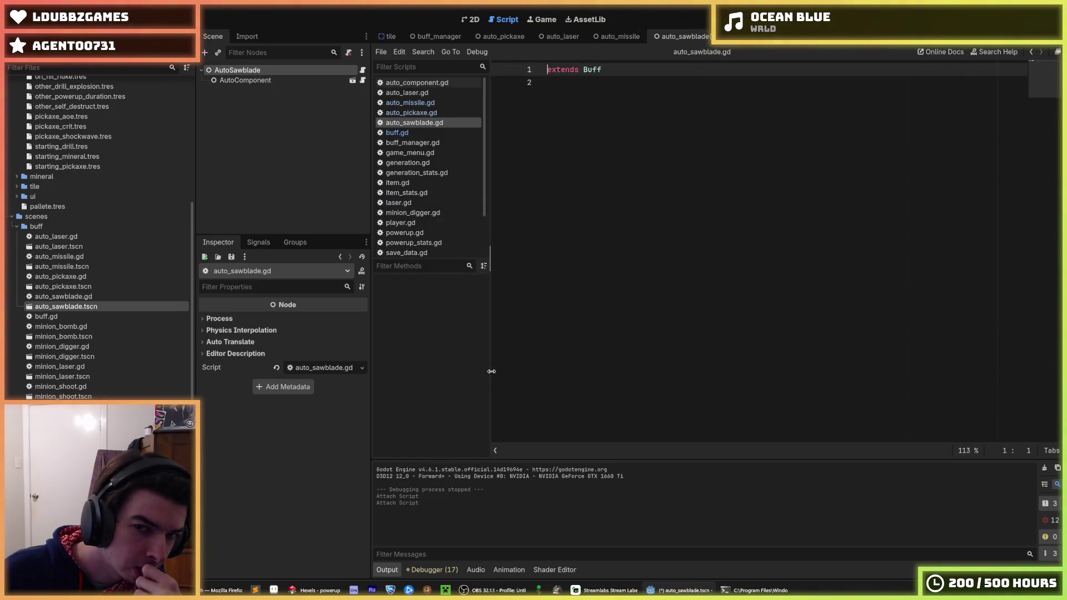
Replace auto_sawblade.gd's contents with all of auto_pickaxe.gd's code and save.
click(91, 299)
double_click(61, 276)
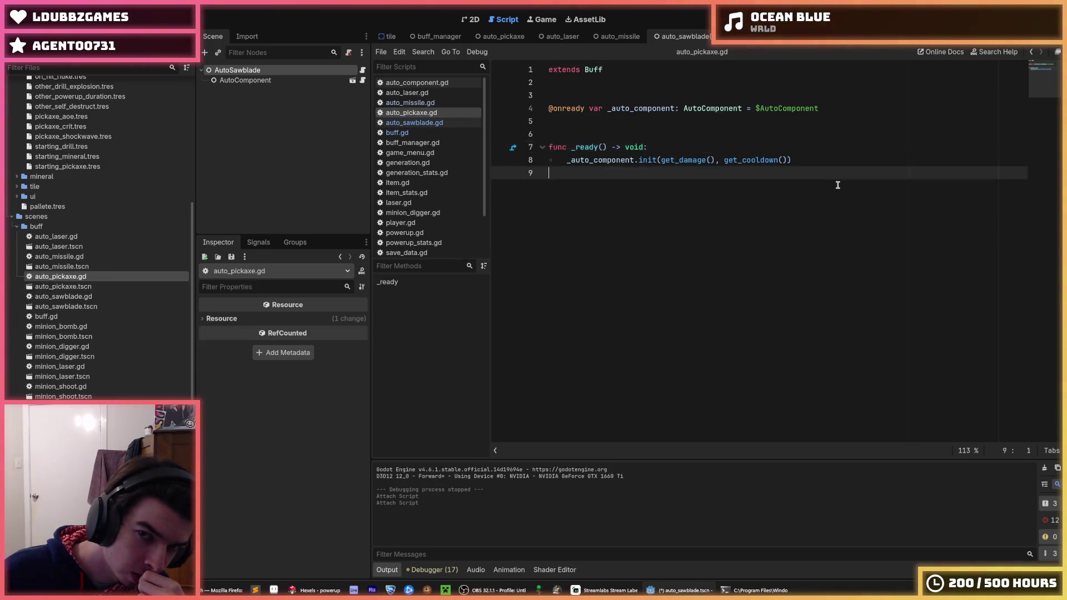
drag(838, 183, 516, 56)
key(ctrl+c)
double_click(61, 296)
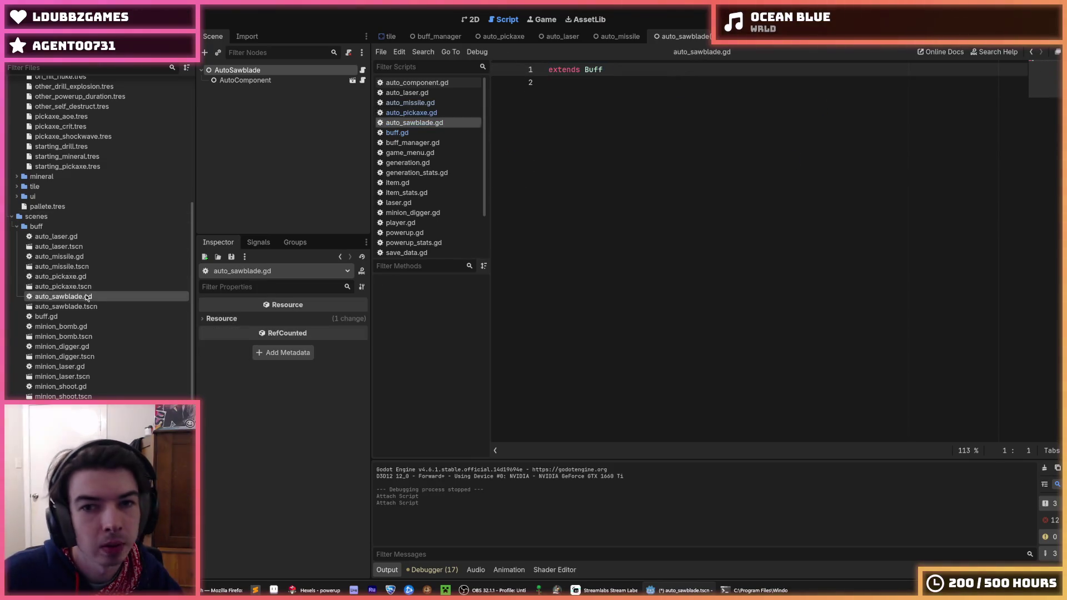
key(ctrl+a)
key(ctrl+v)
key(ctrl+s)
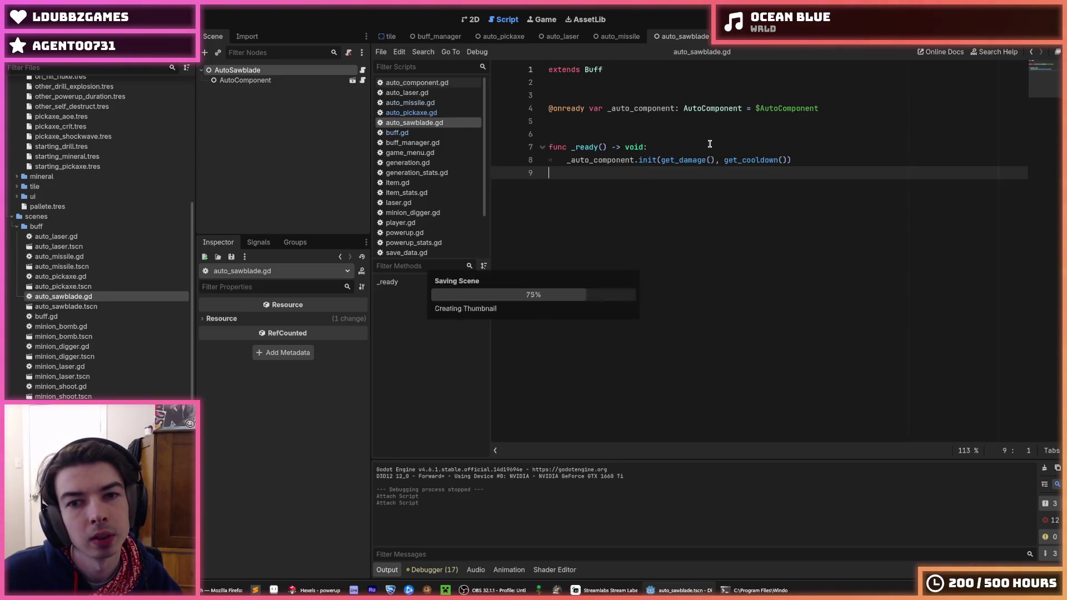
key(BackSpace)
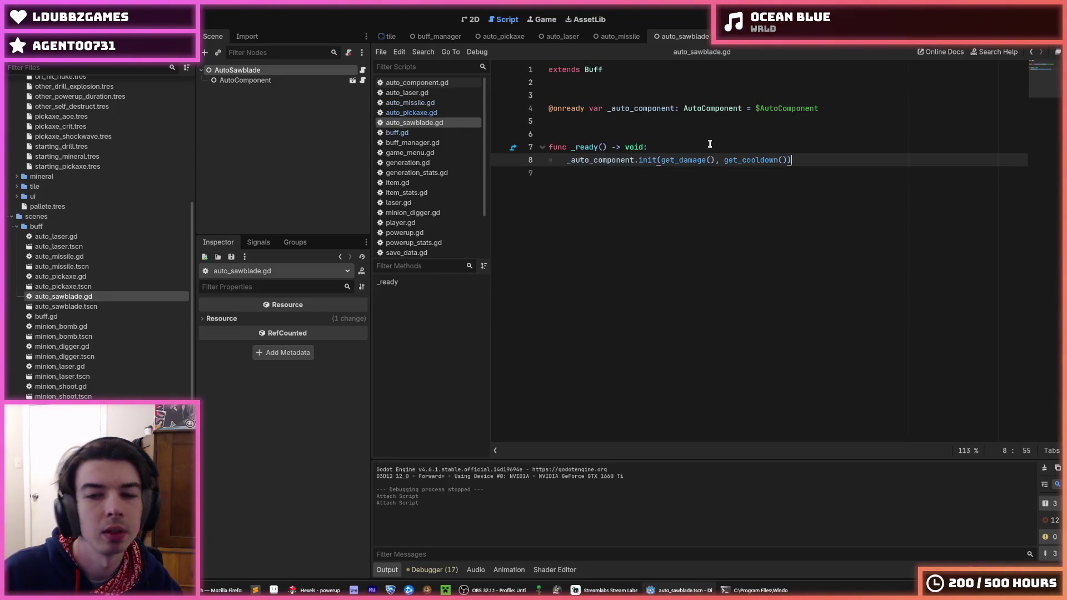
click(709, 144)
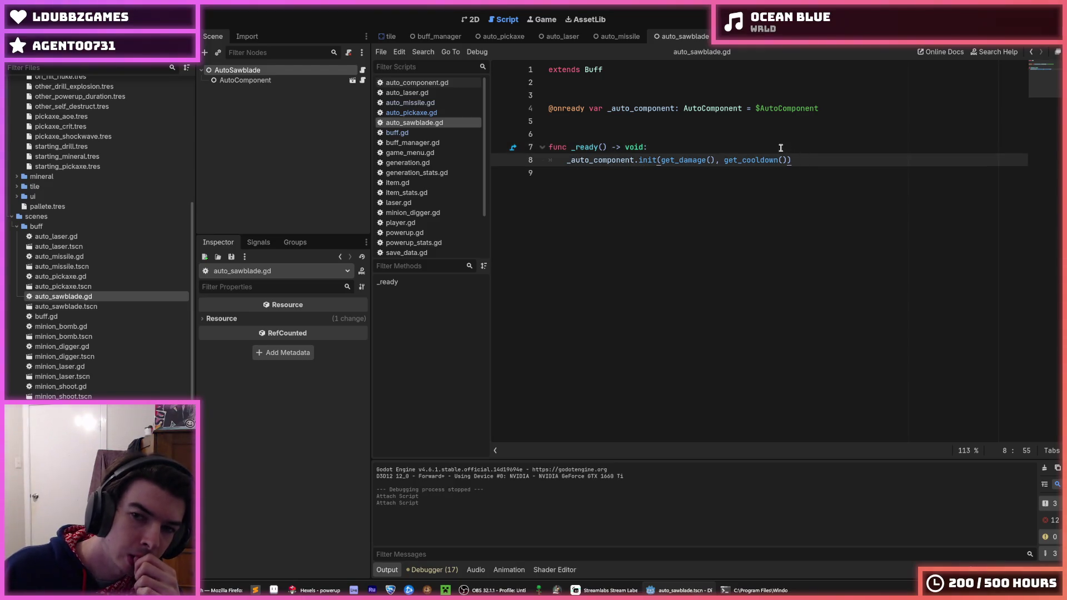
click(798, 155)
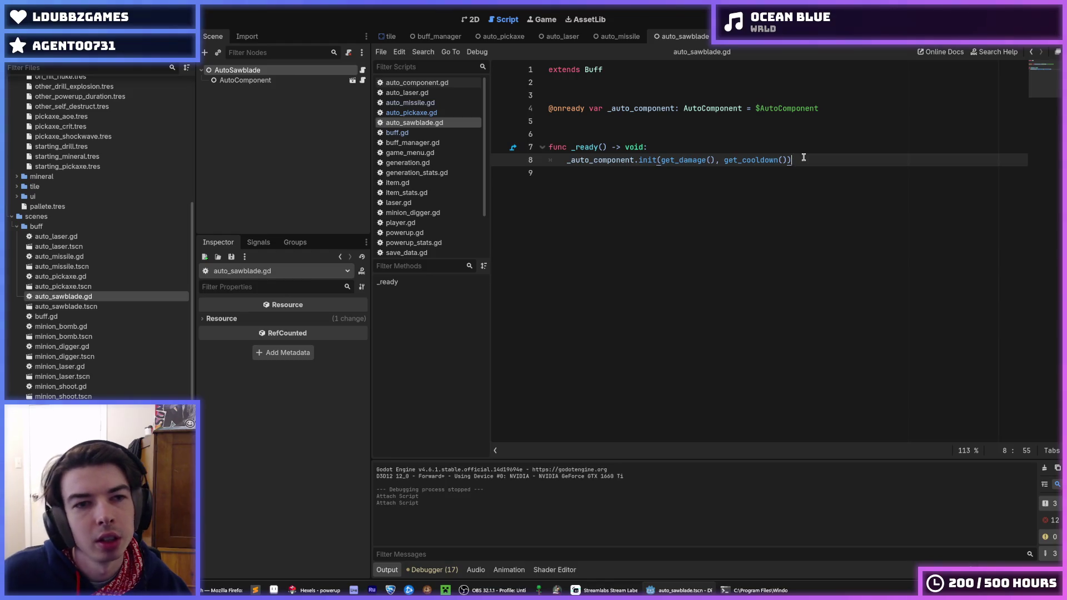
click(362, 81)
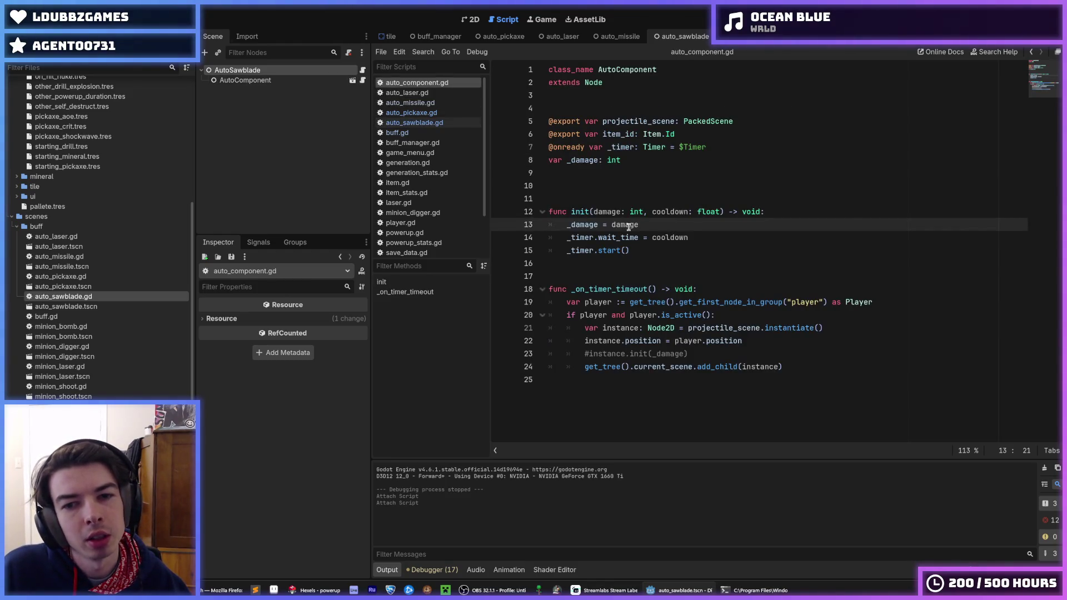
click(719, 237)
click(699, 222)
click(653, 182)
click(648, 174)
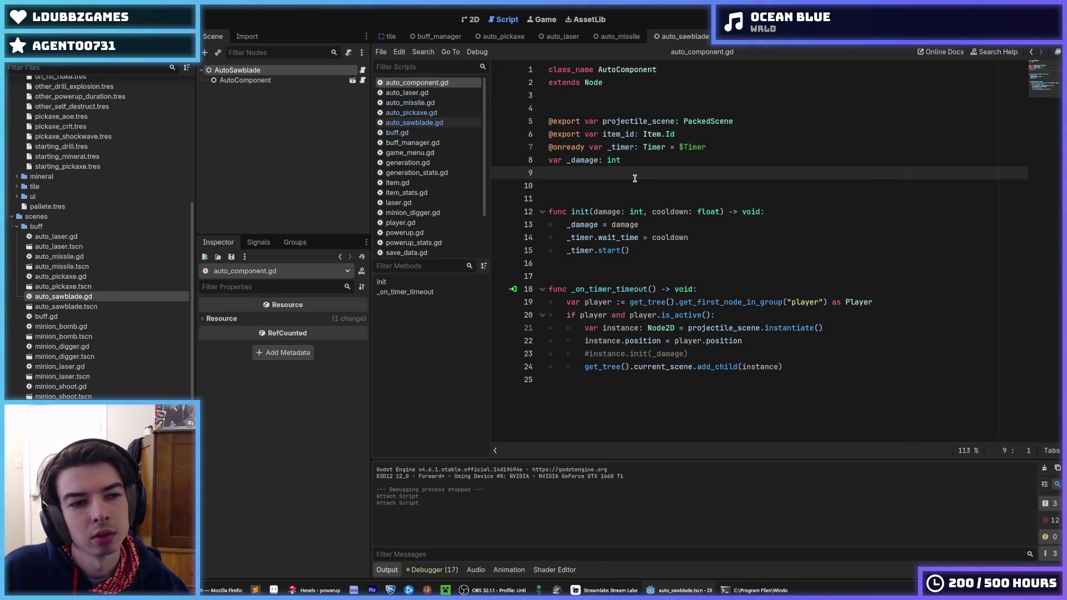
click(362, 75)
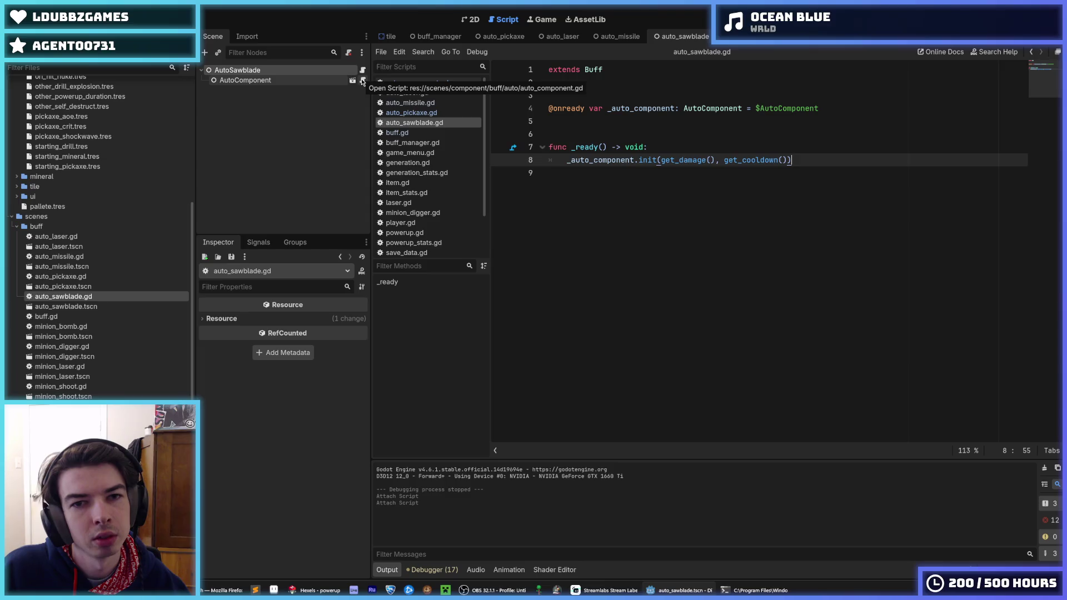
click(362, 81)
click(362, 74)
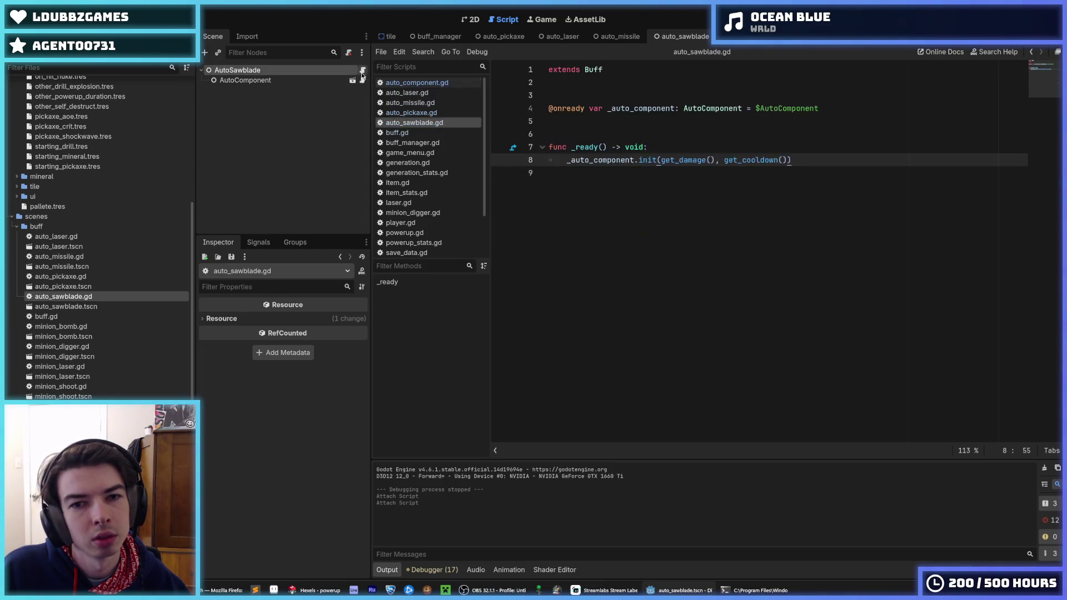
click(362, 81)
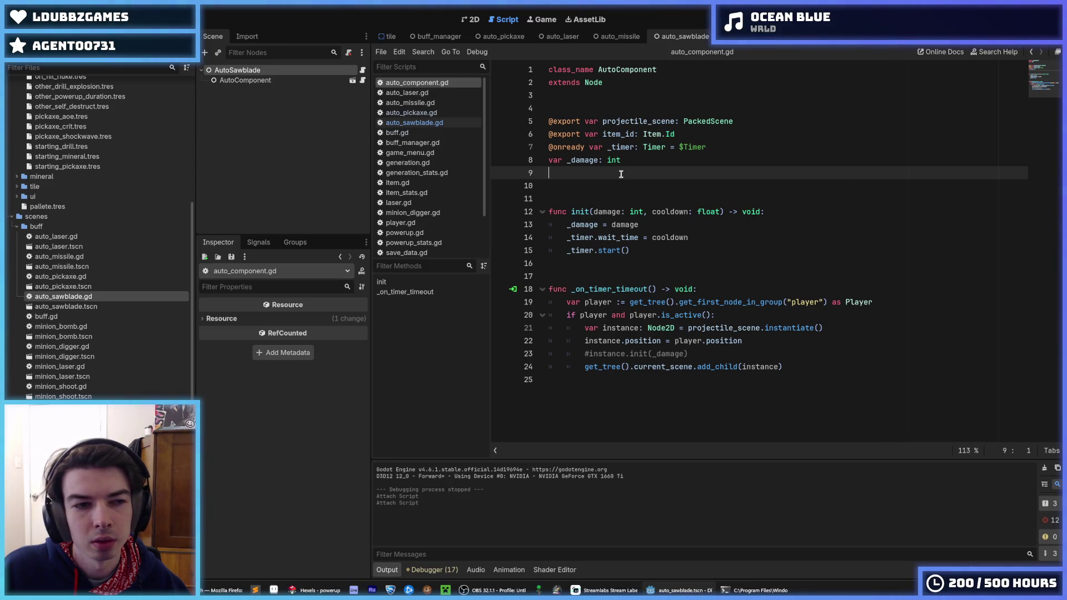
click(362, 70)
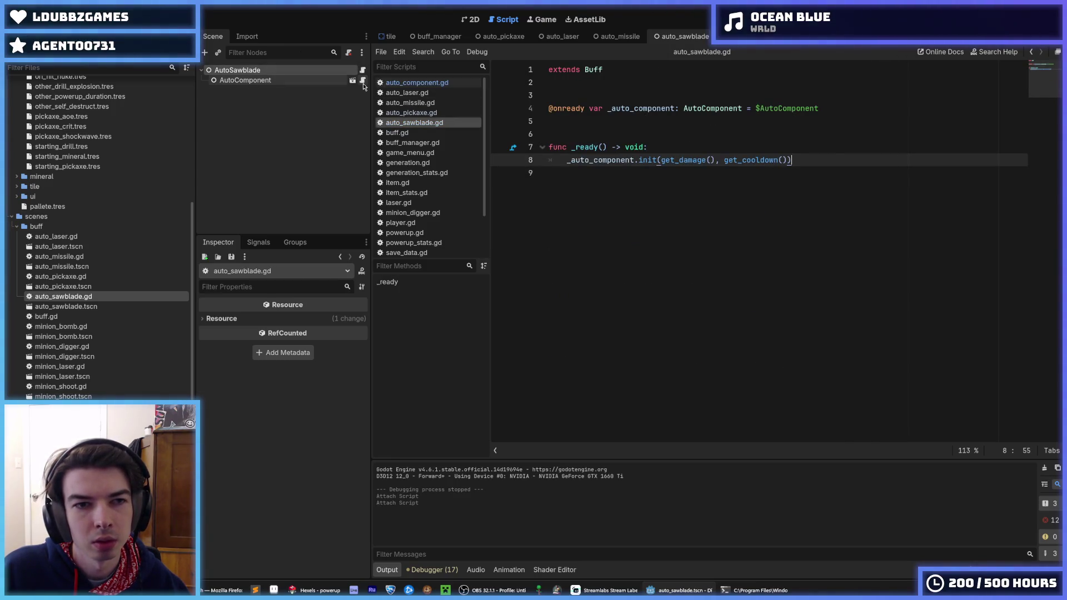
click(362, 81)
click(362, 70)
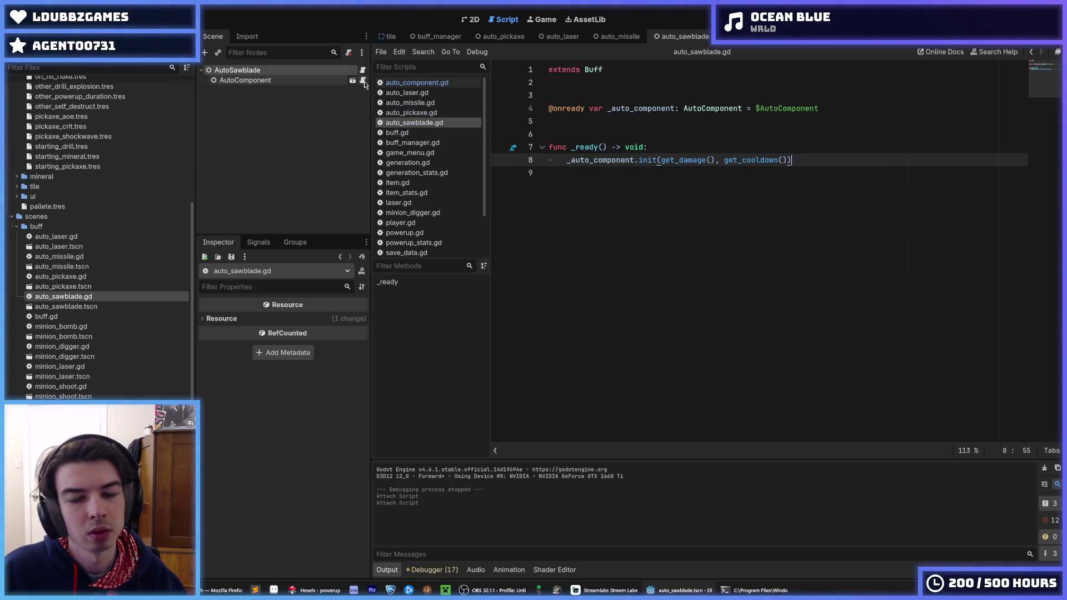
click(342, 72)
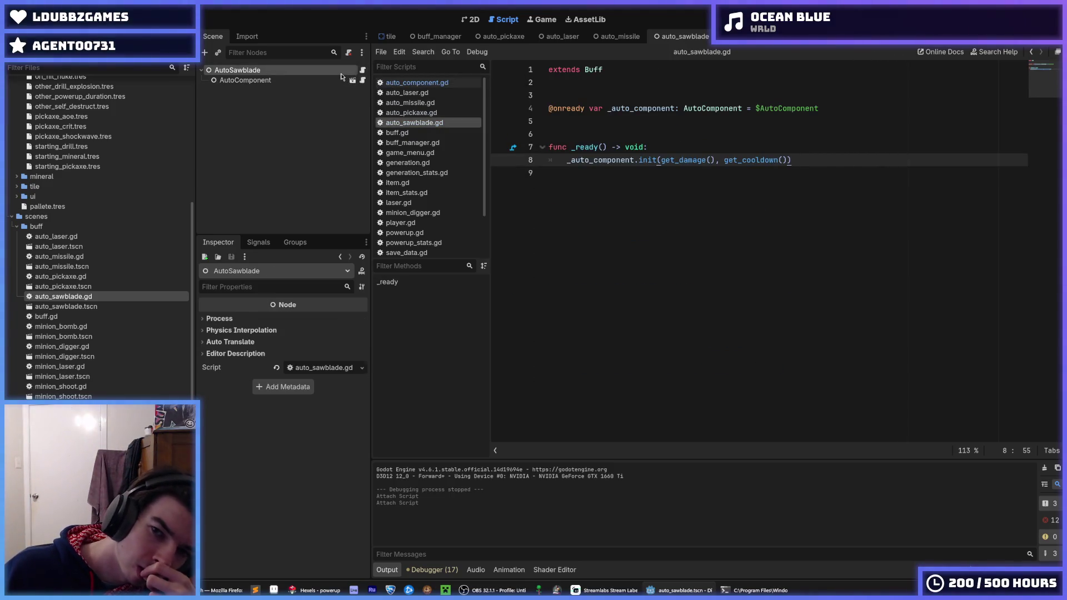
click(363, 81)
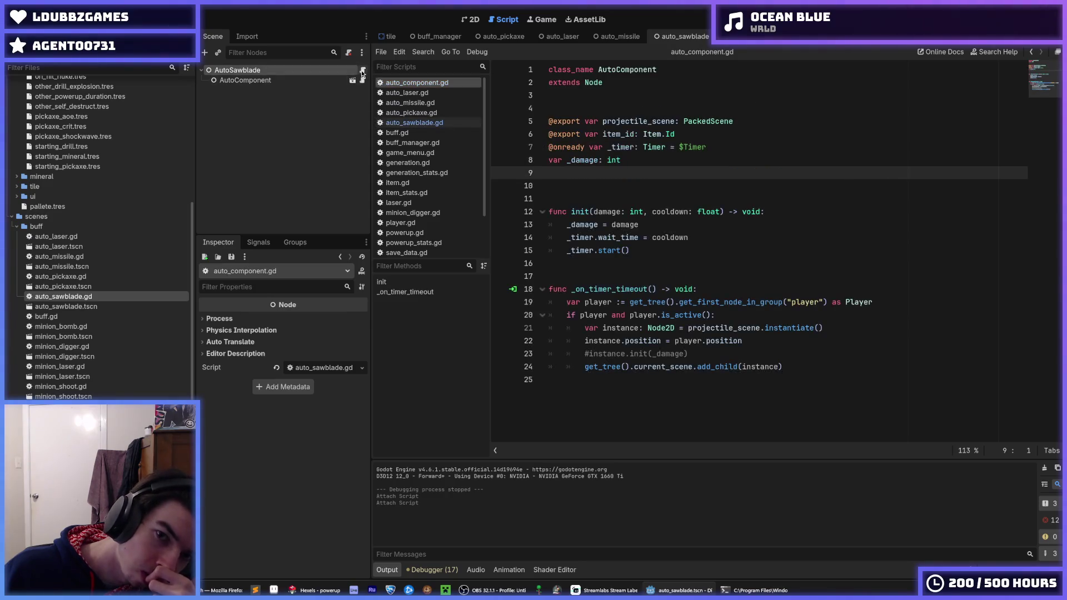
click(362, 72)
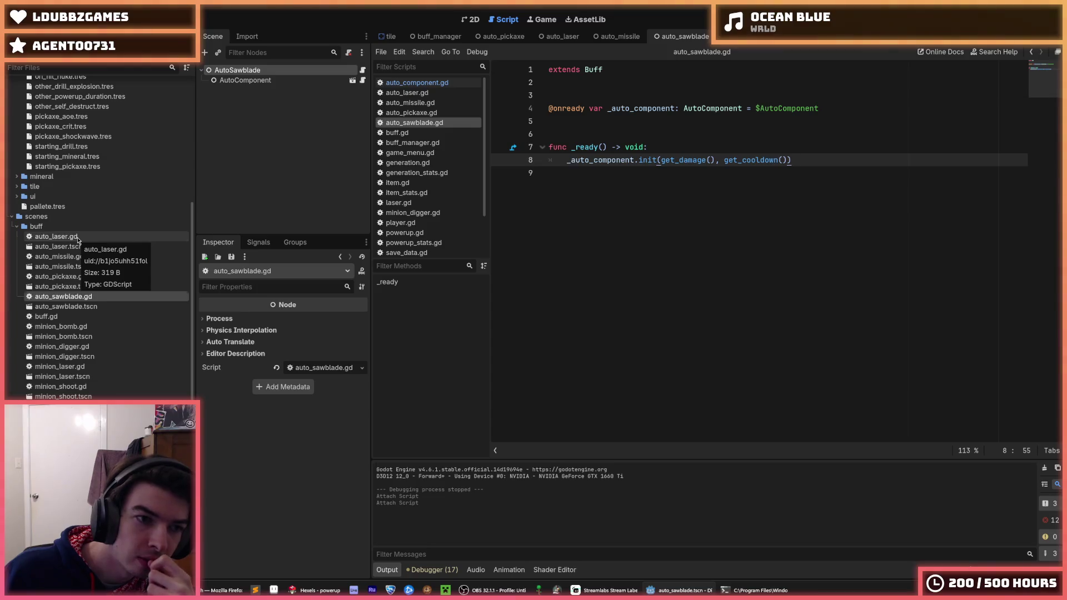
After comparing auto_laser.gd and auto_missile.gd, detach AutoSawblade's script and attach 'buff'.
double_click(77, 237)
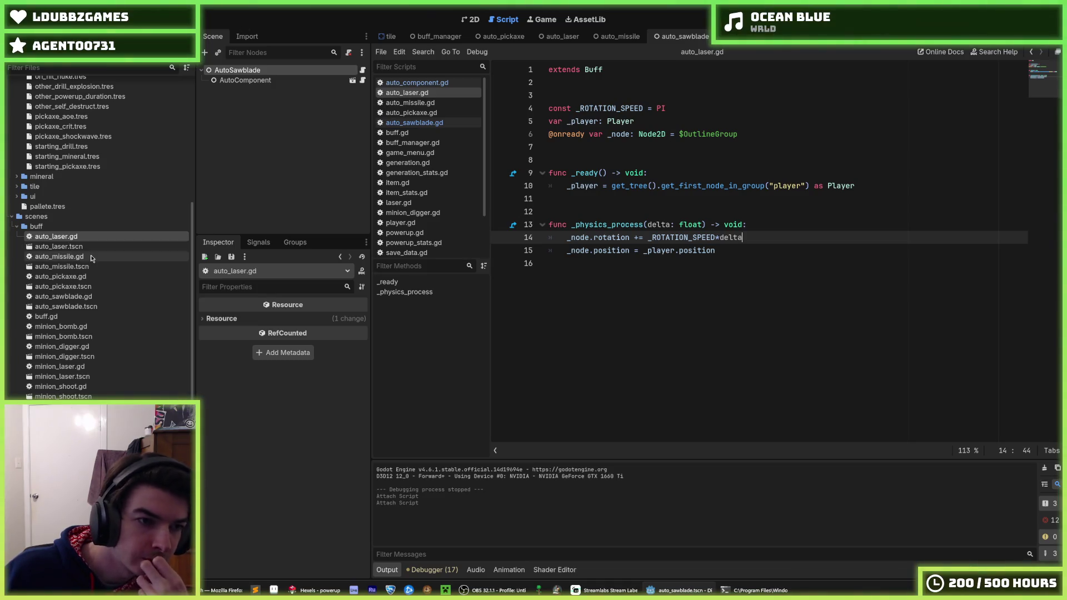
double_click(92, 257)
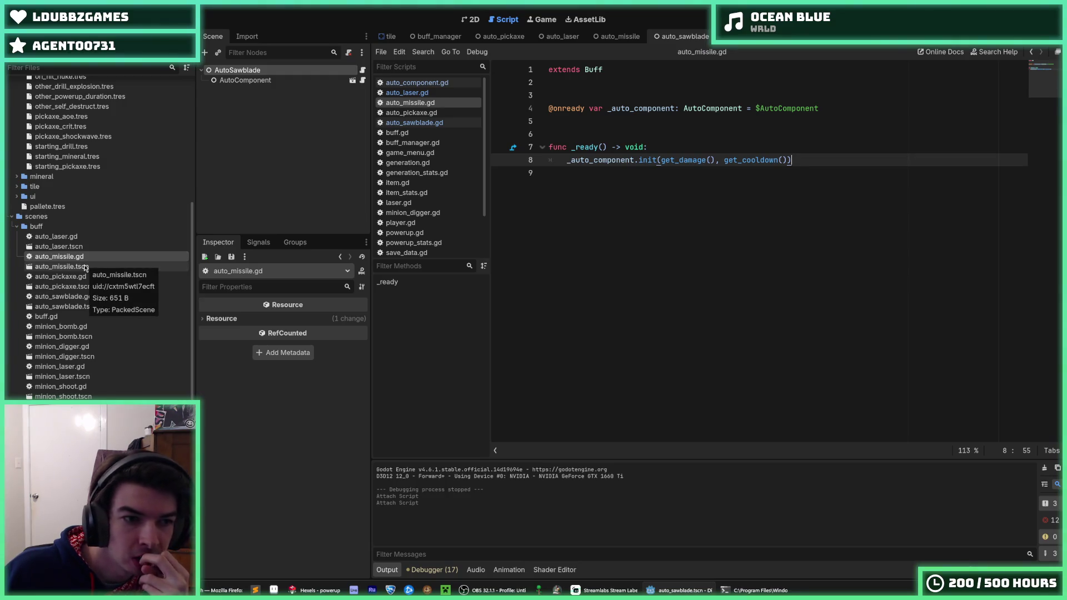
right_click(251, 71)
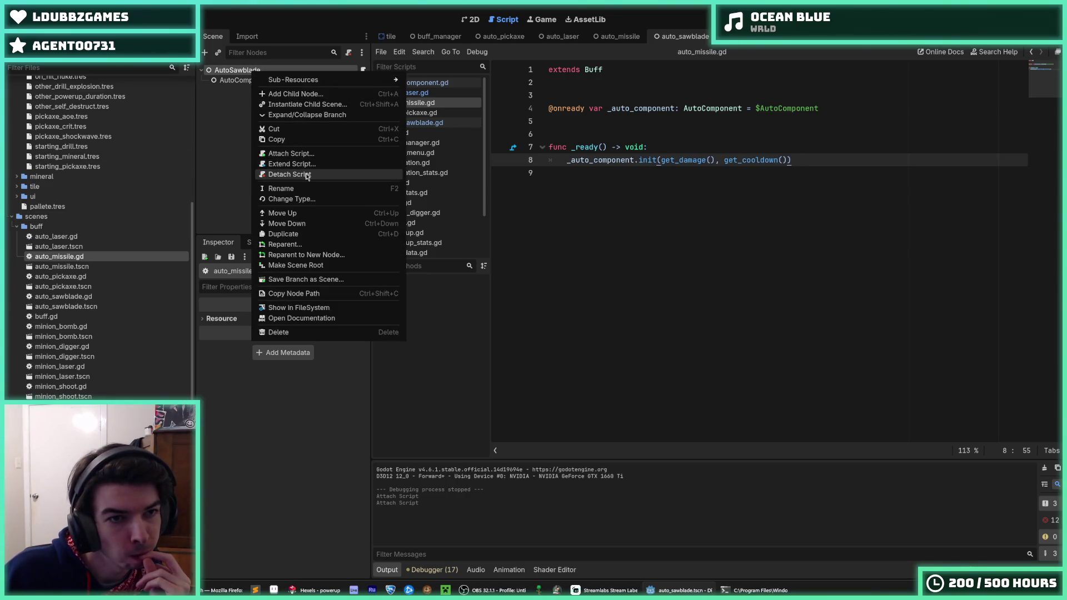
click(305, 174)
right_click(251, 70)
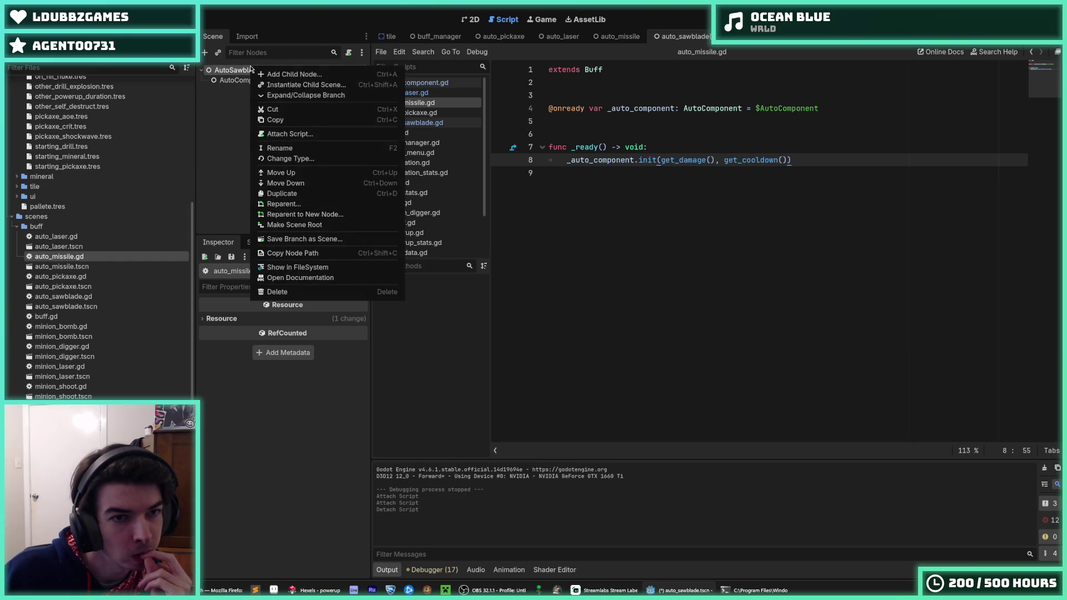
click(292, 134)
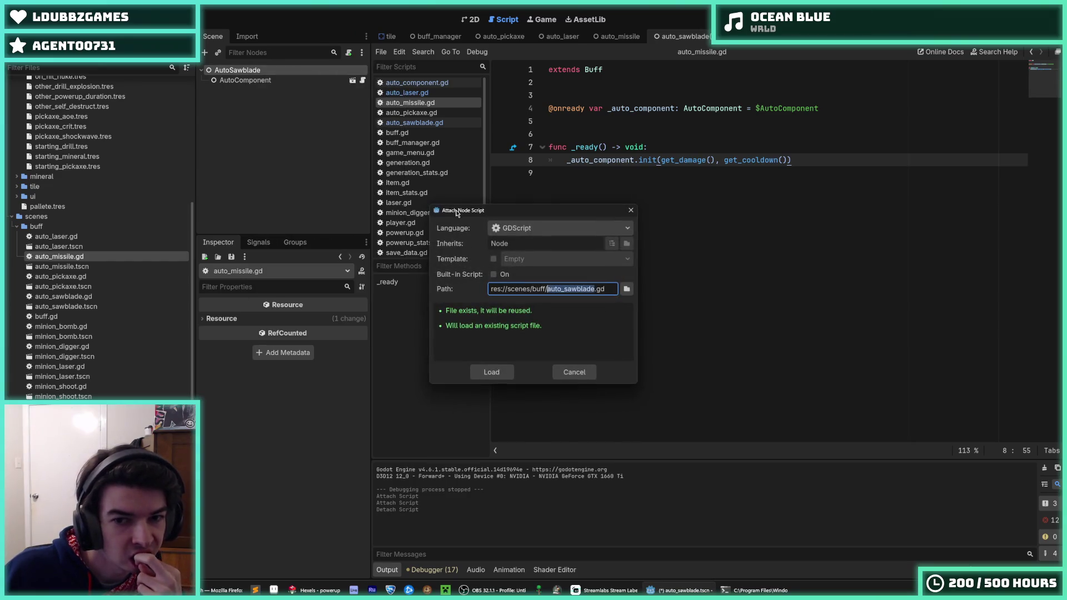
text(buff)
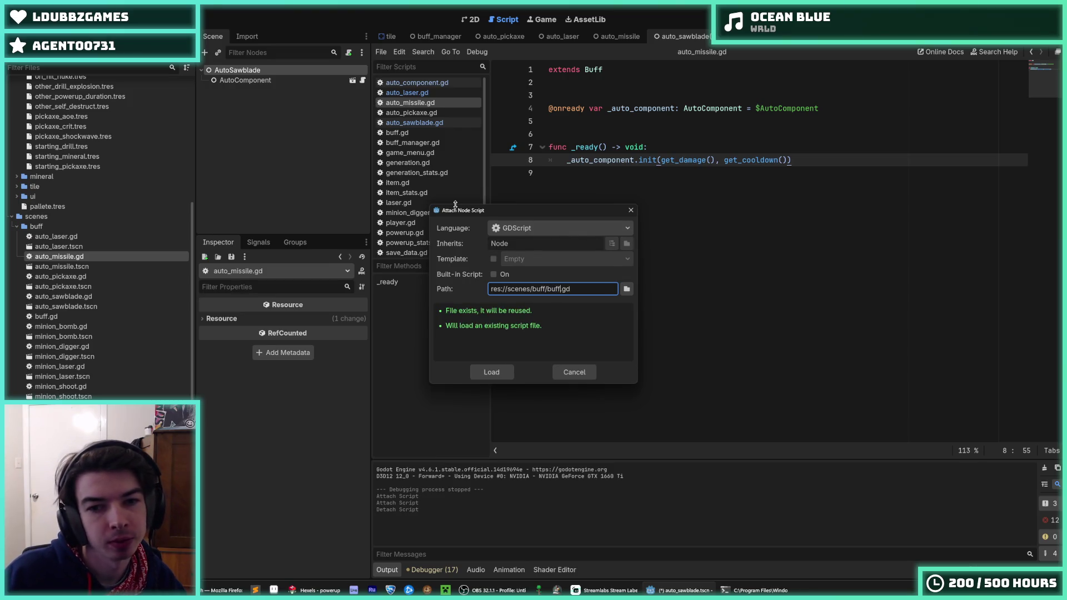
key(Return)
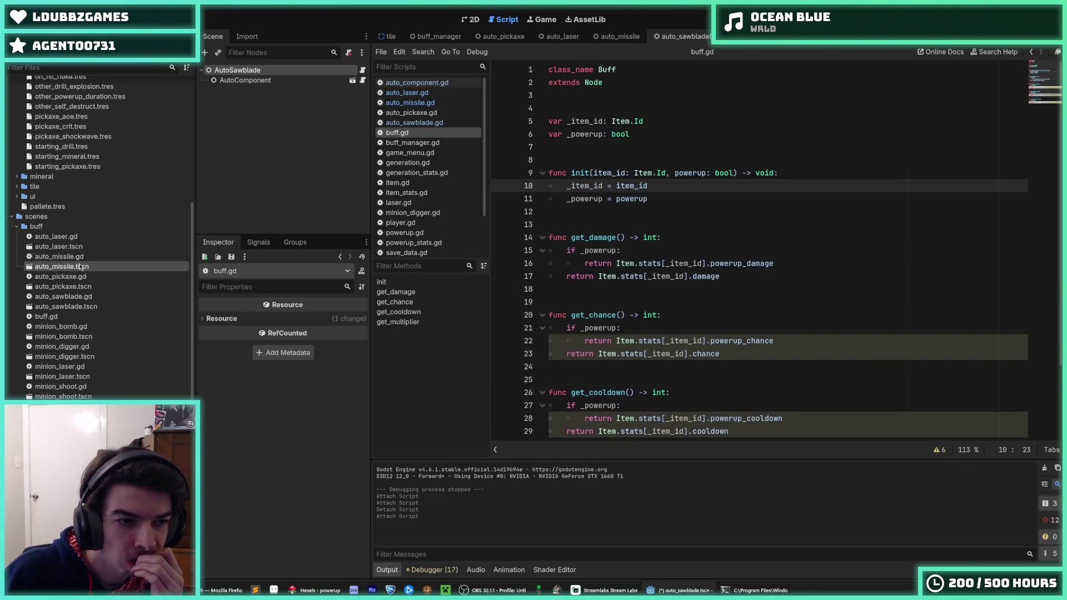
Detach AutoSawblade's script again and retry attaching buff.gd.
double_click(74, 277)
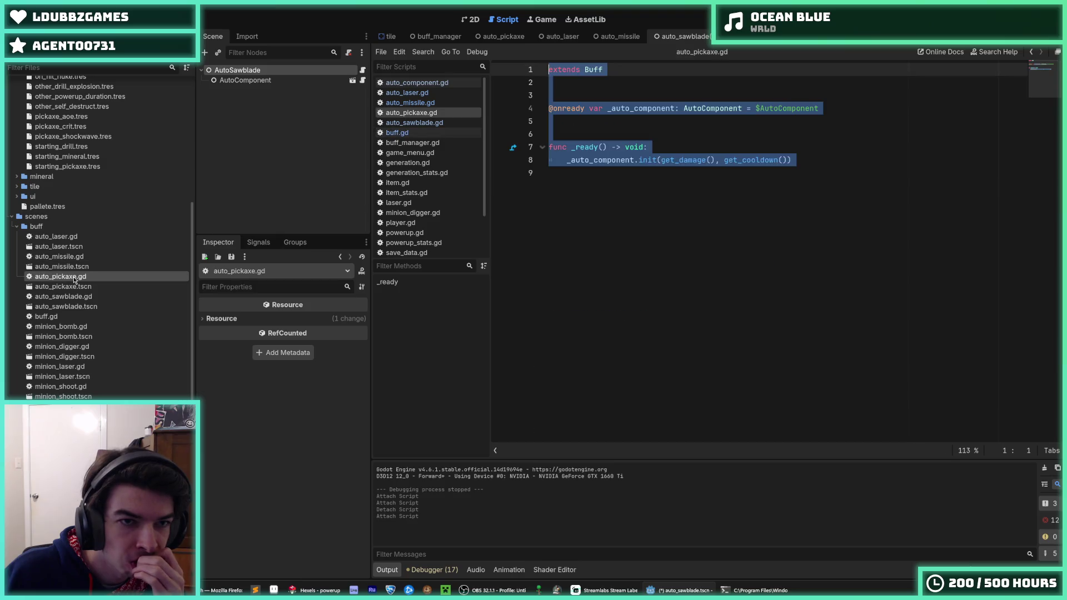
right_click(327, 74)
click(360, 176)
right_click(290, 70)
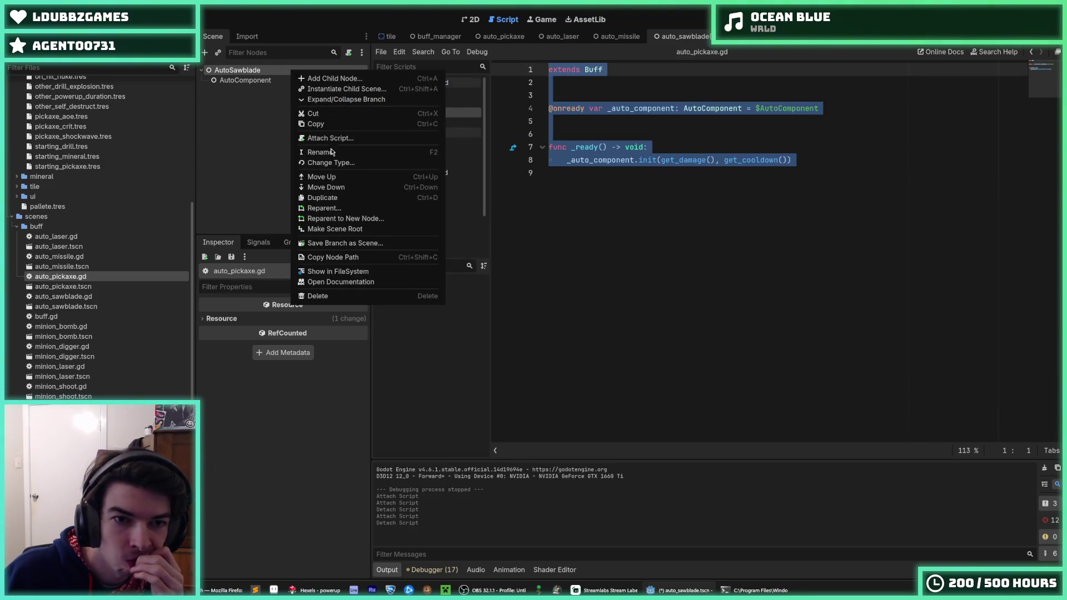
click(347, 138)
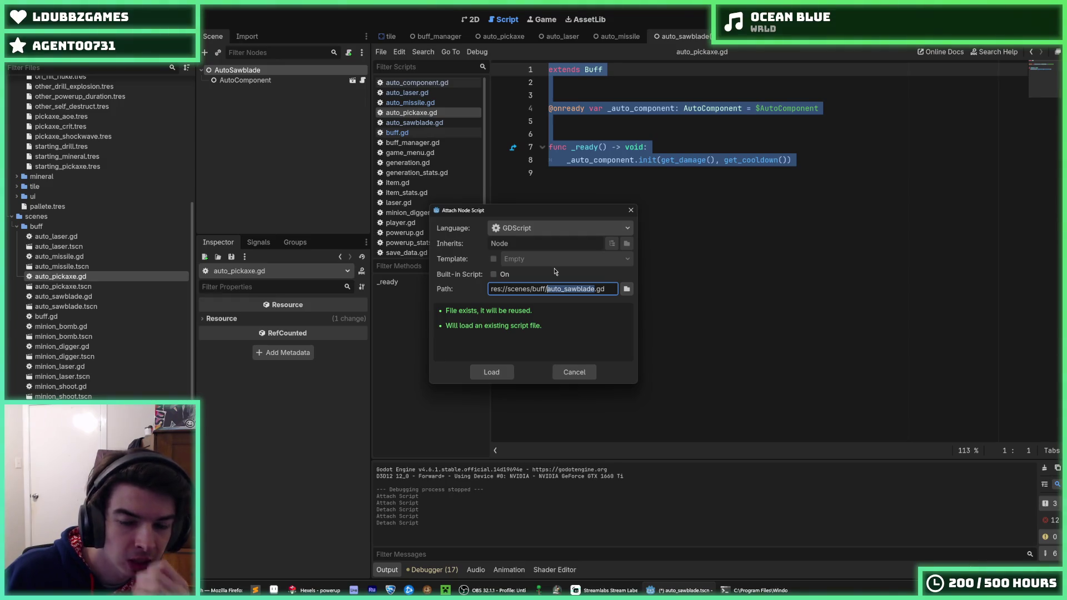
text(buff)
key(Return)
Detach the script once more and load the existing res://scenes/buff/buff.gd onto AutoSawblade.
double_click(101, 296)
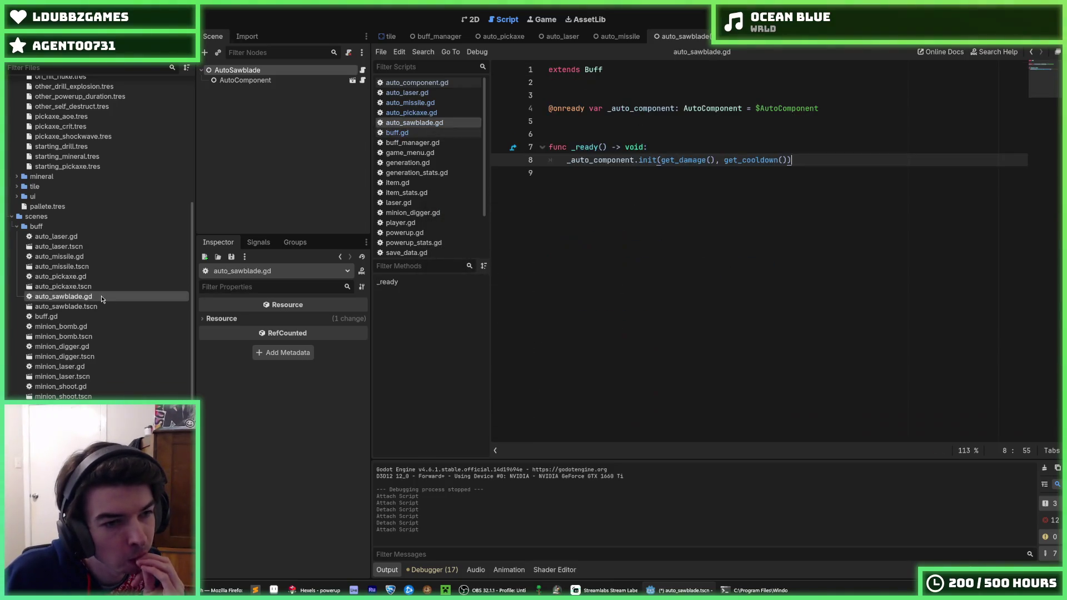
right_click(101, 296)
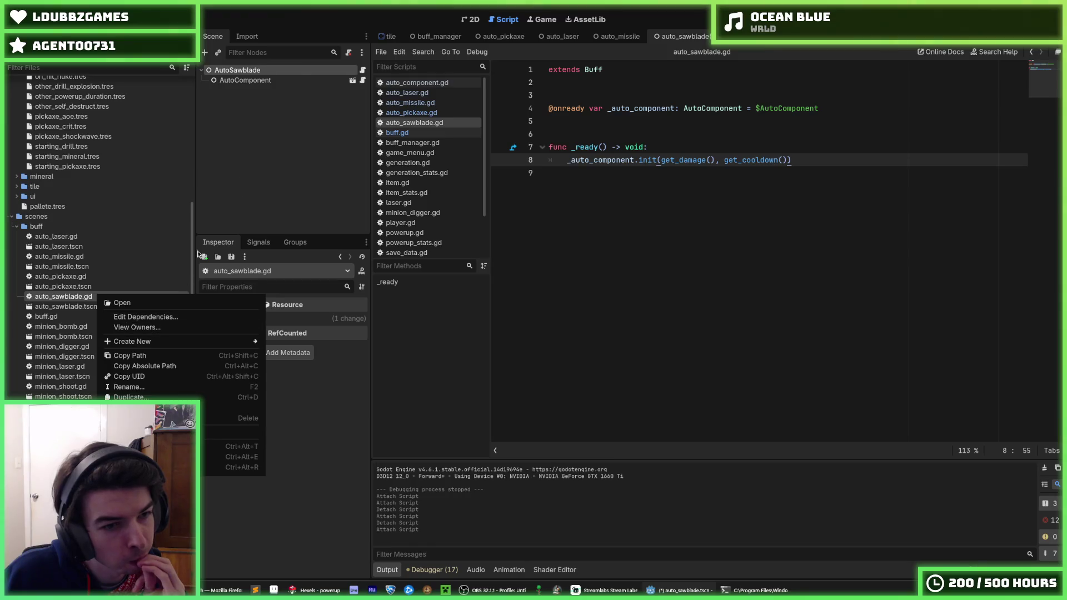
right_click(291, 69)
click(314, 176)
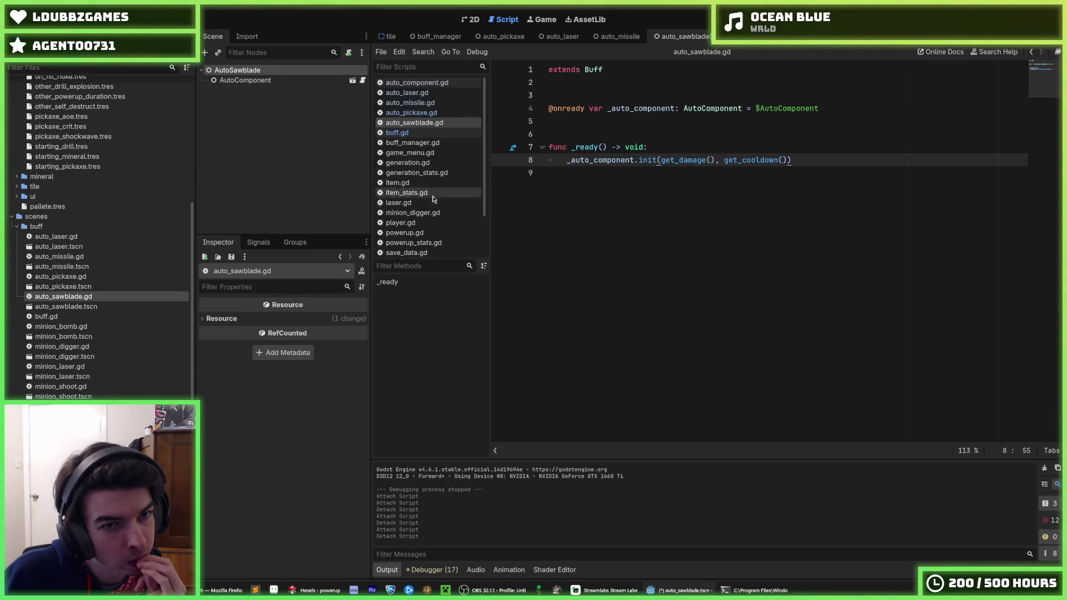
click(348, 53)
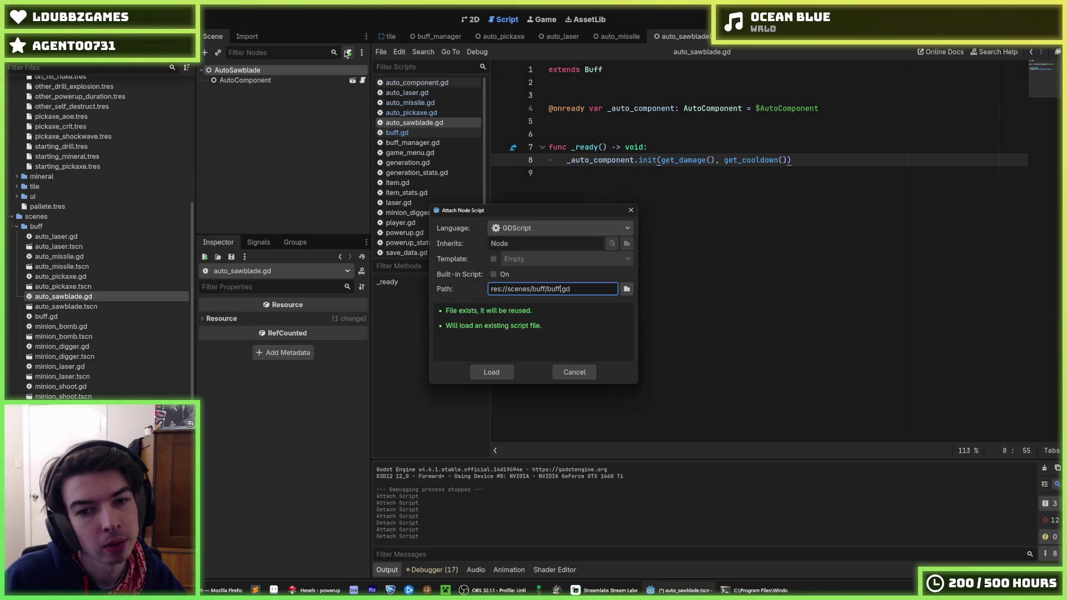
key(Return)
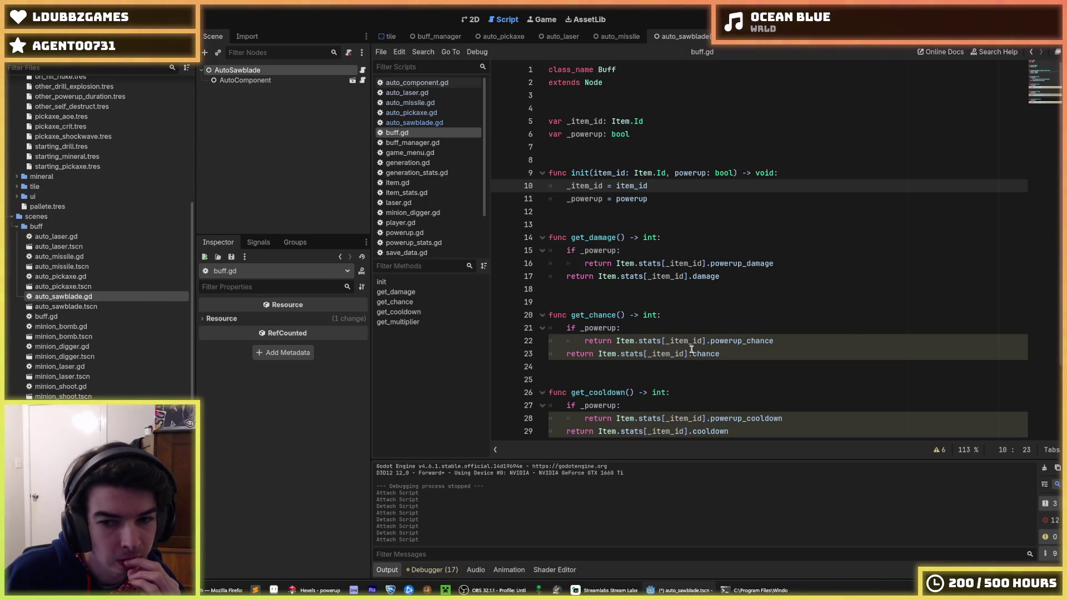
Change the return type of get_chance, get_cooldown and get_multiplier in buff.gd from int to float.
double_click(651, 315)
scroll(670, 307, down, 2)
text(float)
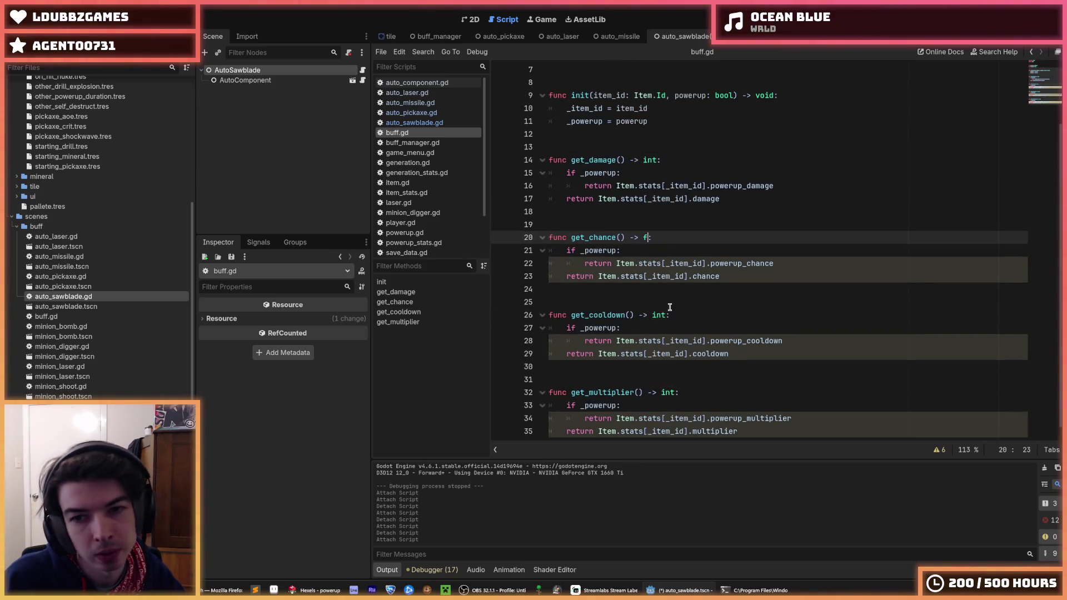
key(Escape)
double_click(660, 315)
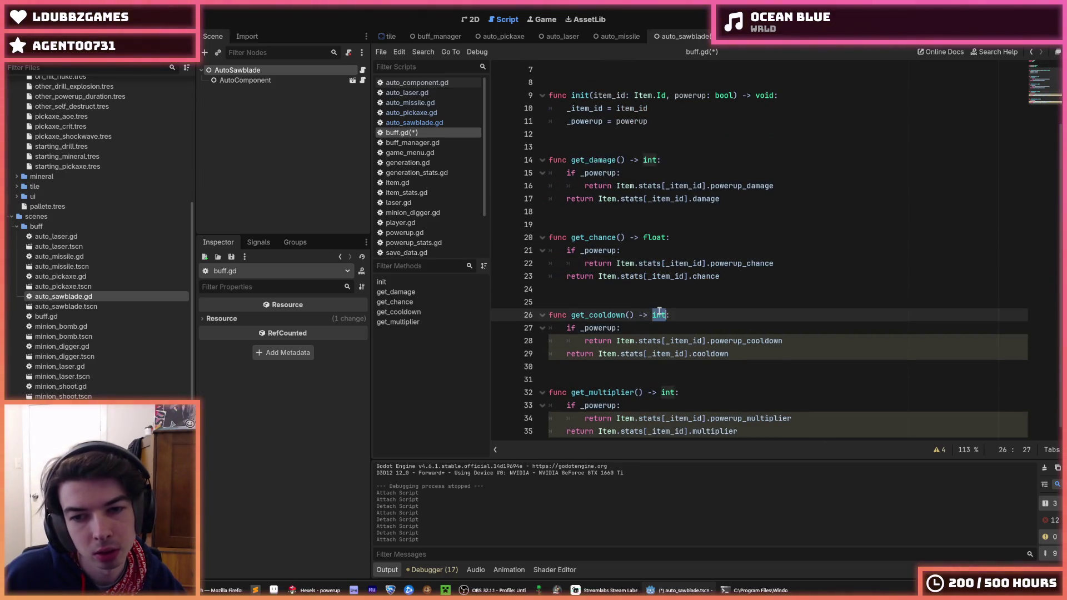
text(float)
key(Escape)
double_click(670, 394)
text(float)
key(Escape)
Save buff.gd and delete auto_sawblade.gd from the project.
click(746, 297)
key(ctrl+s)
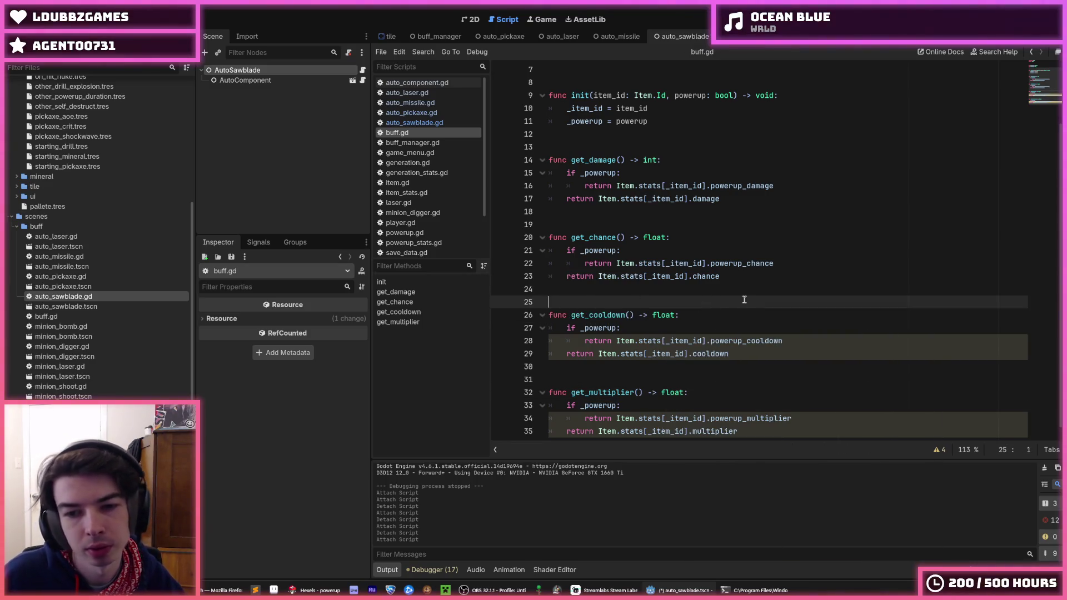
scroll(746, 296, up, 2)
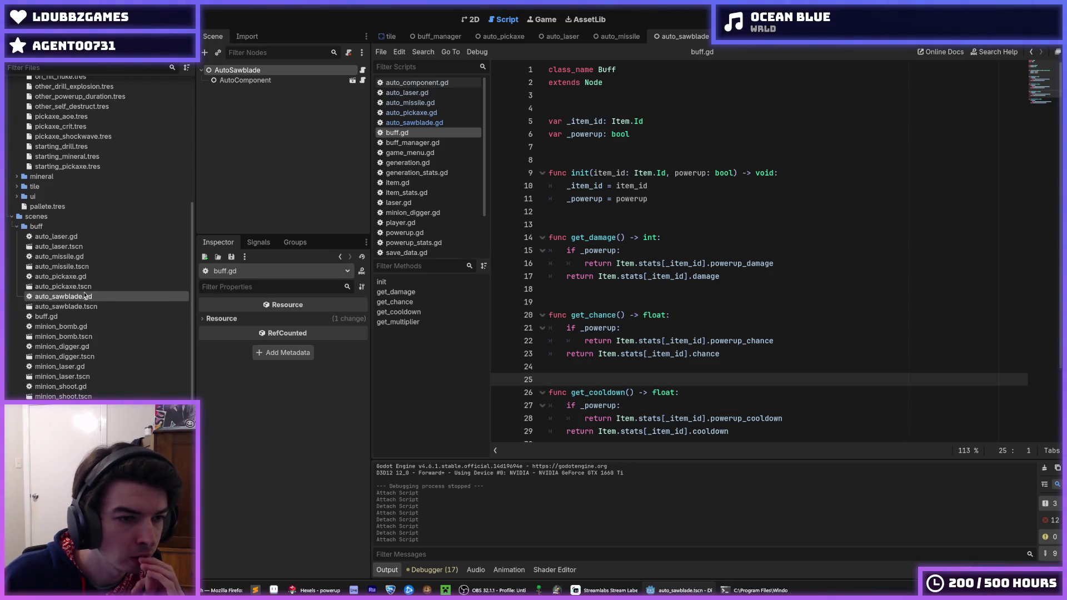
key(Delete)
key(Return)
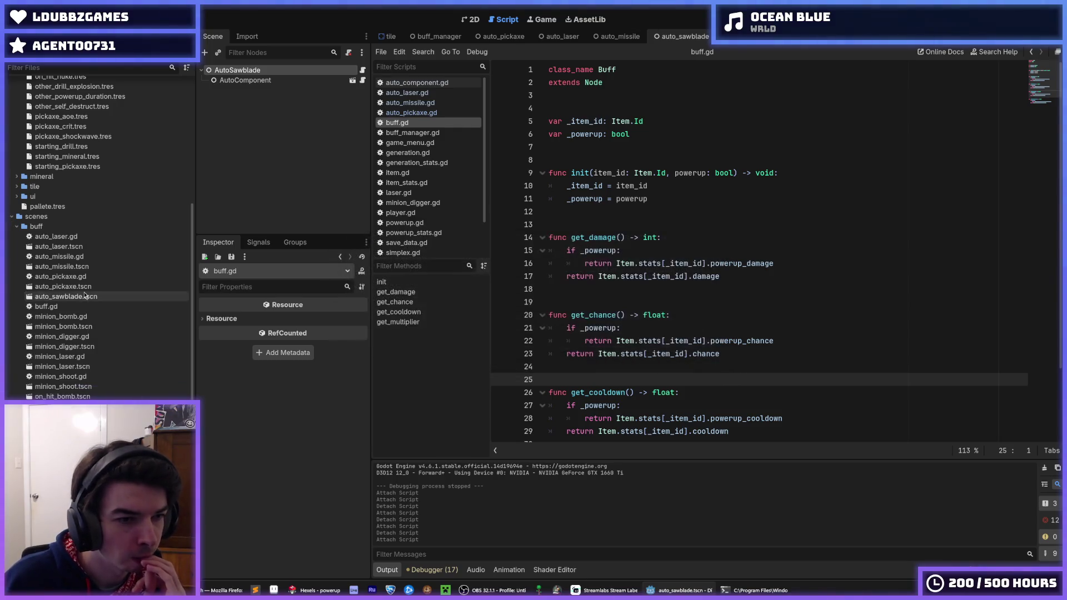
Swap the AutoPickaxe root's script from auto_pickaxe.gd to buff.gd and save the scene.
click(82, 277)
key(Delete)
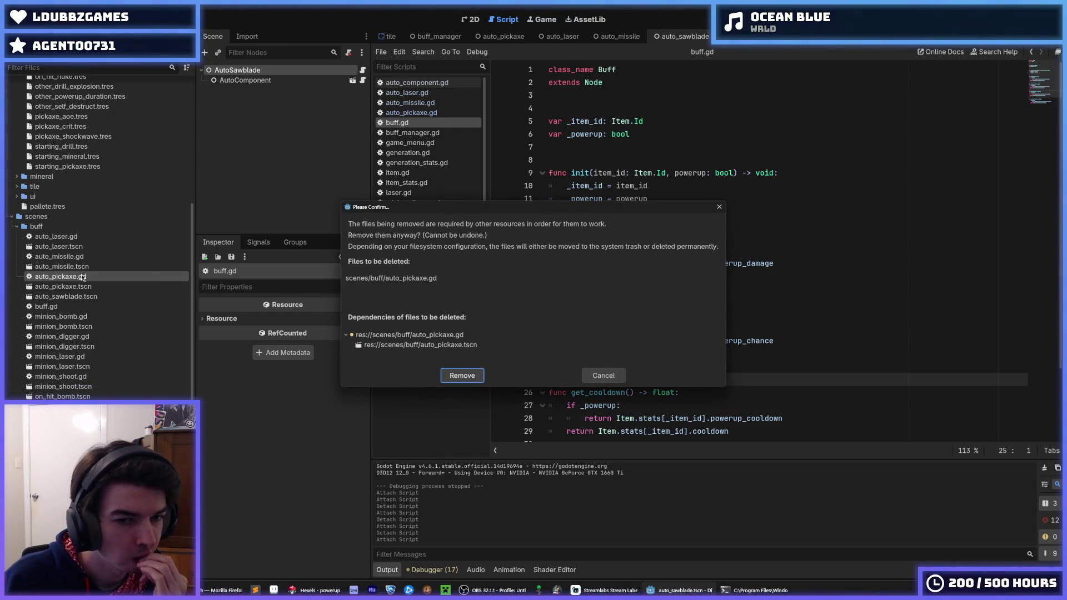
click(612, 370)
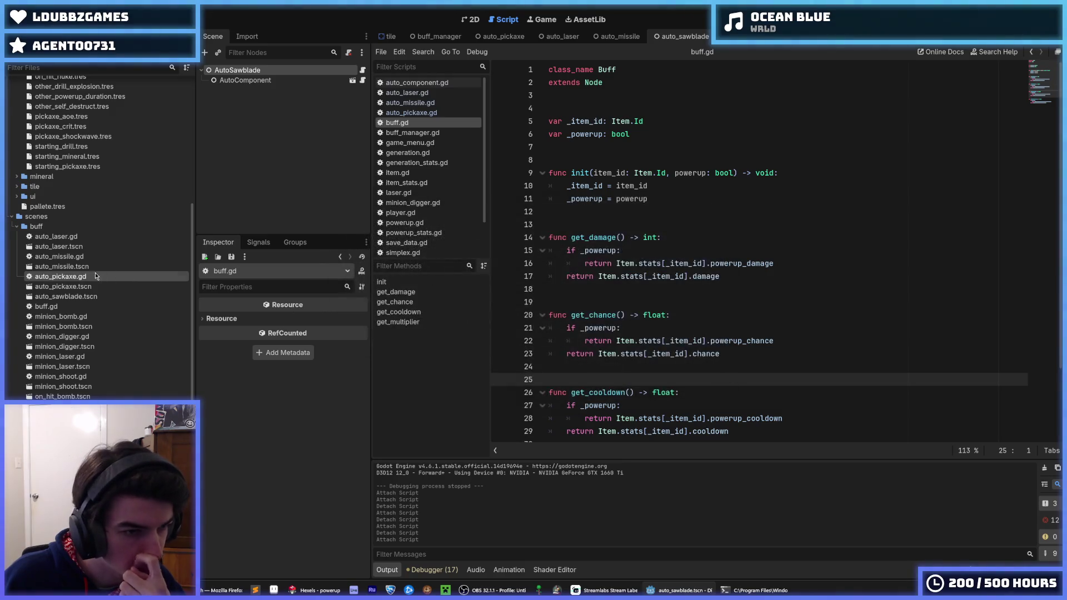
double_click(70, 286)
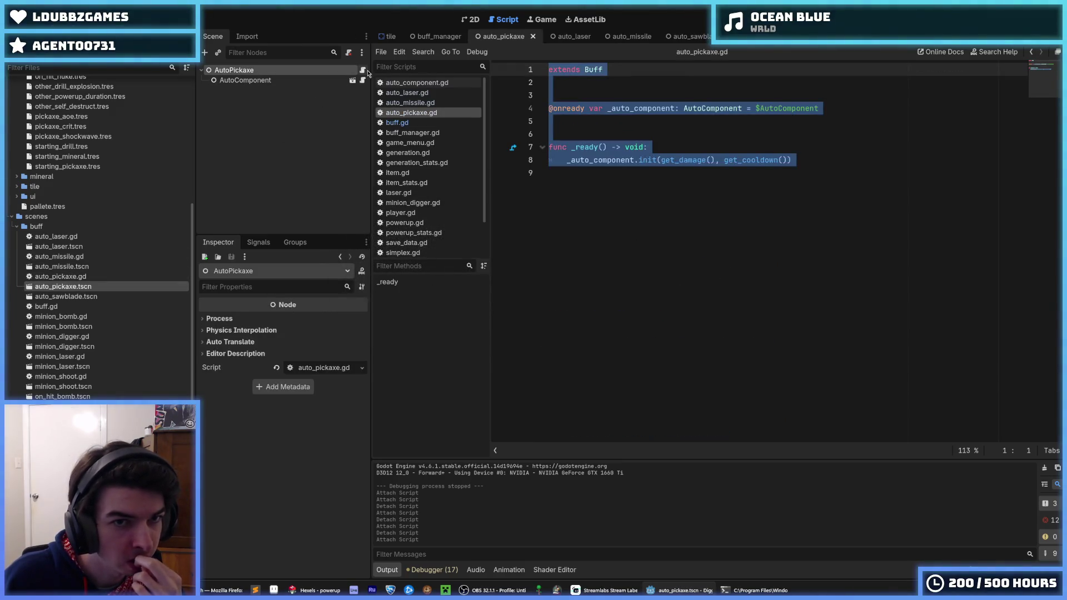
right_click(331, 69)
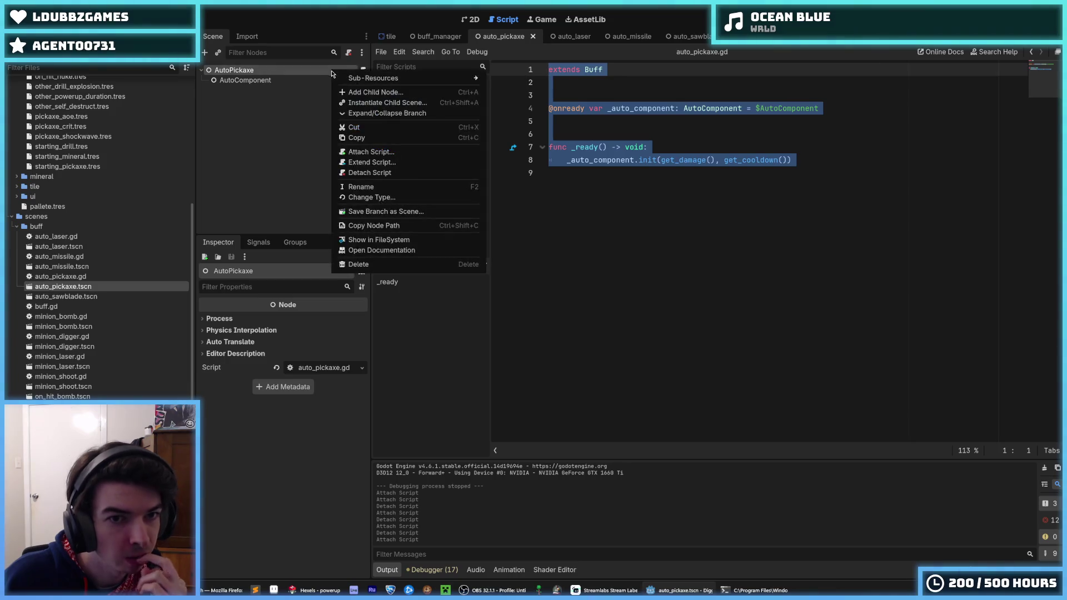
click(361, 170)
right_click(271, 71)
click(303, 156)
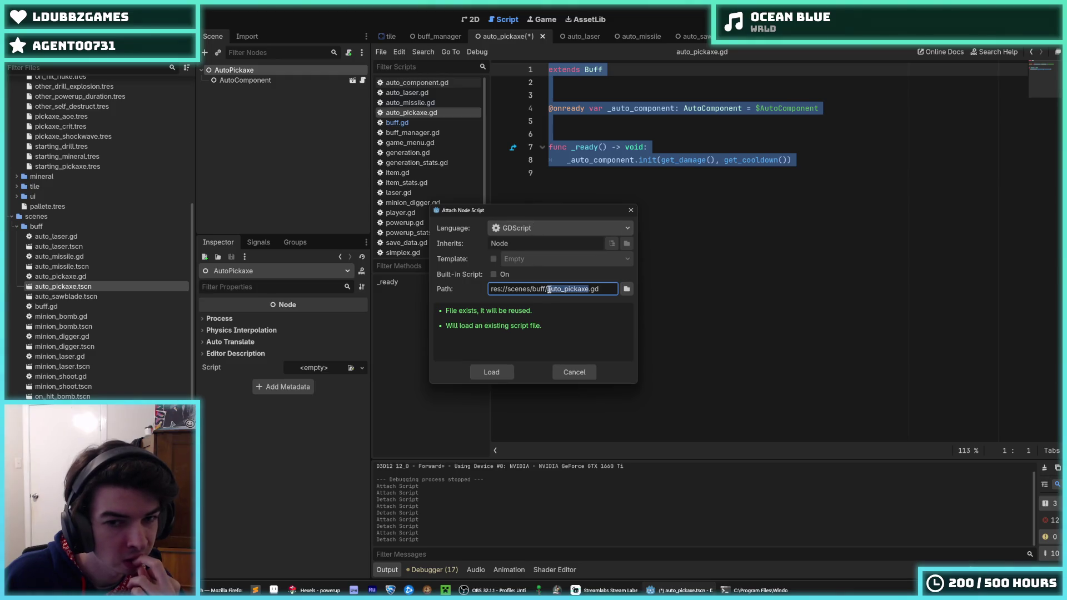
text(buff)
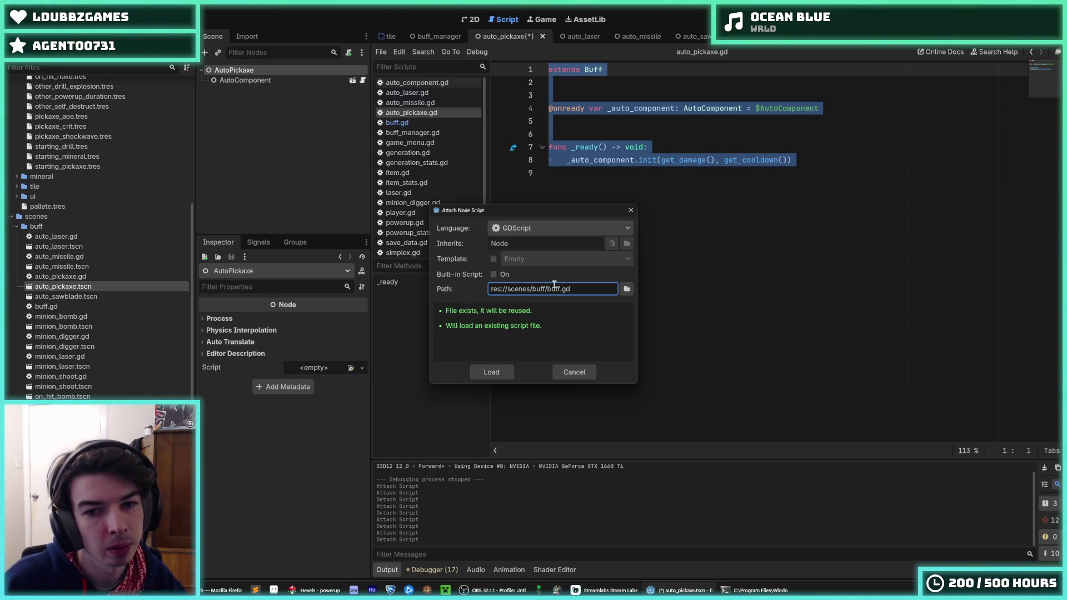
key(Return)
key(ctrl+s)
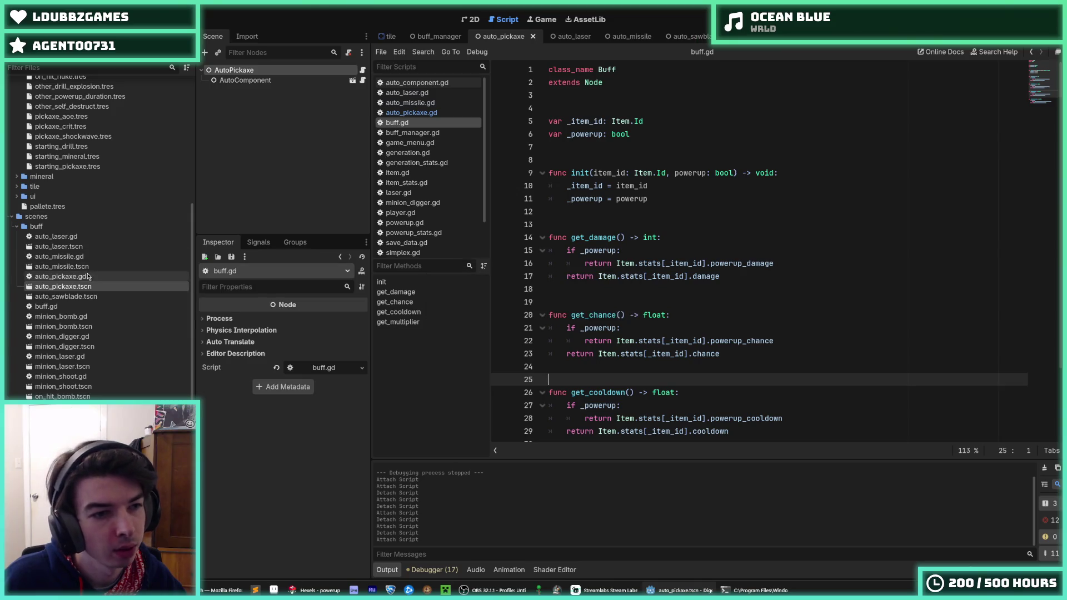
Delete auto_pickaxe.gd from the FileSystem.
click(82, 276)
key(Delete)
key(Return)
click(76, 257)
key(Delete)
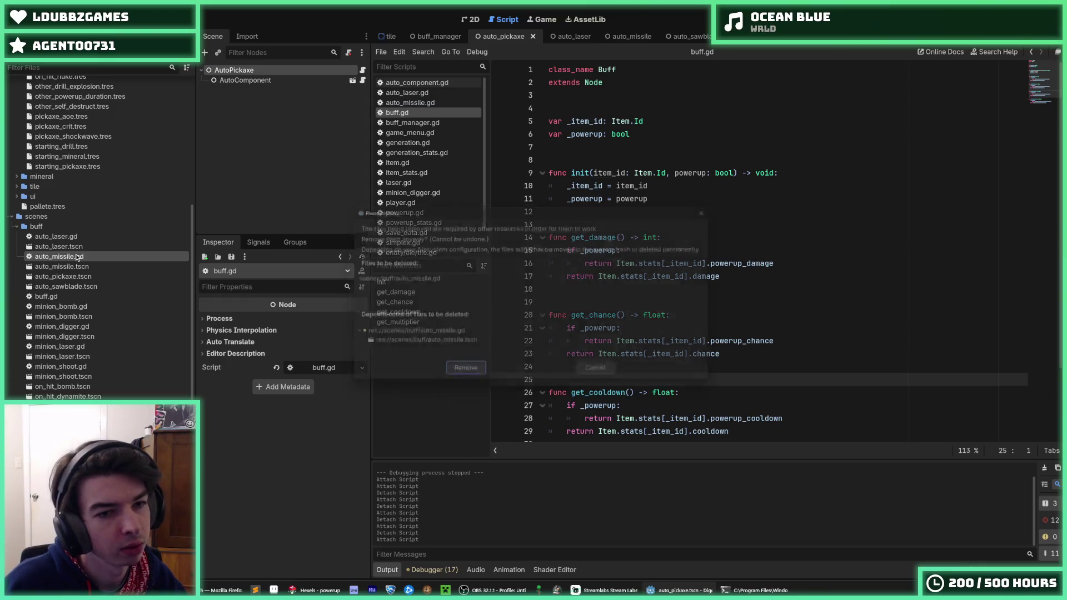
key(Escape)
Replace the AutoMissile root's script with buff.gd and delete auto_missile.gd.
double_click(62, 267)
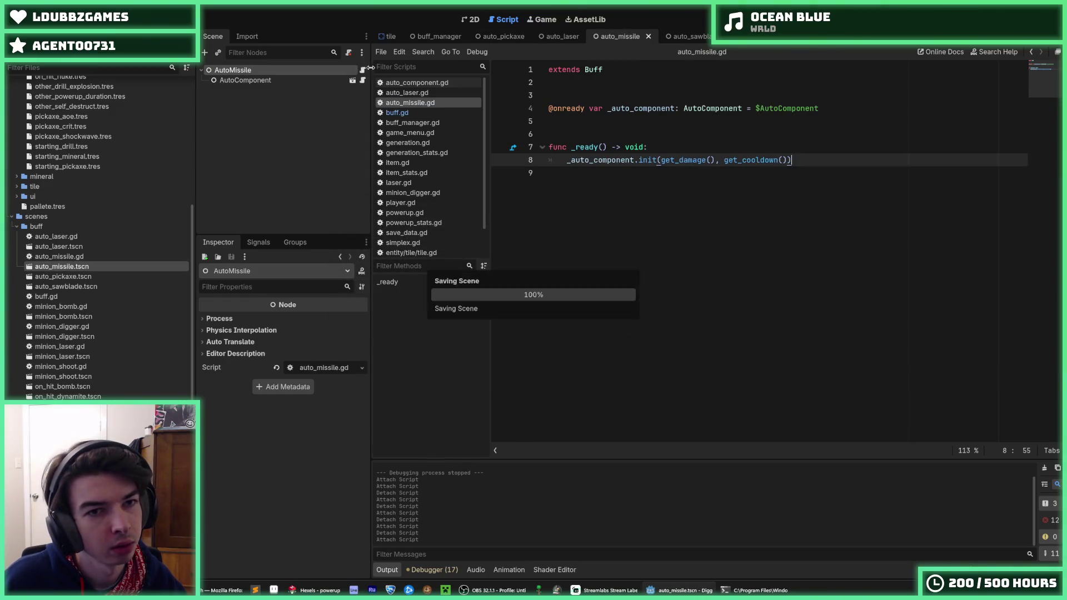
right_click(362, 73)
click(389, 166)
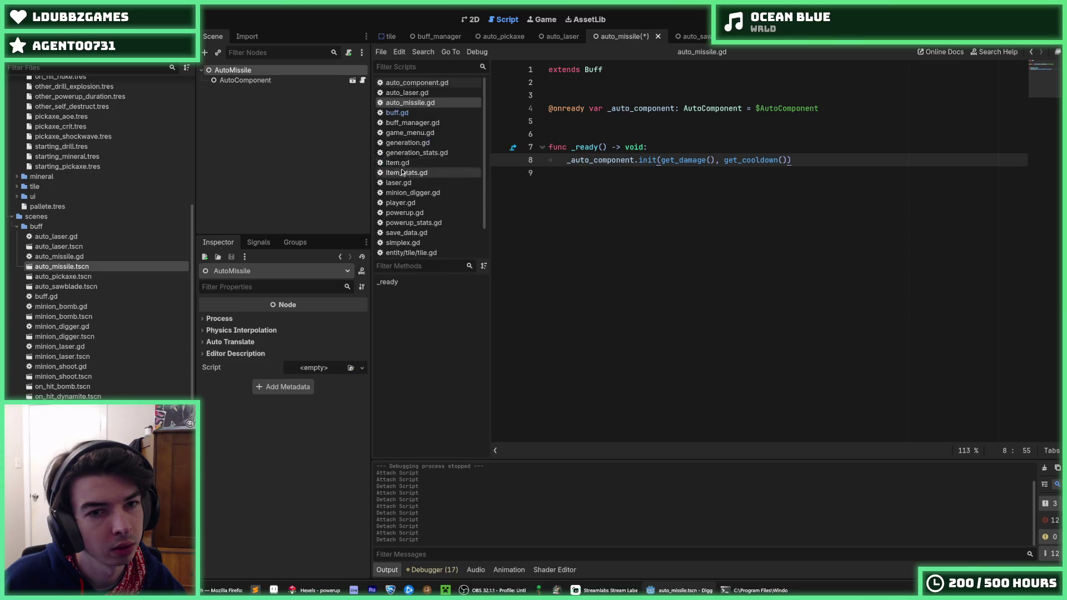
click(347, 52)
text(buff/buff.gd)
key(Return)
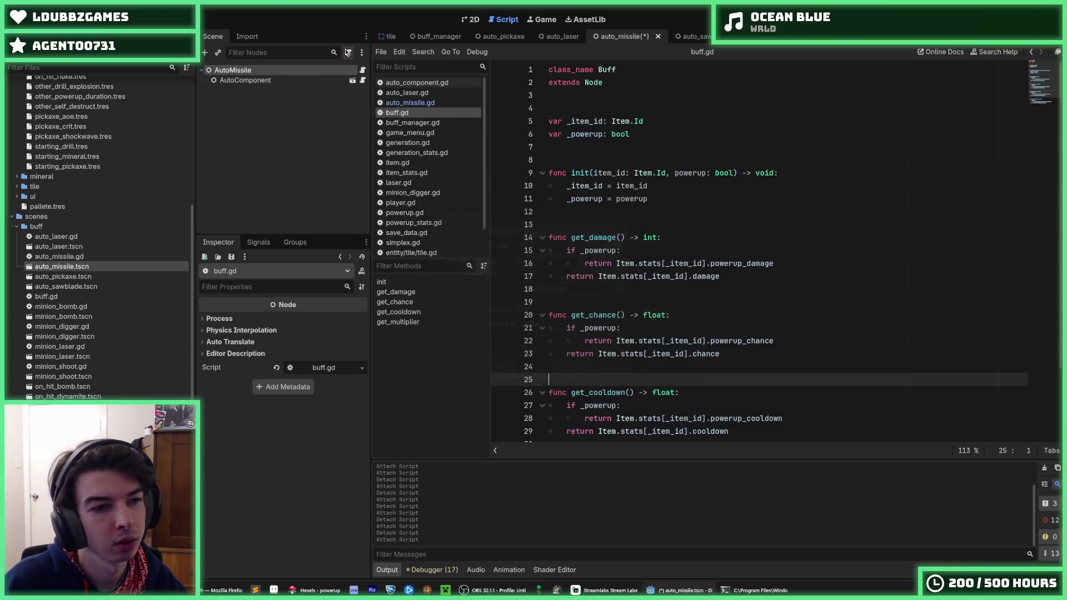
key(Delete)
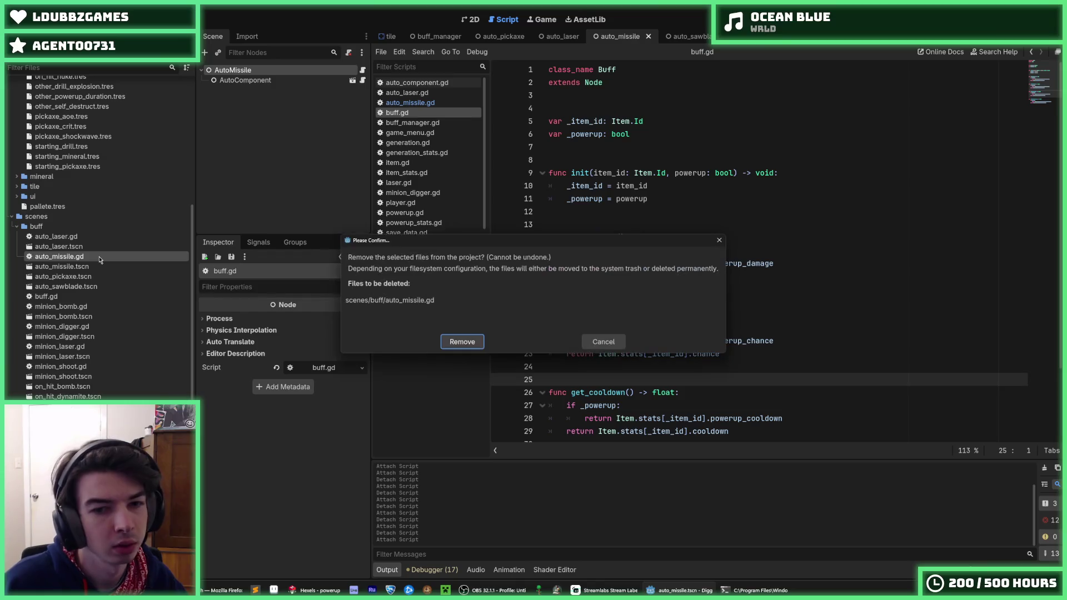
key(Return)
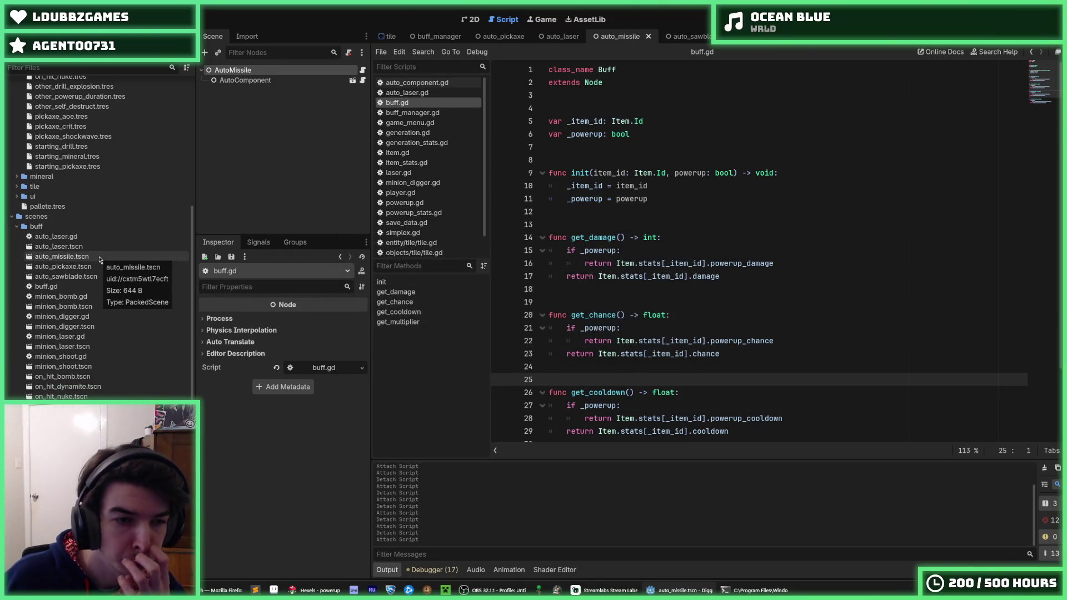
Open auto_pickaxe.tscn and auto_sawblade.tscn and bring up the AutoComponent node's script.
double_click(93, 268)
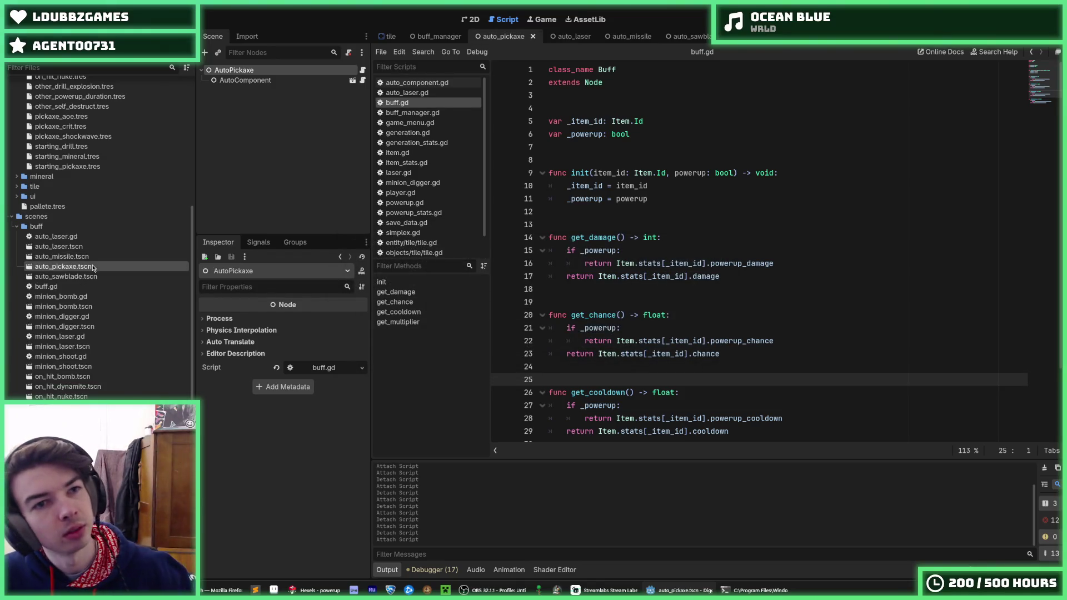
double_click(66, 276)
click(363, 81)
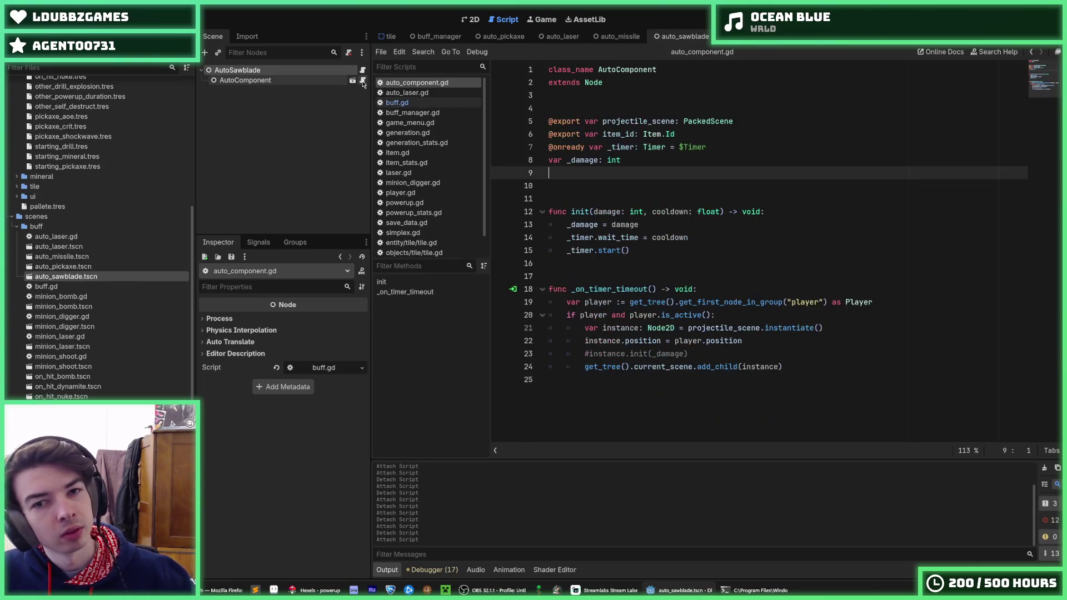
Draft a new _ready function in auto_component.gd, then discard the unfinished attempt.
click(772, 206)
click(607, 174)
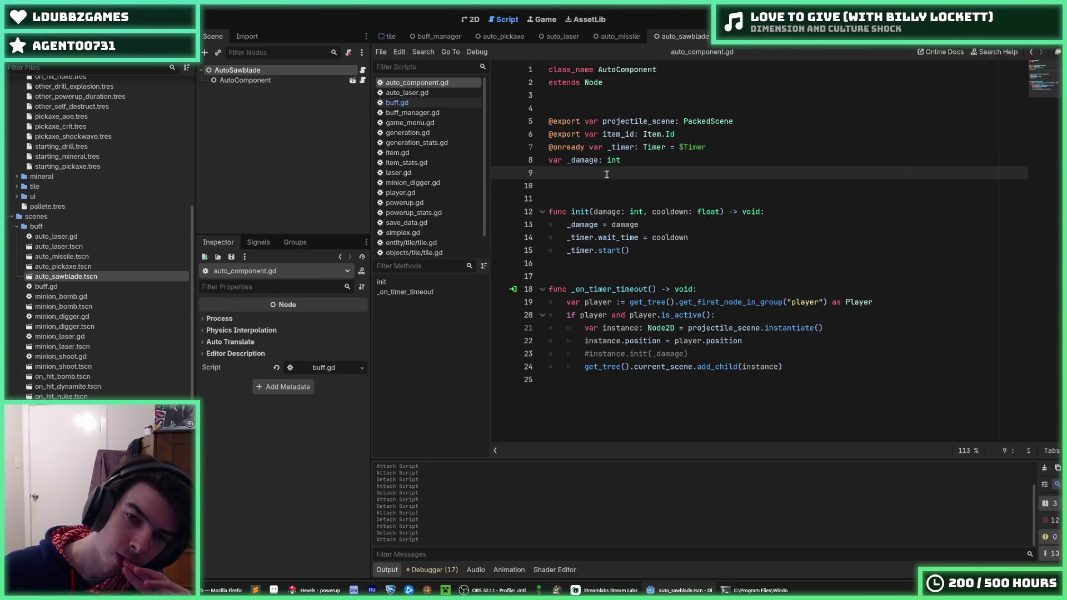
key(Return)
key(Return)
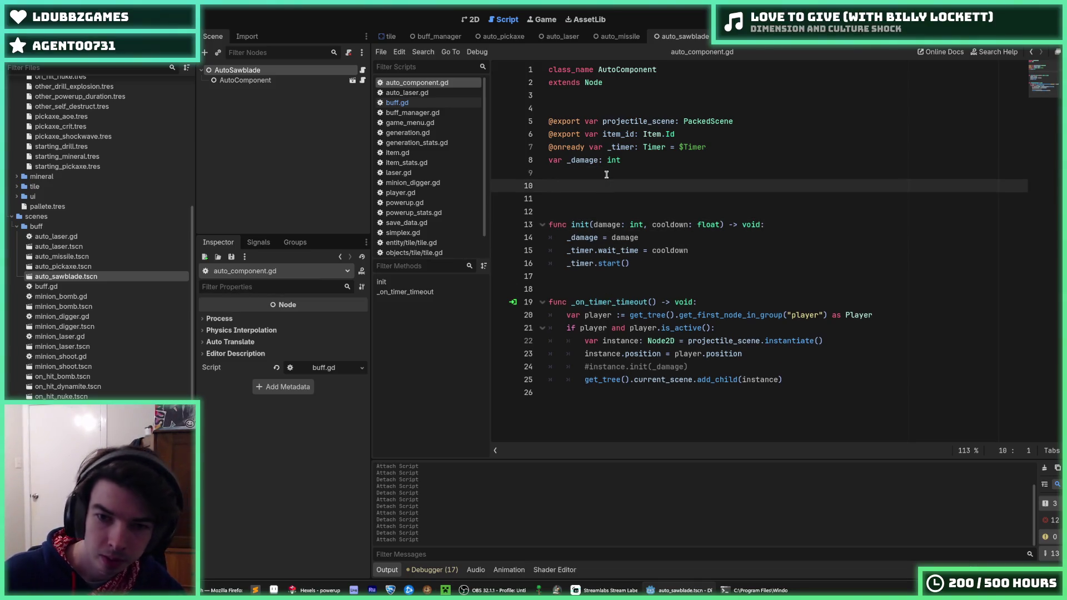
text(nc _ready() -> v)
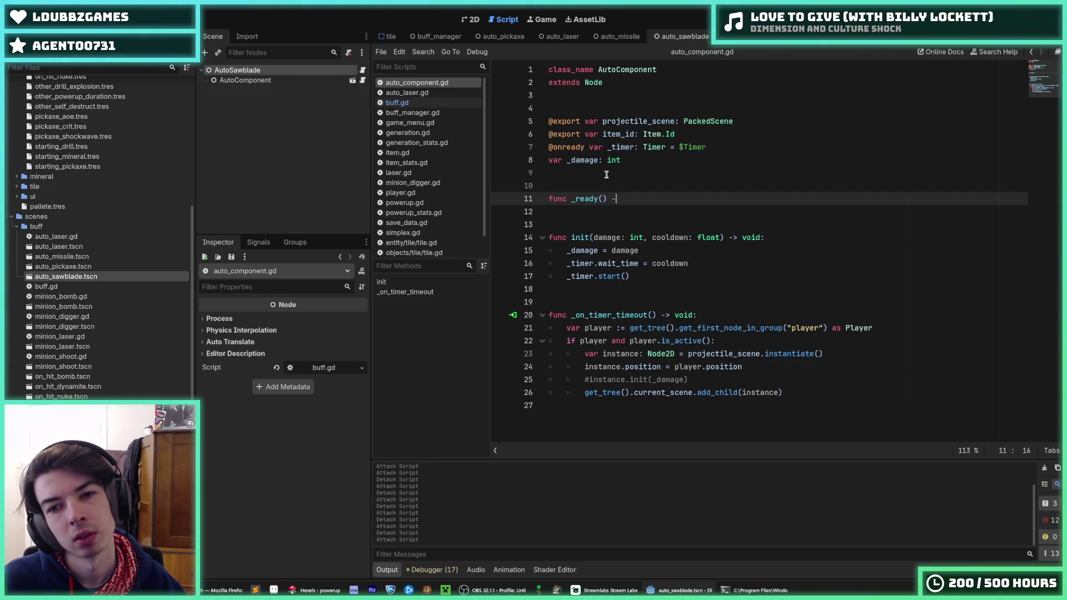
text(oid:)
key(Return)
text(own)
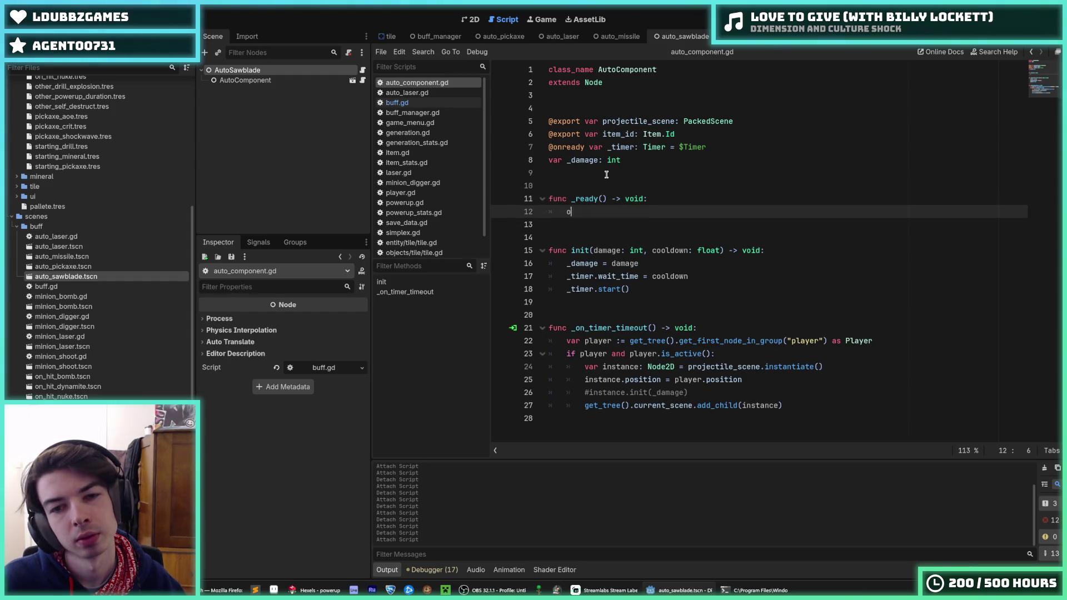
text(er.)
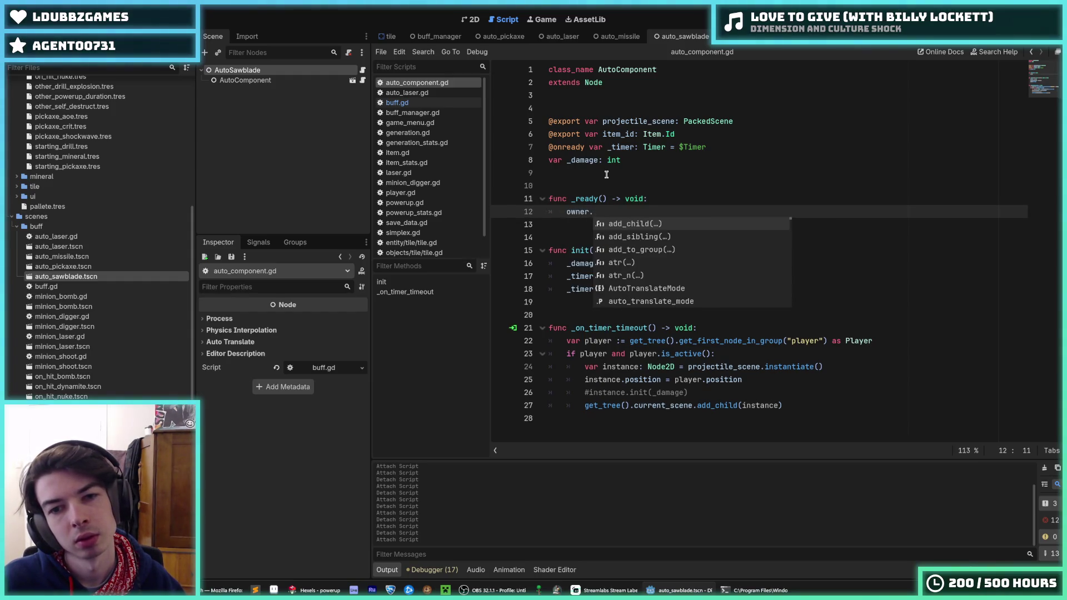
key(Escape)
key(Down)
key(Down)
key(Down)
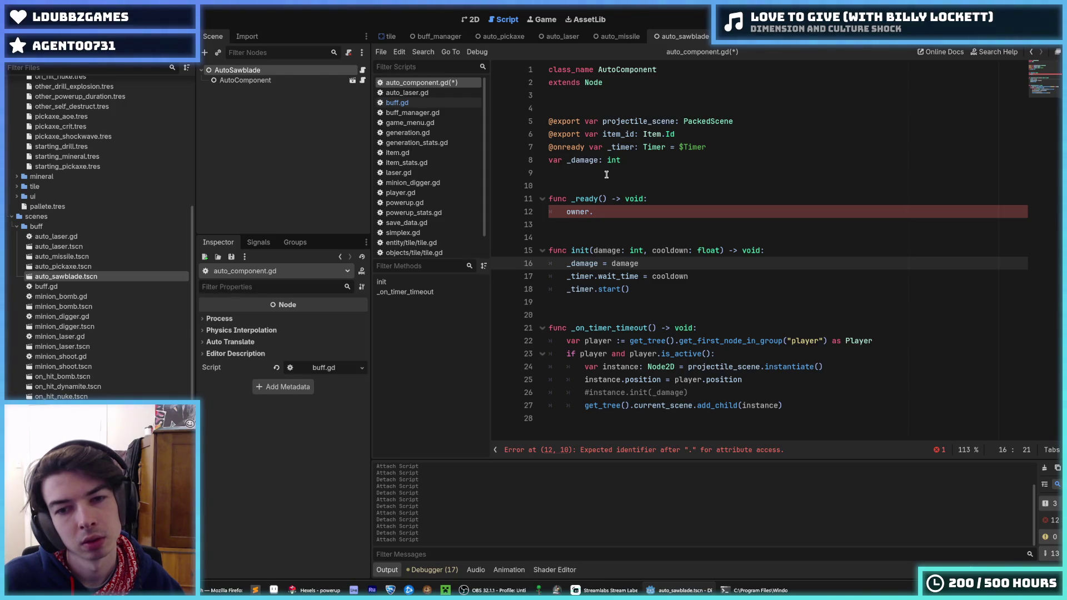
key(Up)
key(Up)
key(Up)
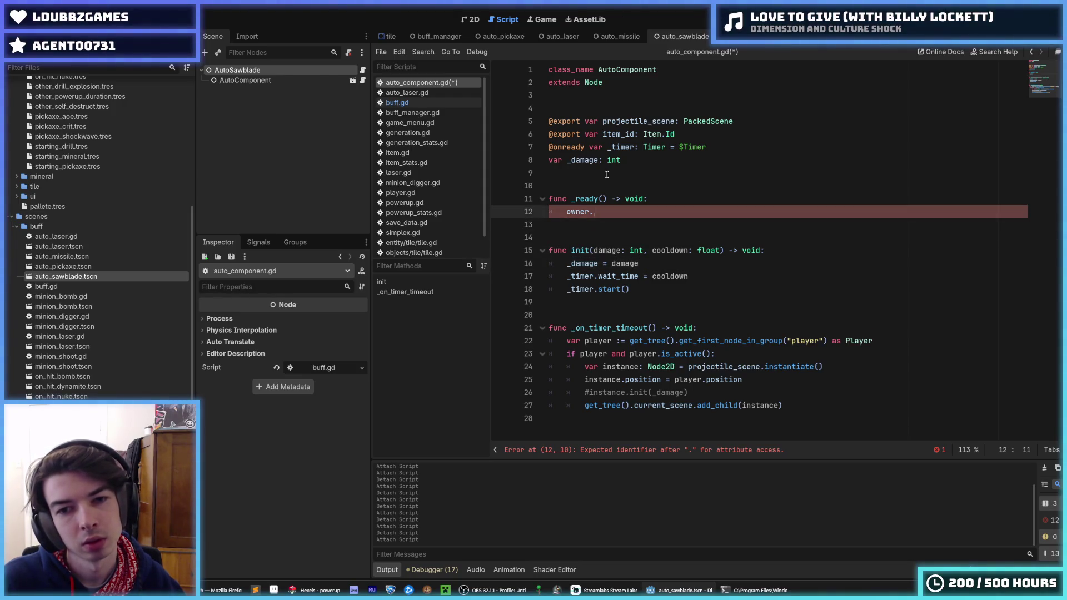
key(shift+Home)
text(_damage)
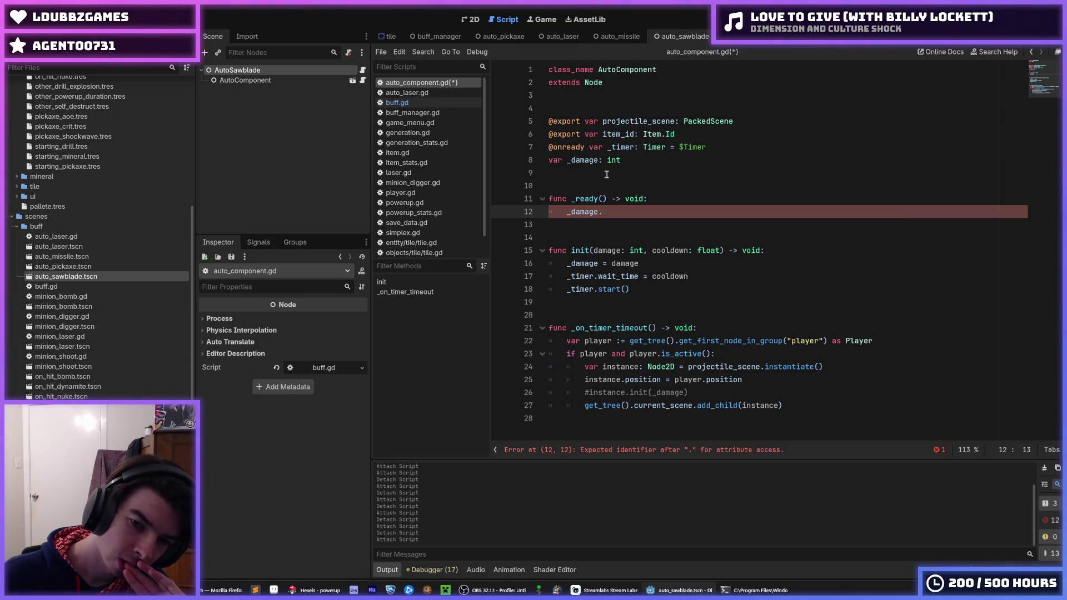
key(shift+Home)
key(shift+Up)
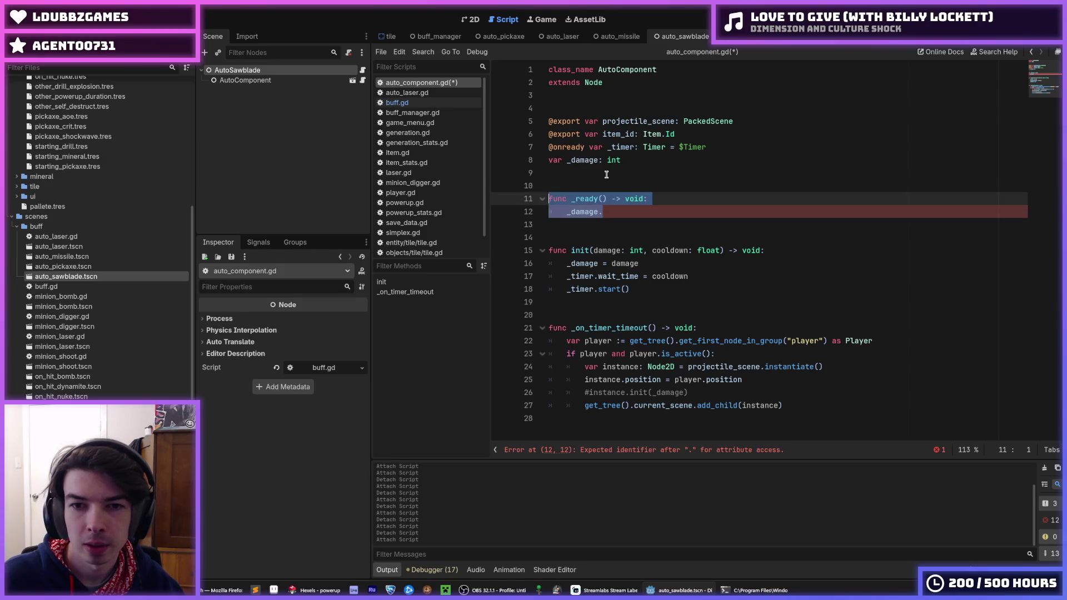
key(shift+Up)
key(BackSpace)
key(BackSpace)
key(BackSpace)
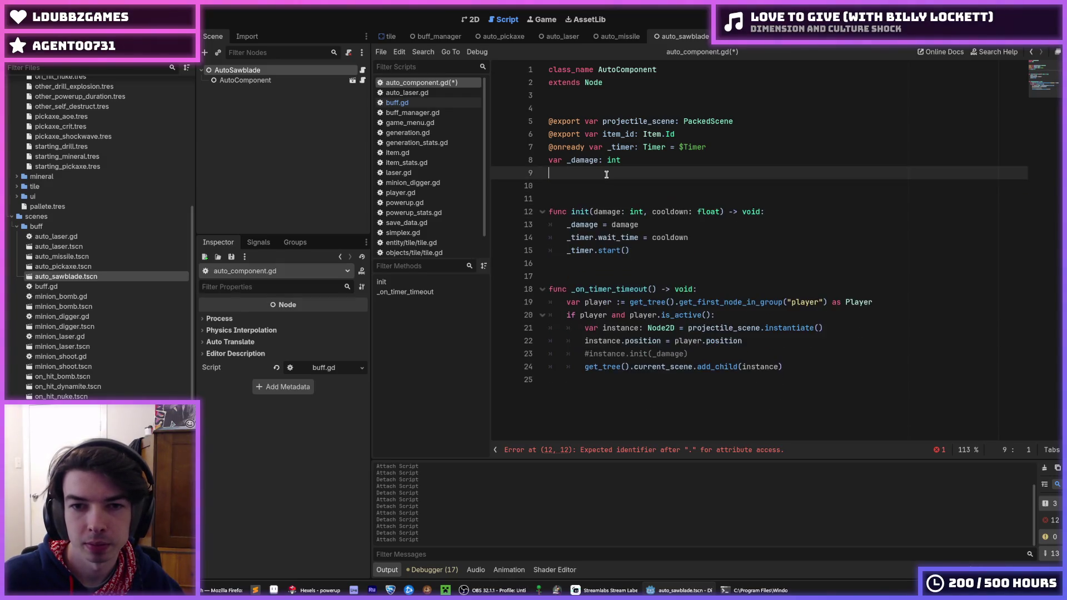
Set the timer cooldown from owner.get_cooldown() and pass owner.get_damage() into the commented init call.
key(Down)
key(Down)
key(Down)
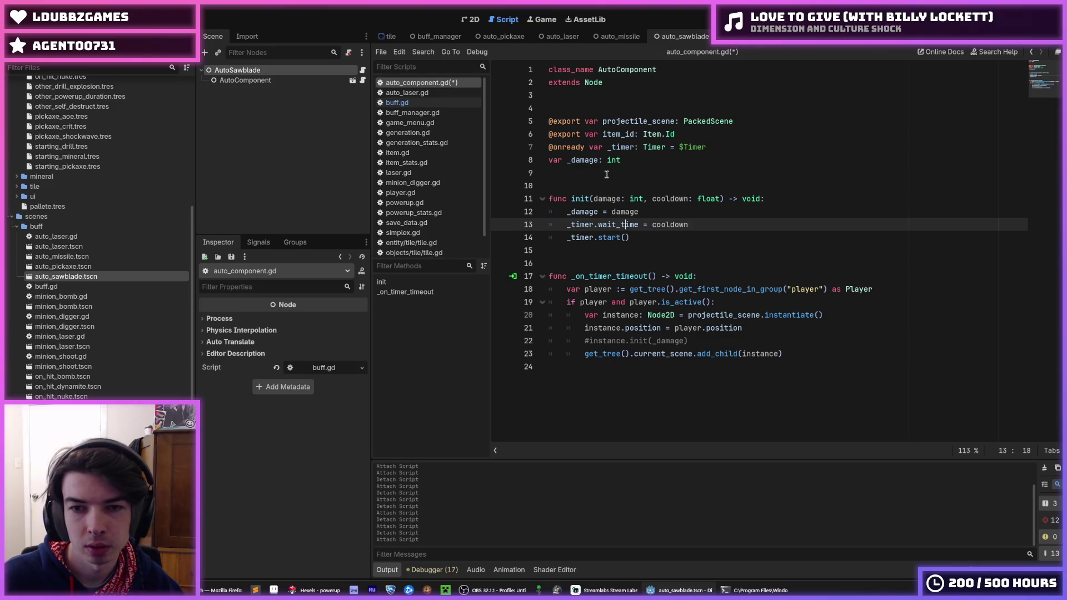
key(Left)
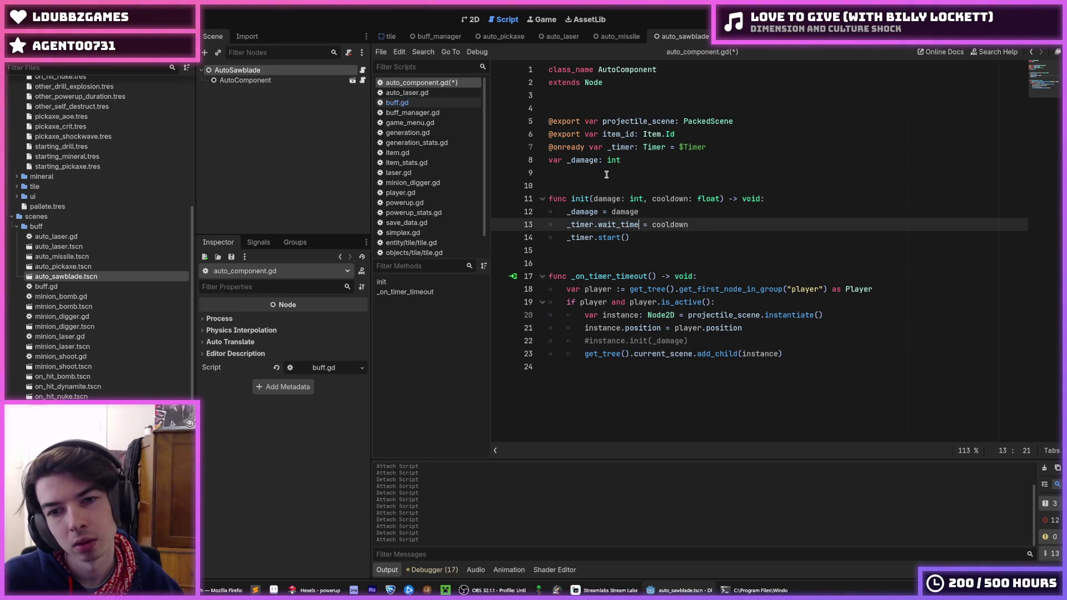
key(Right)
text(owner.get_cooldown)
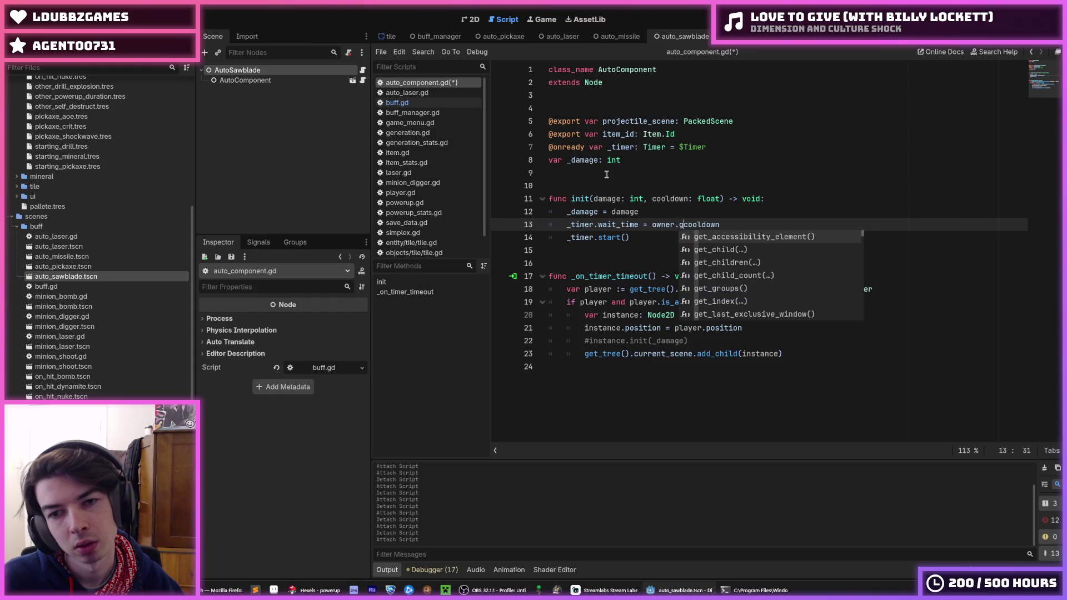
text(()
key(Up)
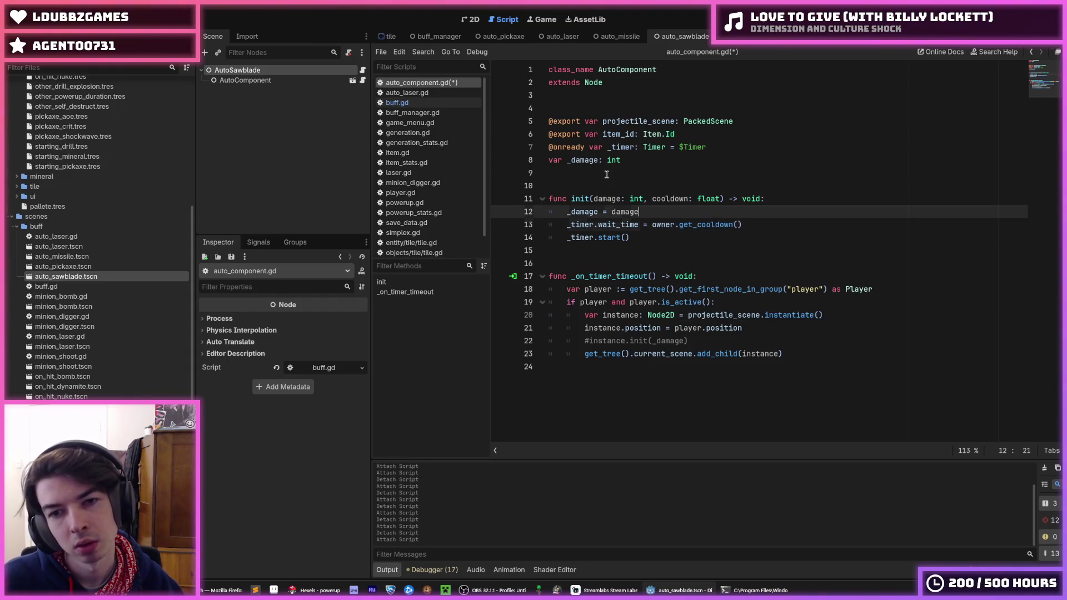
text(owner)
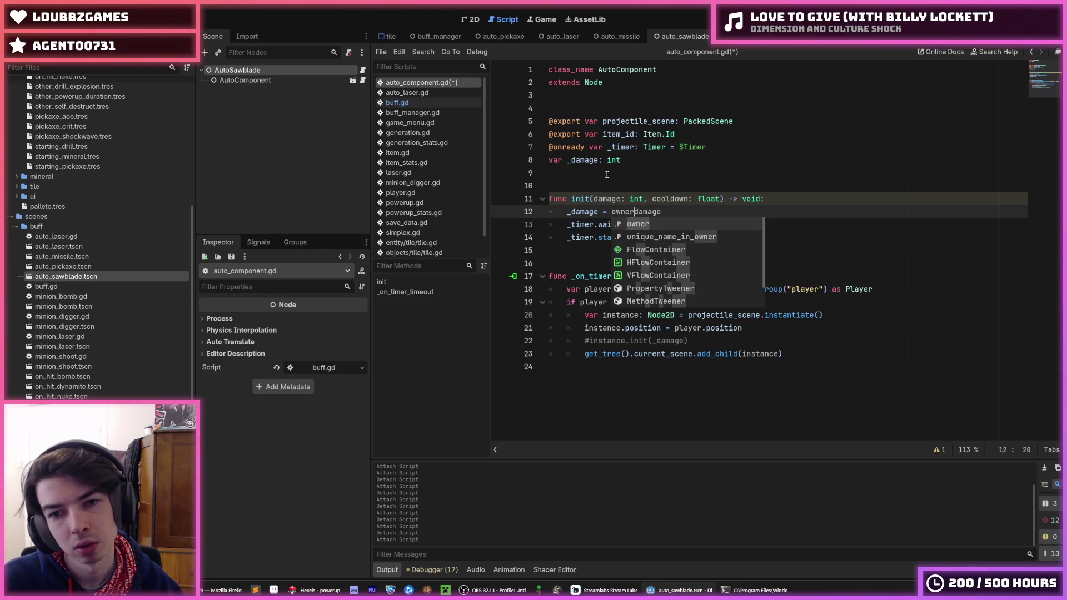
text(.get_)
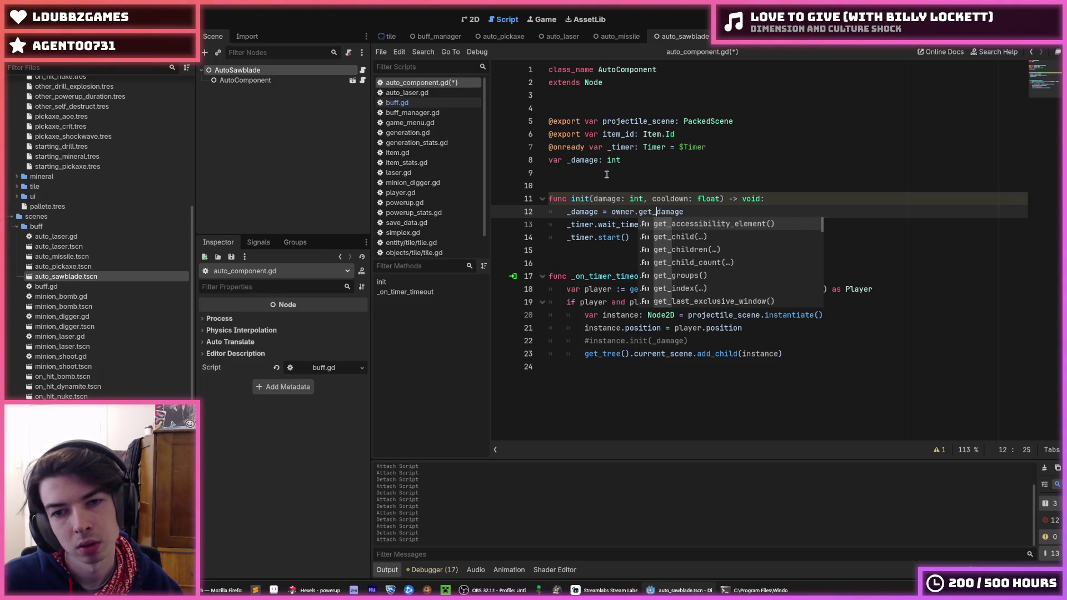
key(Return)
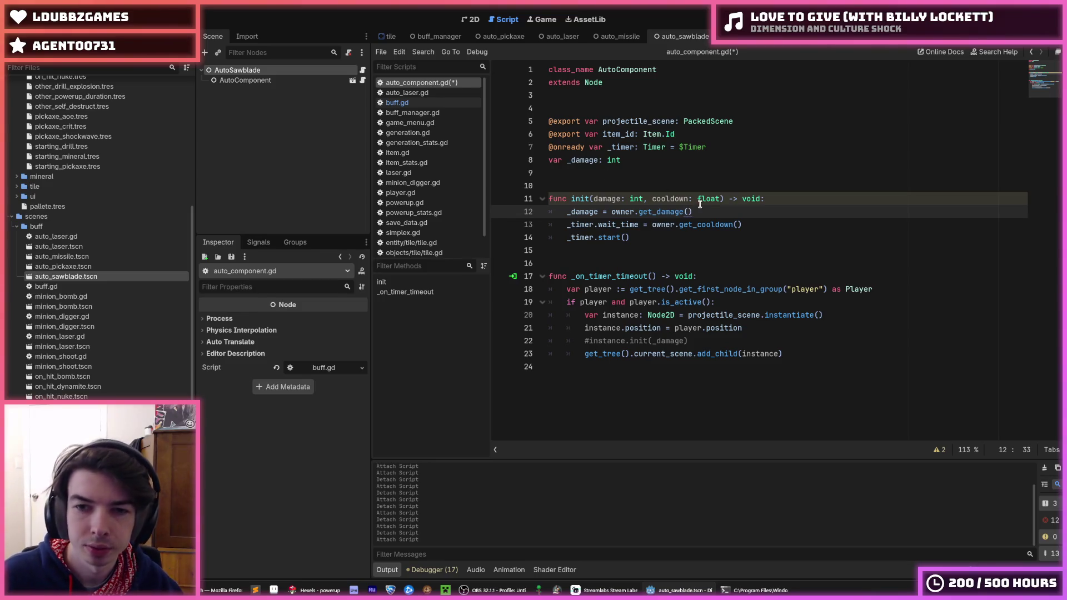
key(shift+Left)
key(shift+Left)
key(shift+Left)
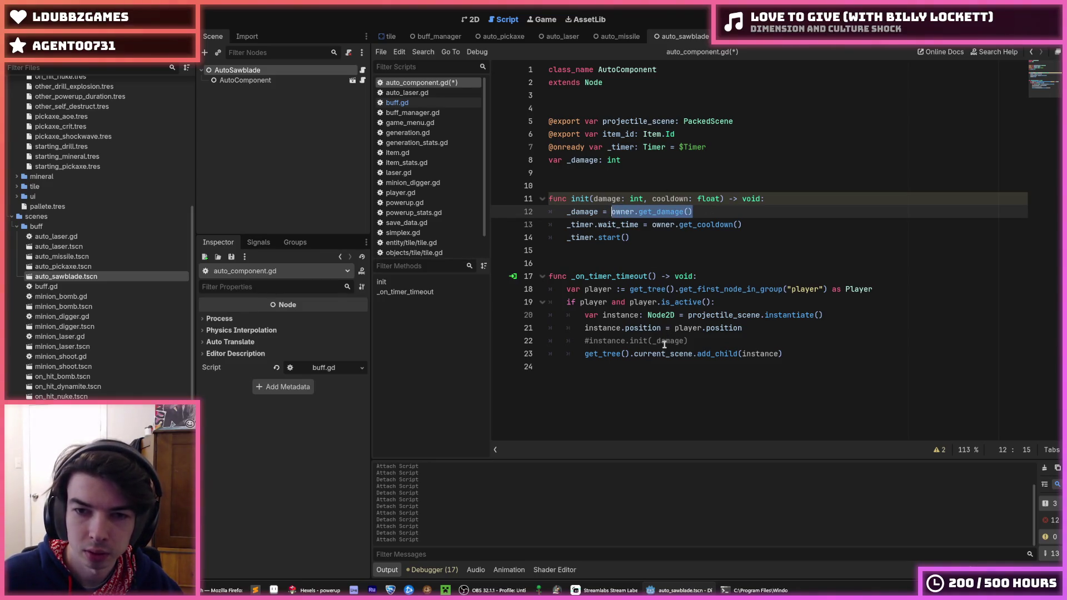
key(ctrl+x)
double_click(664, 341)
key(ctrl+v)
drag(748, 225, 528, 215)
key(BackSpace)
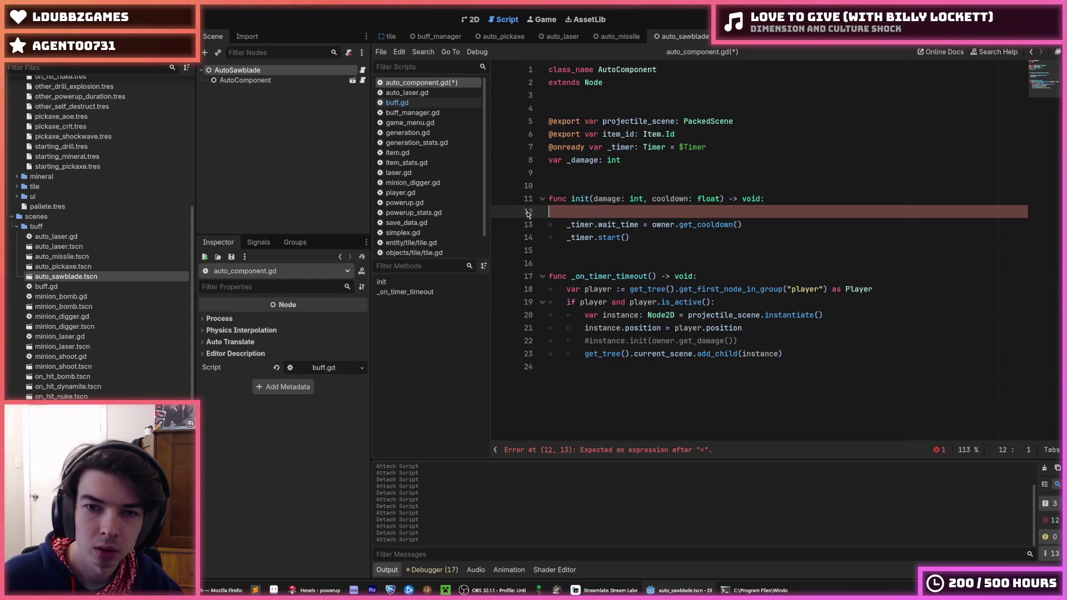
key(BackSpace)
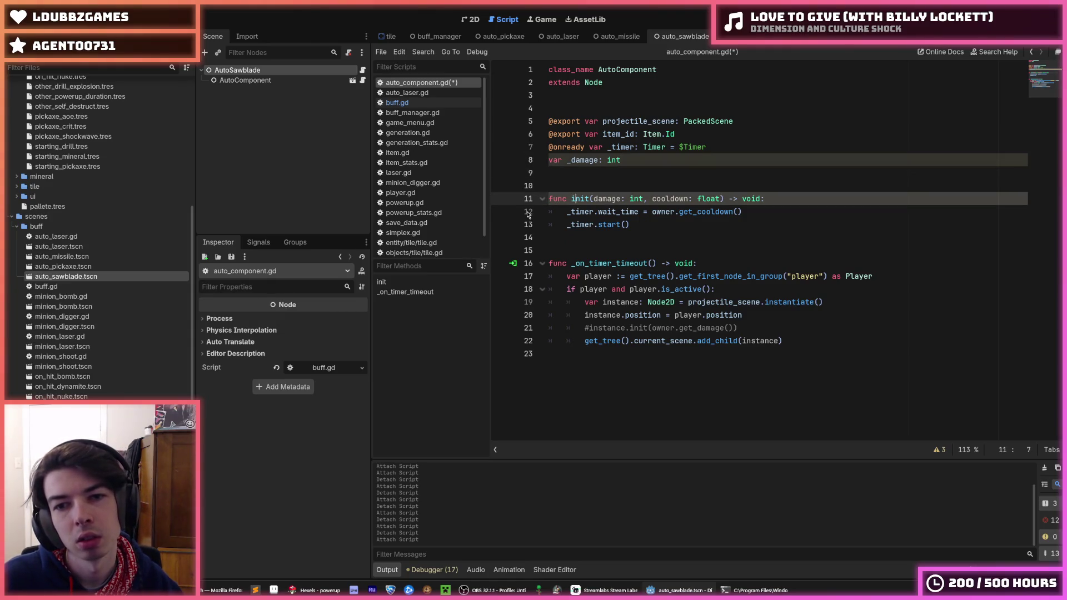
Rename init to _ready(), delete the unused _damage variable, and save auto_component.gd.
key(shift+Right)
key(shift+Right)
key(shift+Right)
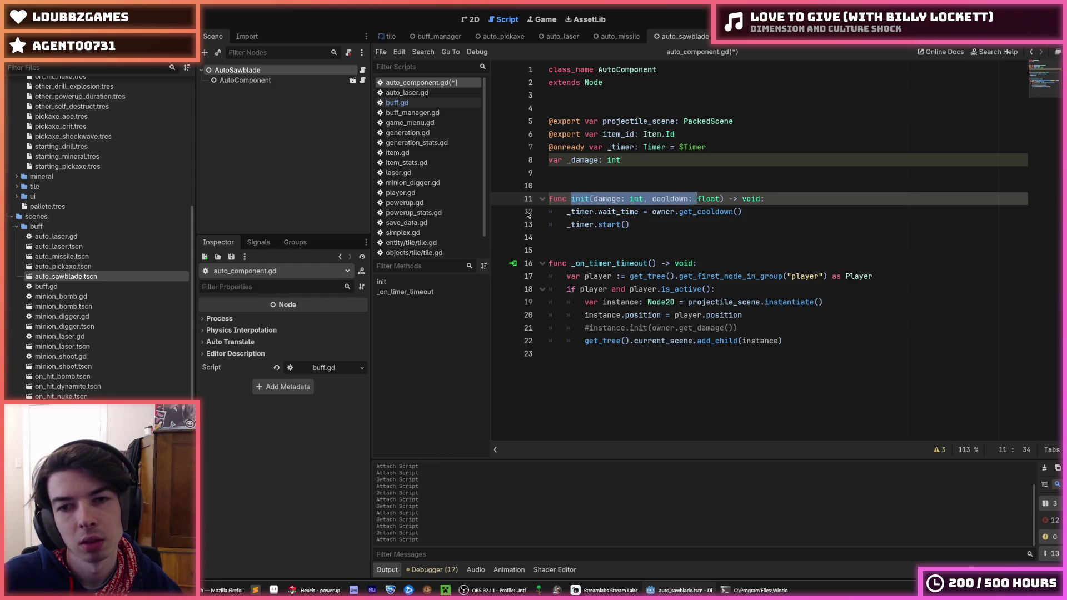
text(_ready()
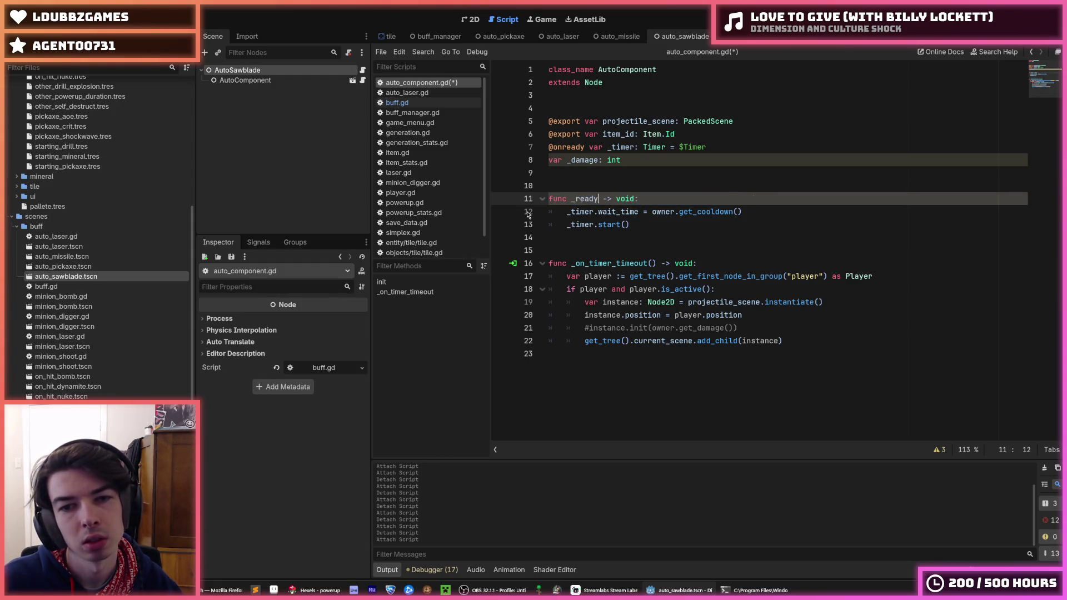
key(Up)
key(Up)
key(Up)
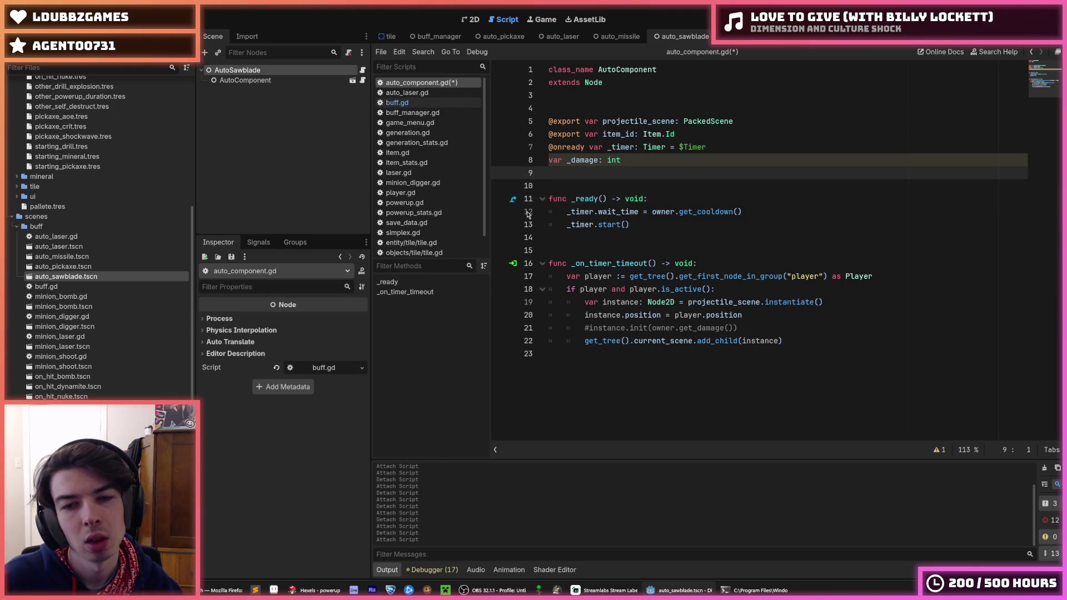
key(End)
key(shift+Home)
key(ctrl+shift+k)
key(ctrl+s)
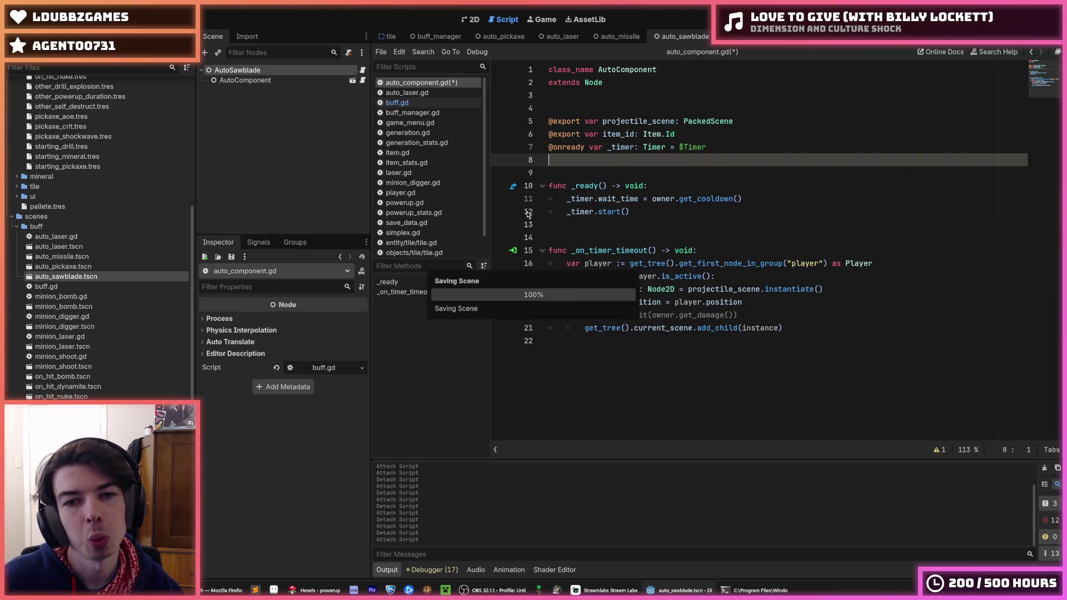
Review the cooldown and init lines, resave, and open the auto_missile scene.
click(623, 168)
key(ctrl+s)
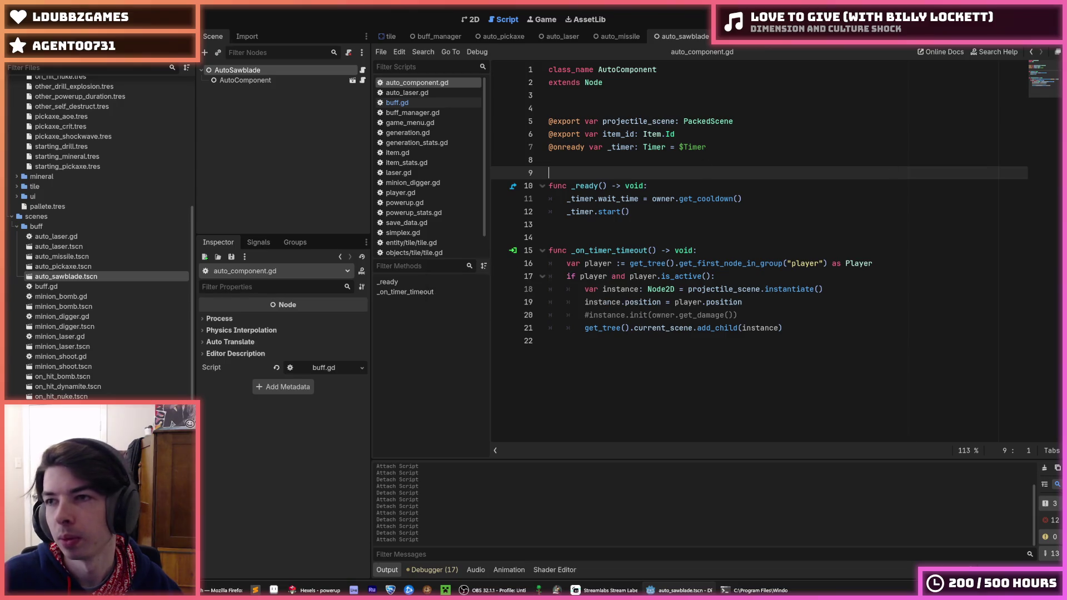
click(594, 160)
key(ctrl+s)
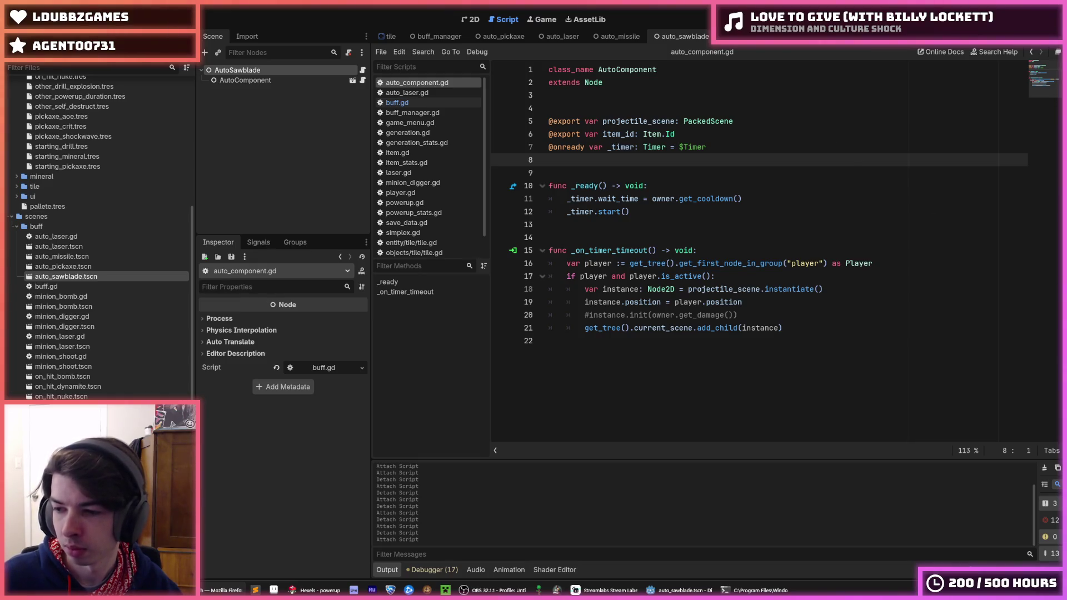
click(797, 298)
click(684, 212)
key(ctrl+s)
click(767, 195)
key(ctrl+s)
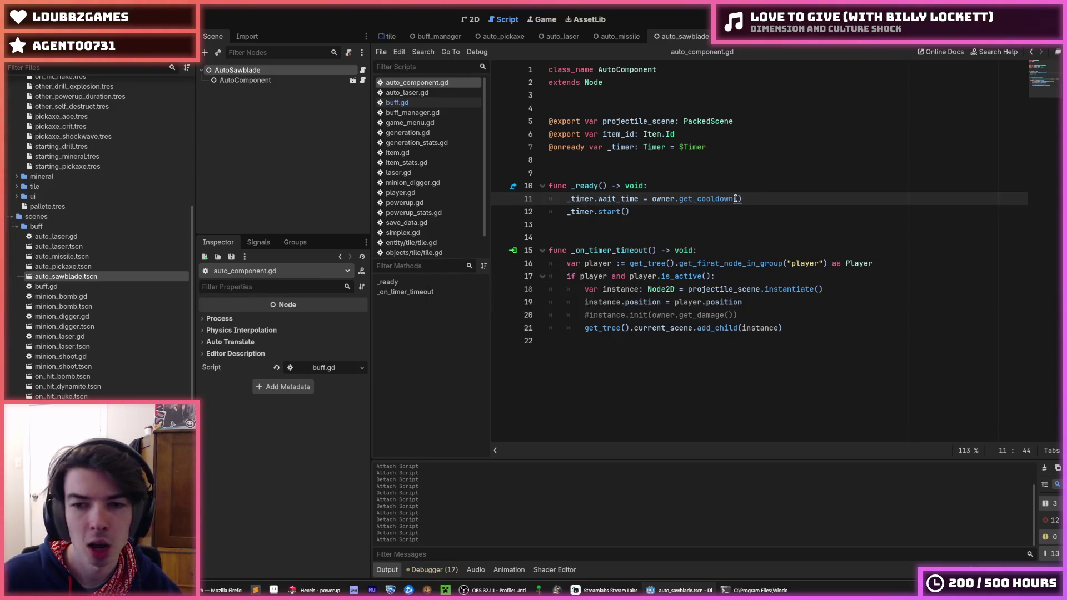
click(753, 312)
click(747, 302)
click(758, 312)
click(757, 302)
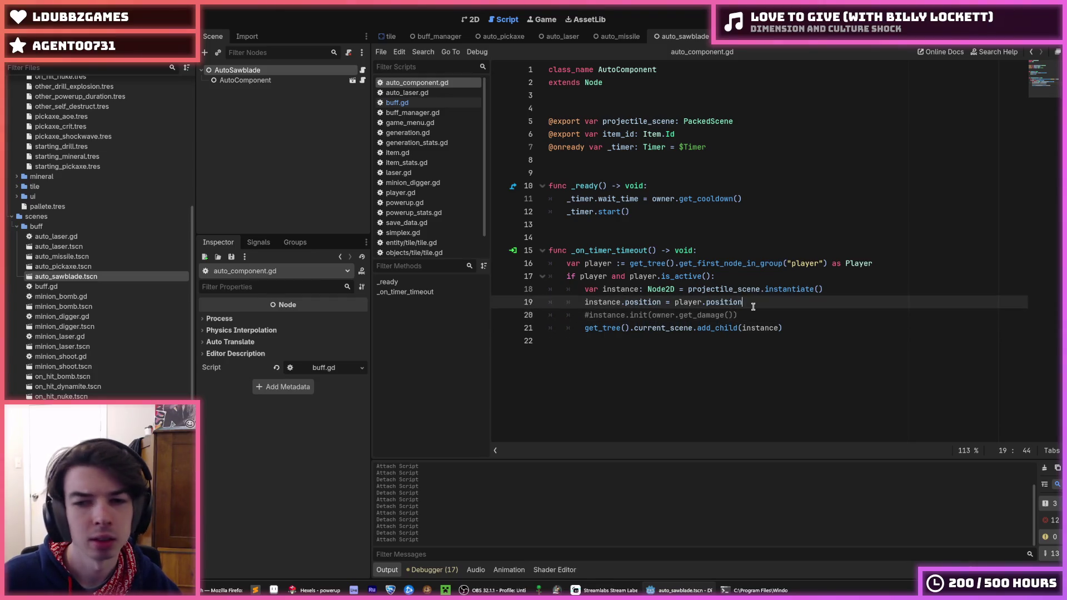
click(750, 315)
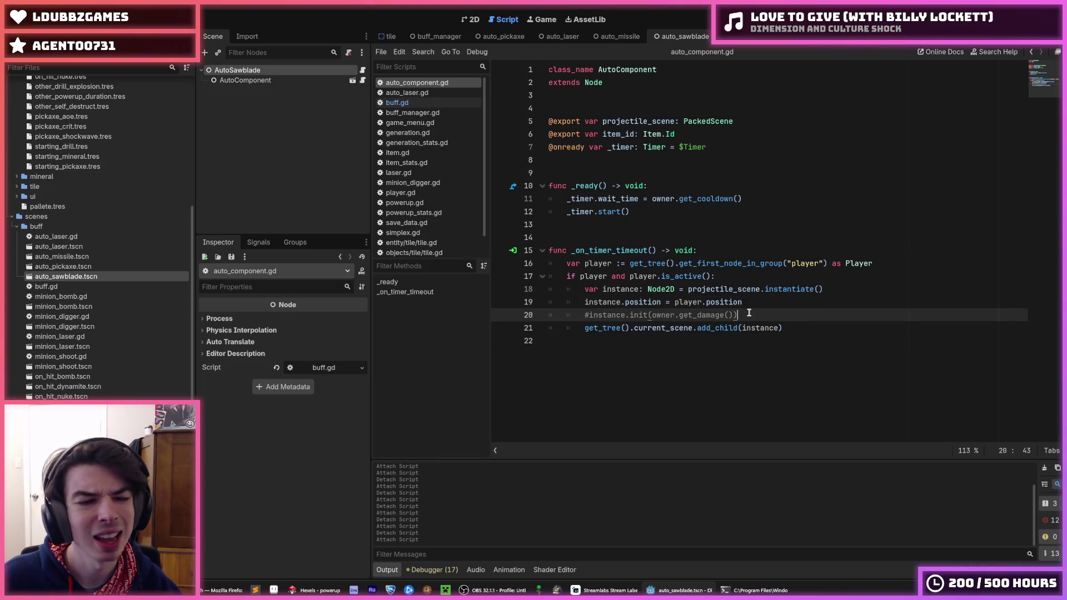
key(ctrl+s)
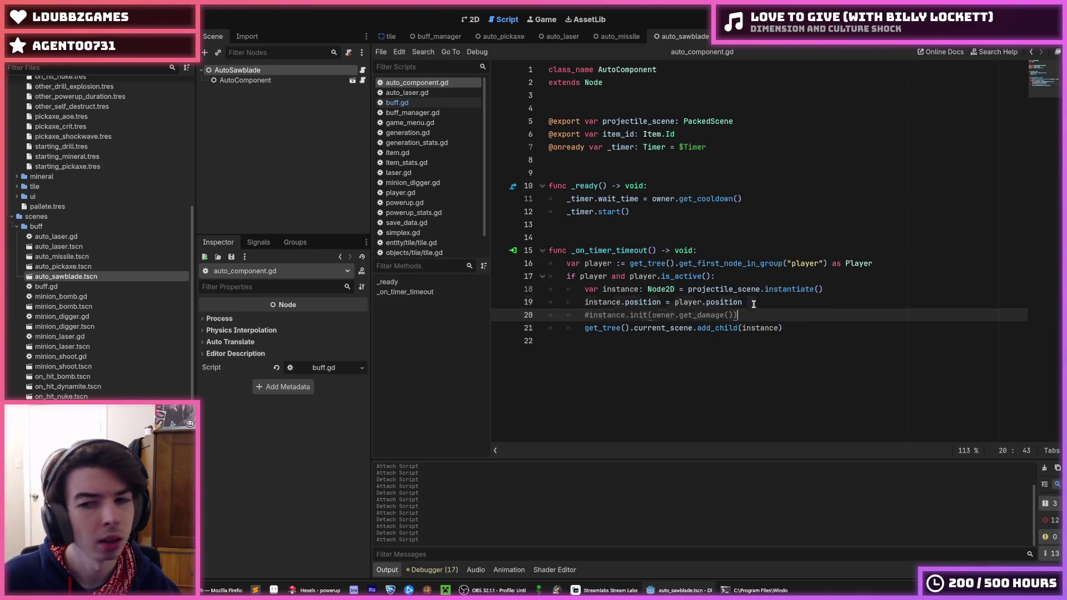
click(754, 304)
key(ctrl+s)
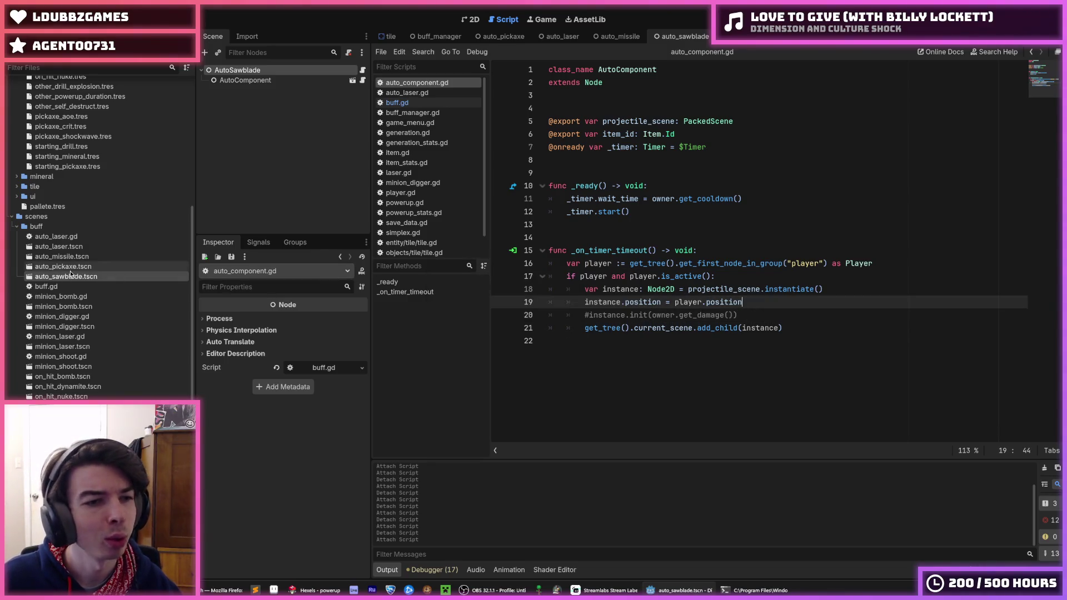
double_click(61, 256)
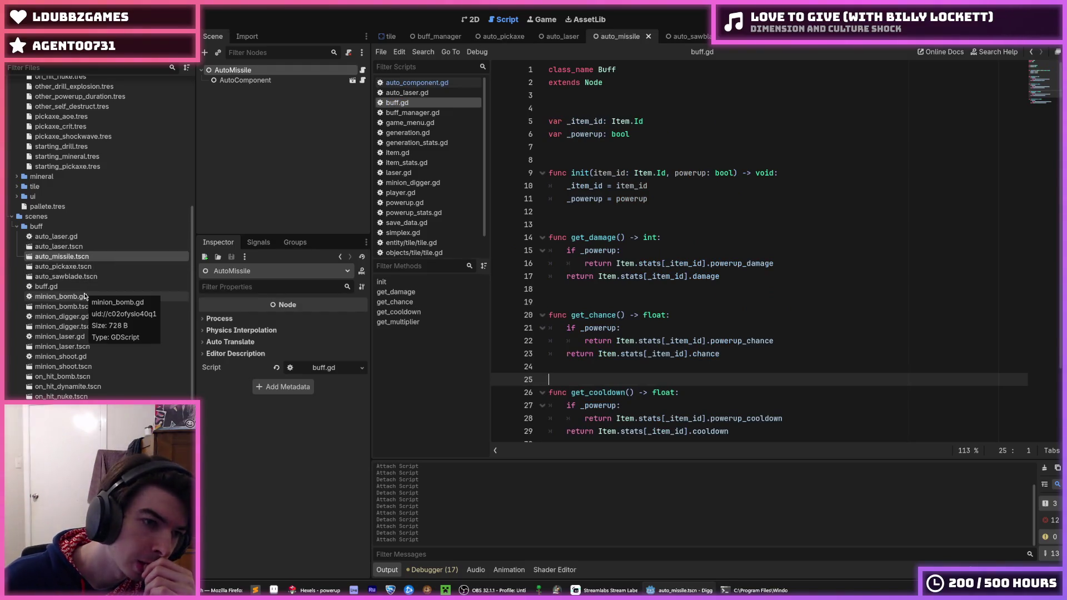
Change minion_bomb.gd to extend Buff instead of Node.
double_click(61, 246)
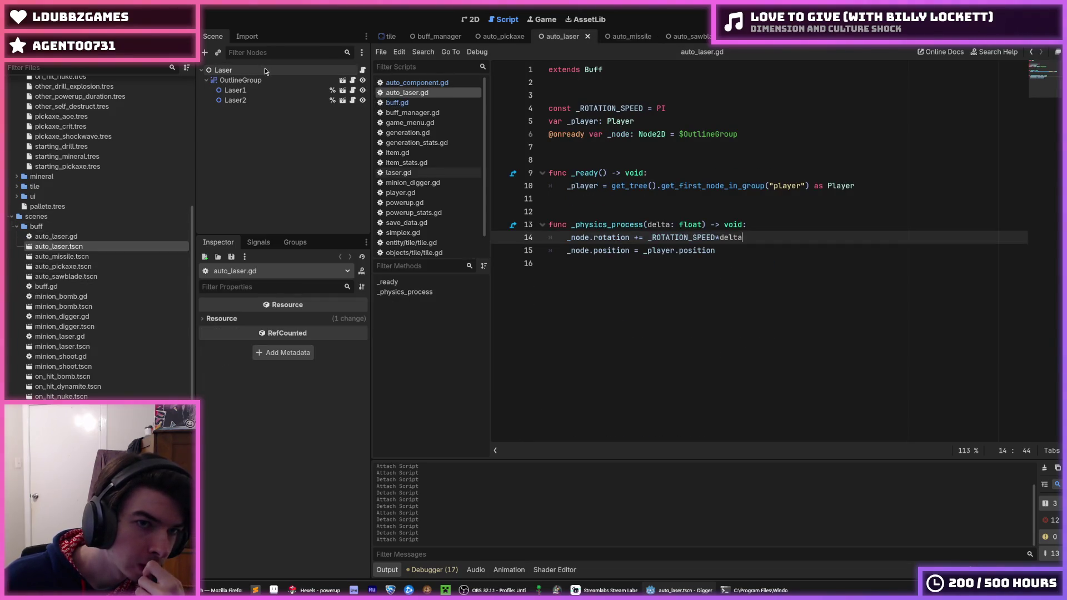
click(264, 68)
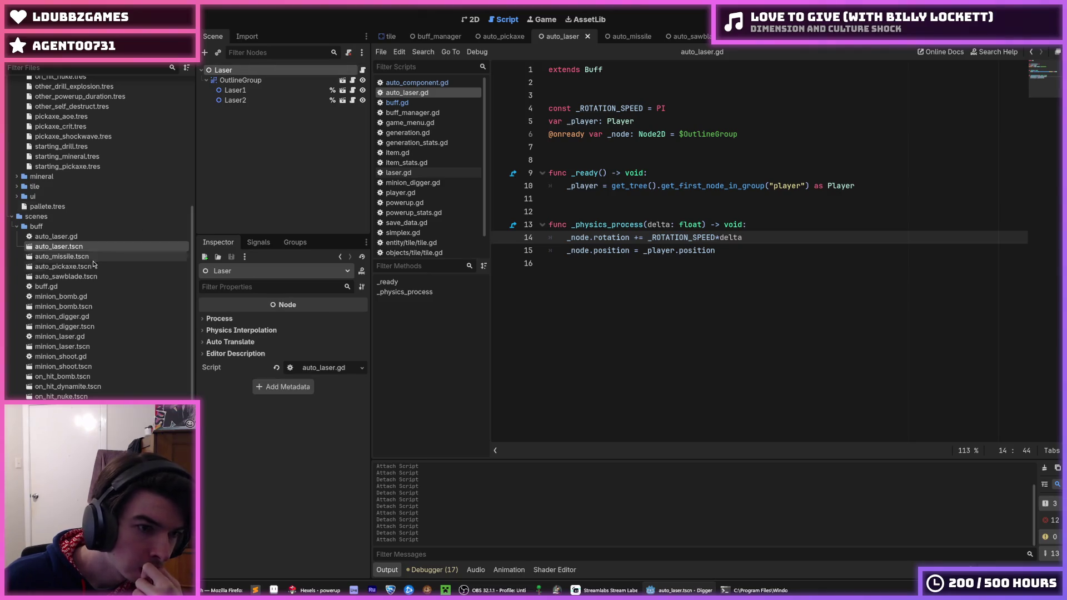
double_click(69, 306)
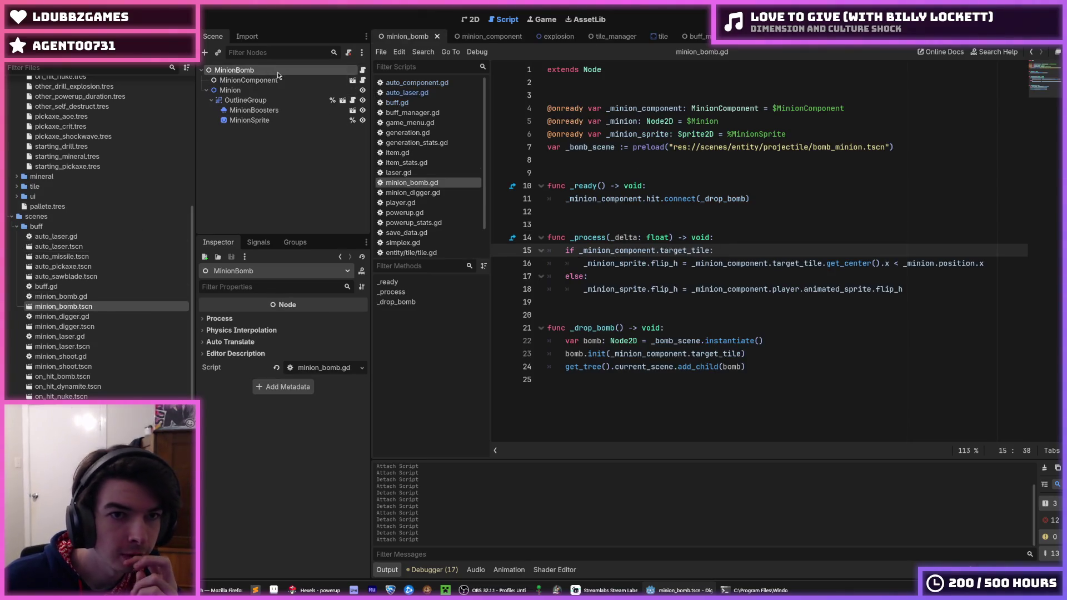
click(362, 70)
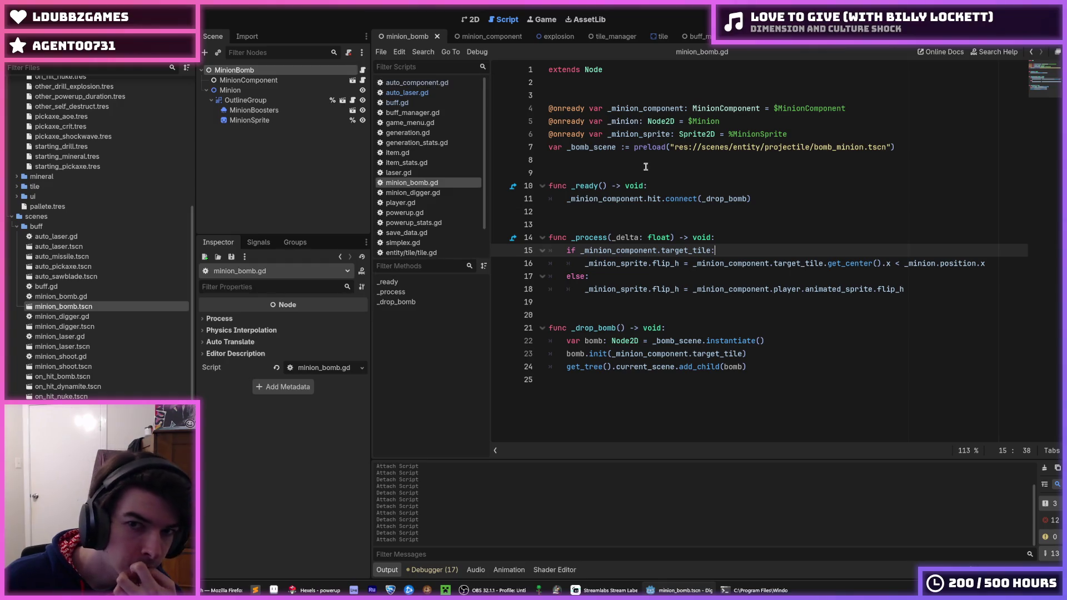
double_click(590, 72)
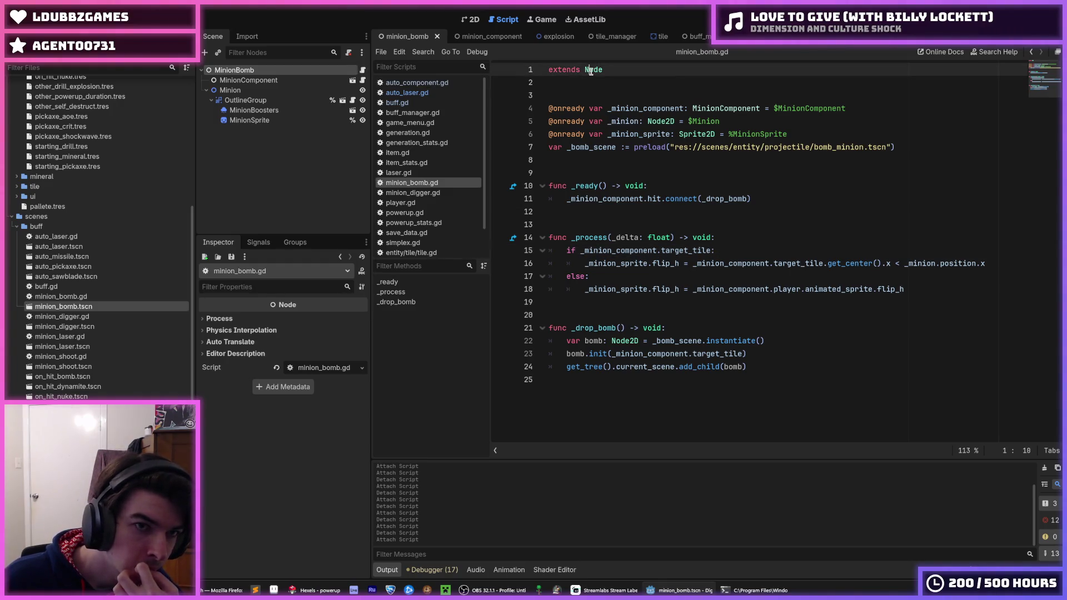
mouse_move(590, 73)
text(Buff)
click(798, 108)
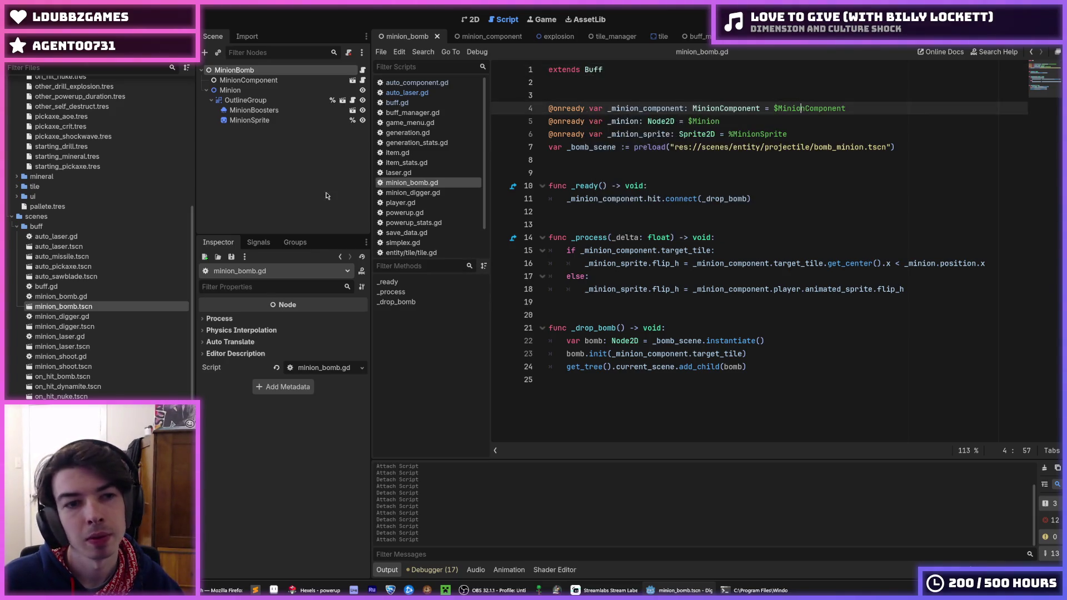
Make minion_digger.gd, minion_laser.gd and minion_shoot.gd extend Buff, save, and open on_hit_bomb.tscn.
double_click(93, 321)
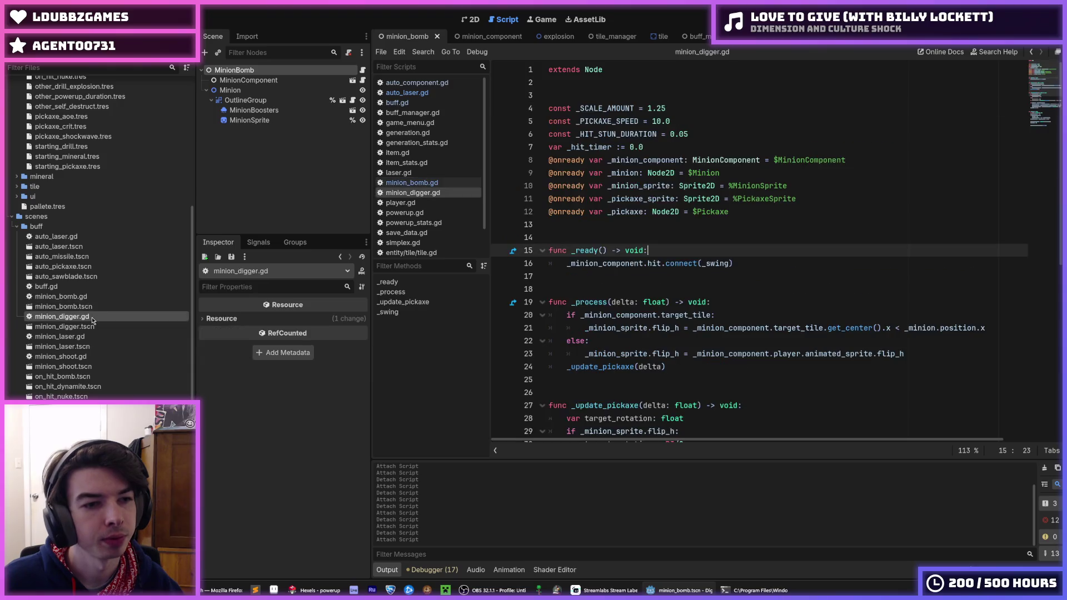
double_click(593, 69)
text(Buff)
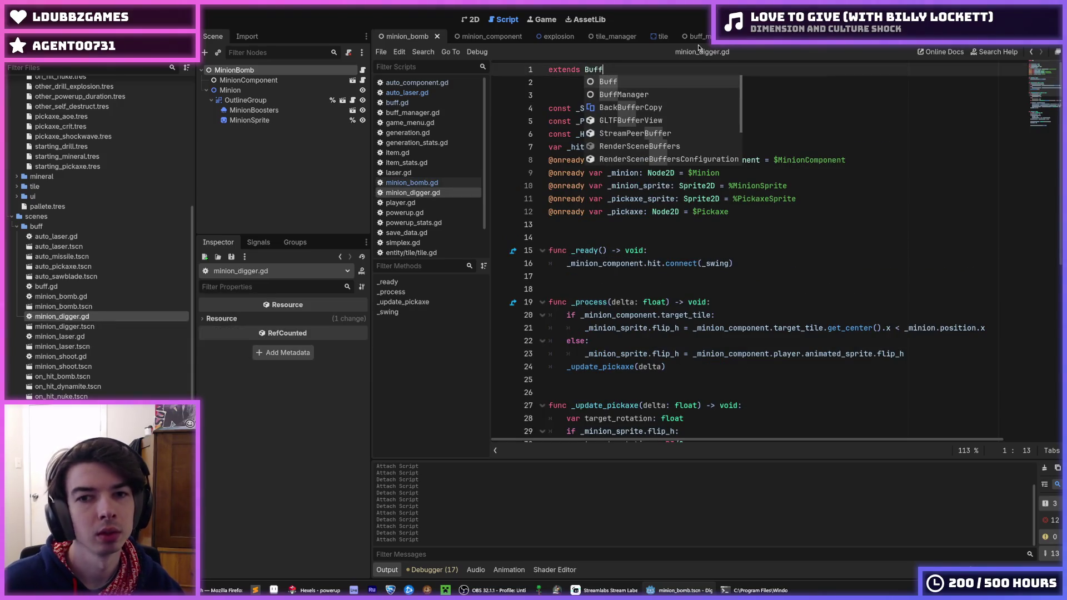
double_click(78, 337)
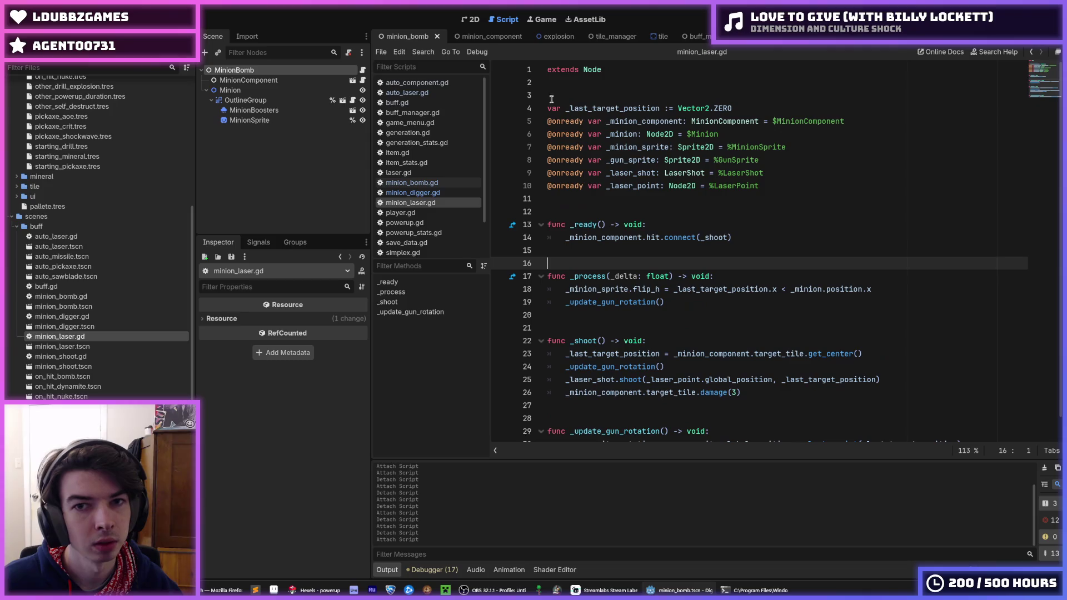
double_click(593, 70)
text(Buff)
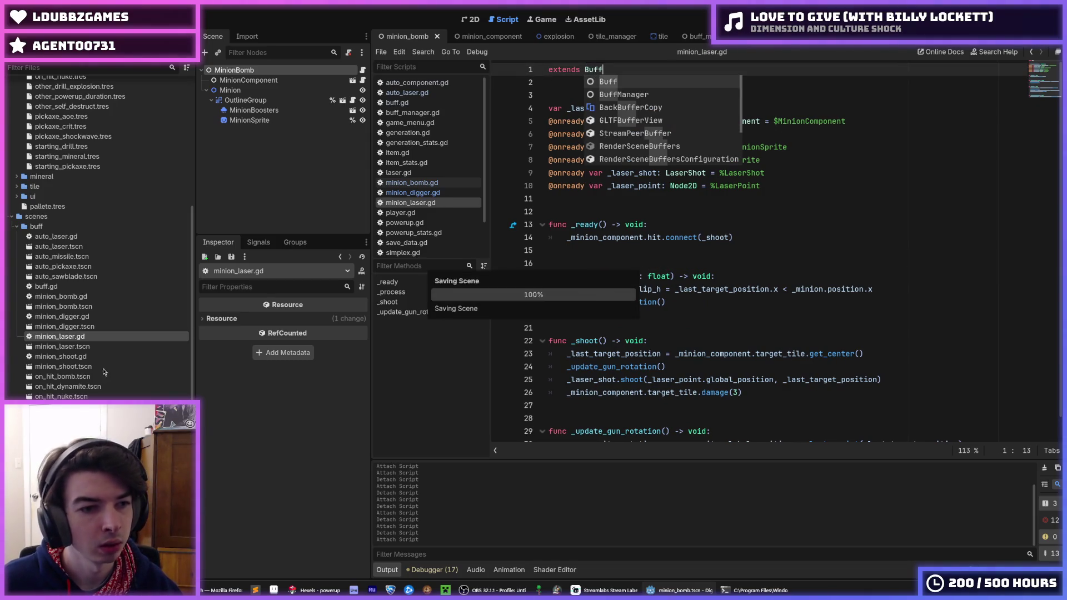
double_click(75, 357)
double_click(590, 70)
text(Buff)
key(ctrl+s)
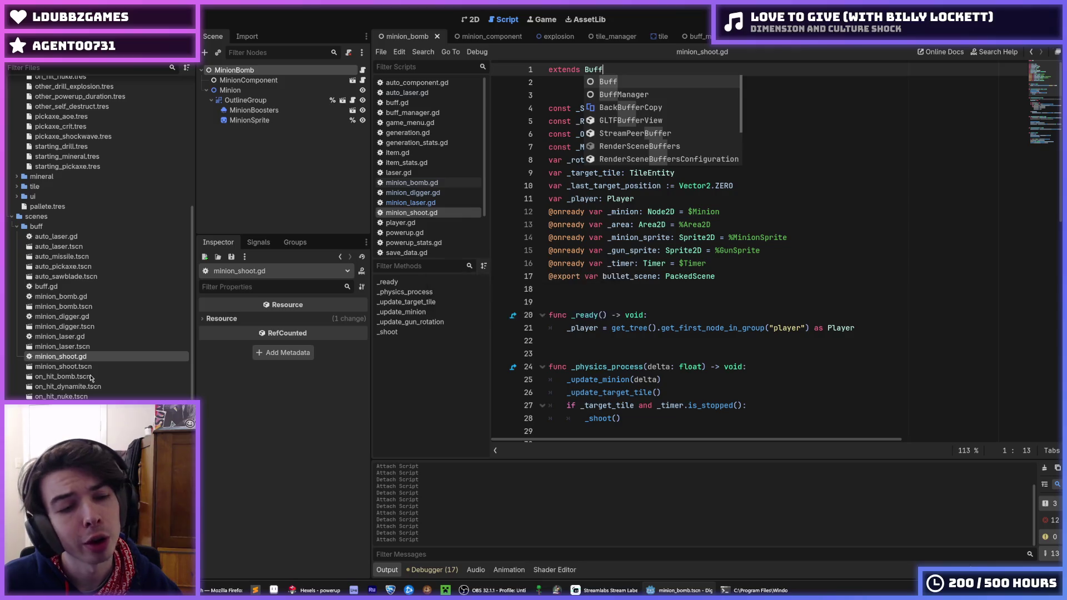
key(ctrl+s)
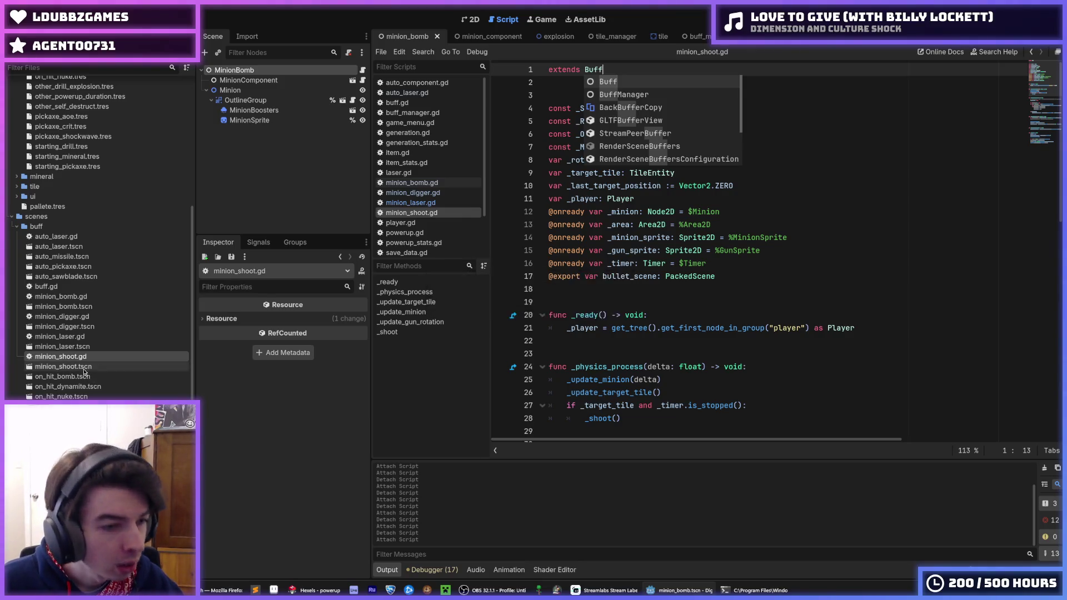
double_click(74, 377)
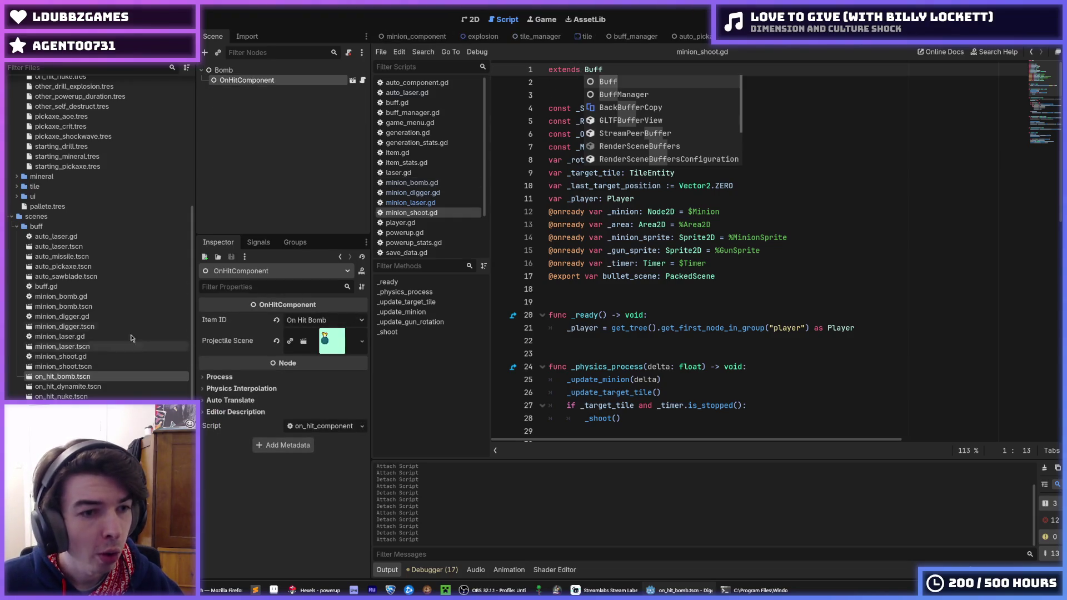
Attach the existing buff.gd to the Bomb root node and save on_hit_bomb.
right_click(300, 71)
click(342, 139)
text(buff/buf.gd)
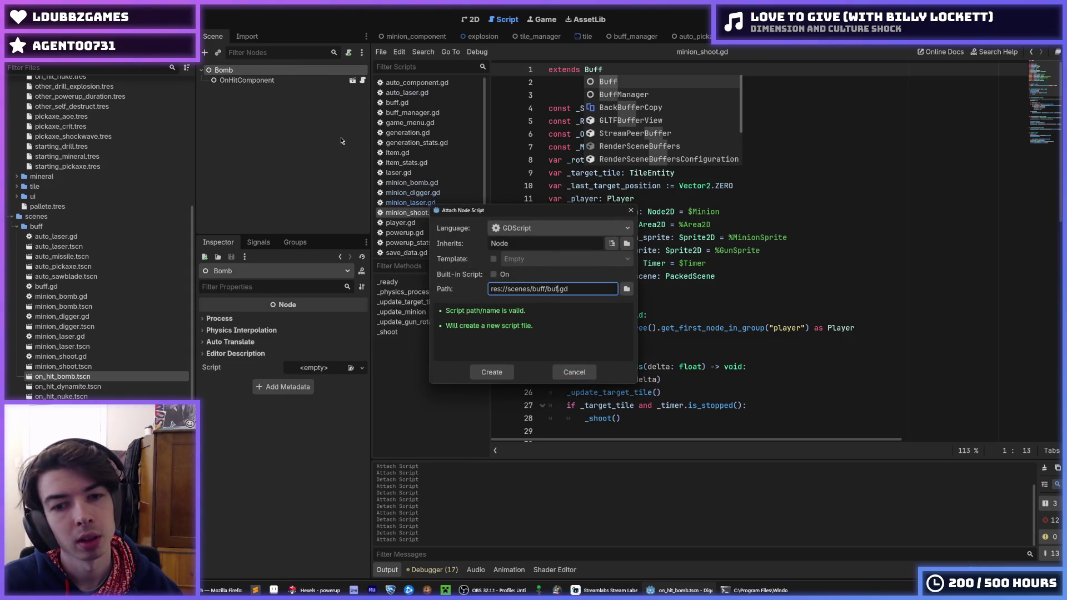
key(Return)
key(ctrl+s)
Open on_hit_dynamite, attach buff.gd to the Dynamite root, and save.
double_click(47, 385)
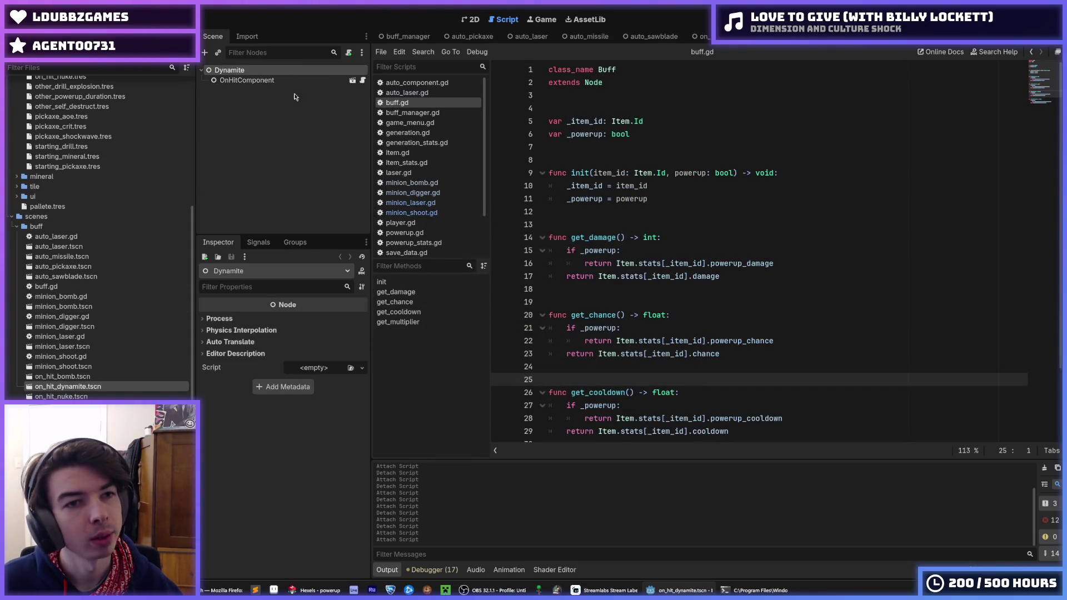
click(348, 52)
text(buff/buff.gd)
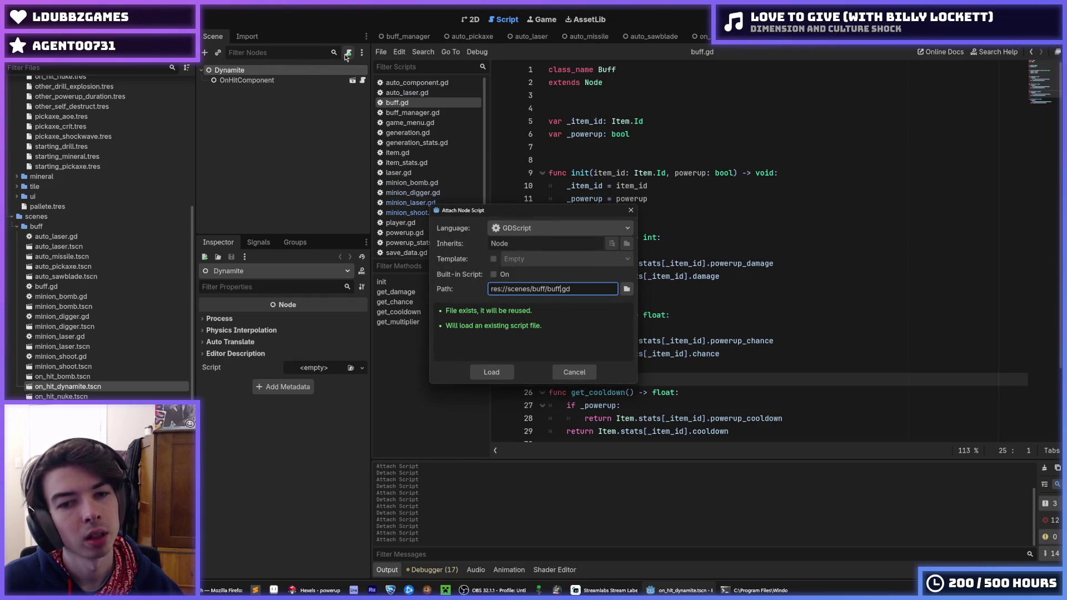
key(Return)
key(ctrl+s)
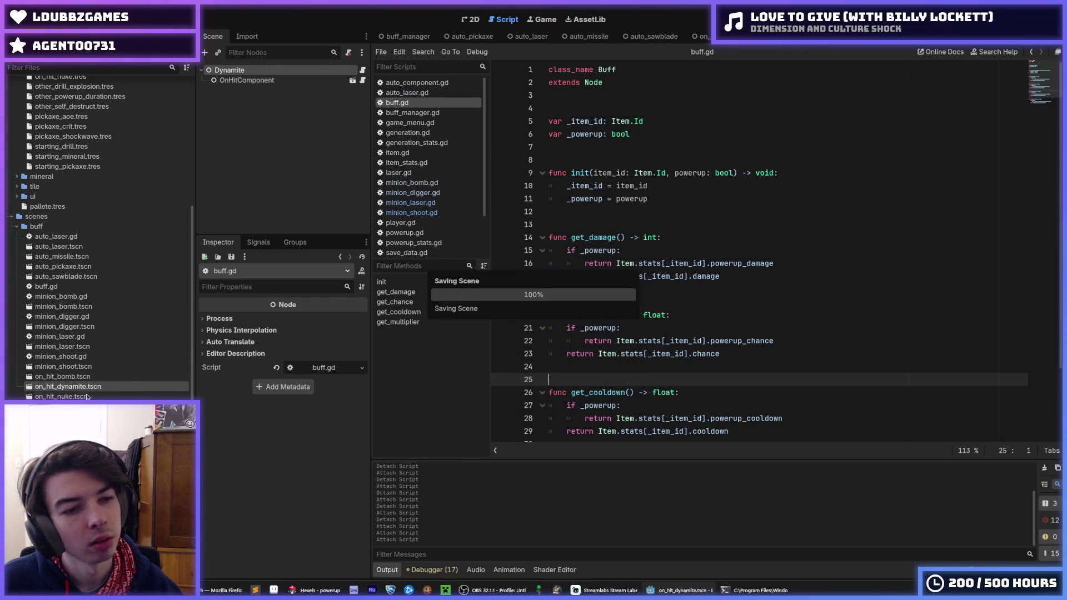
Attach buff.gd to the Nuke root in on_hit_nuke, save, and close the scene.
double_click(87, 396)
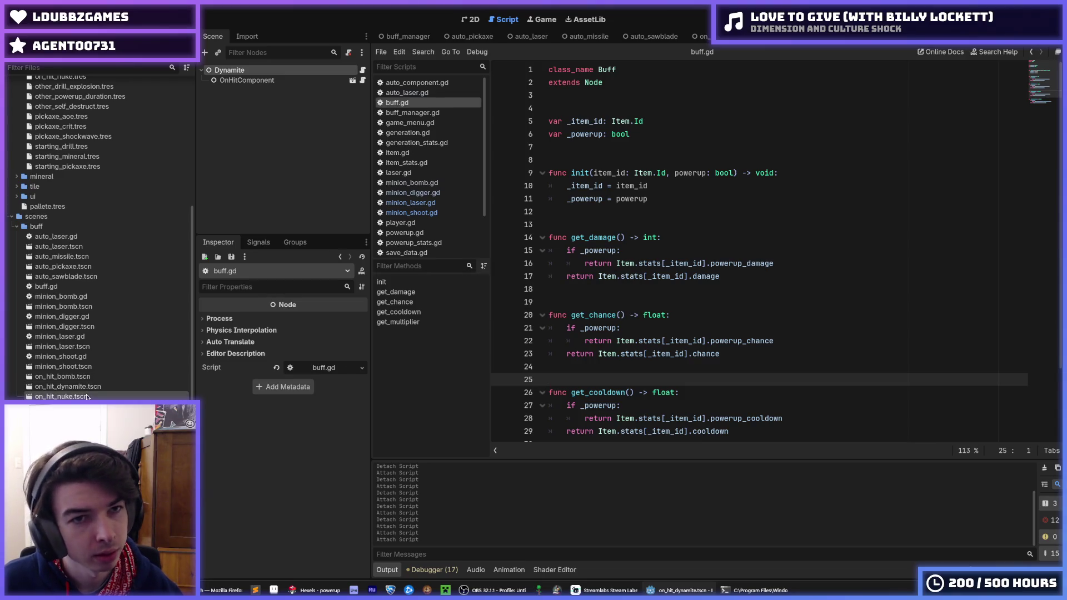
click(348, 52)
text(buff/buff.gd)
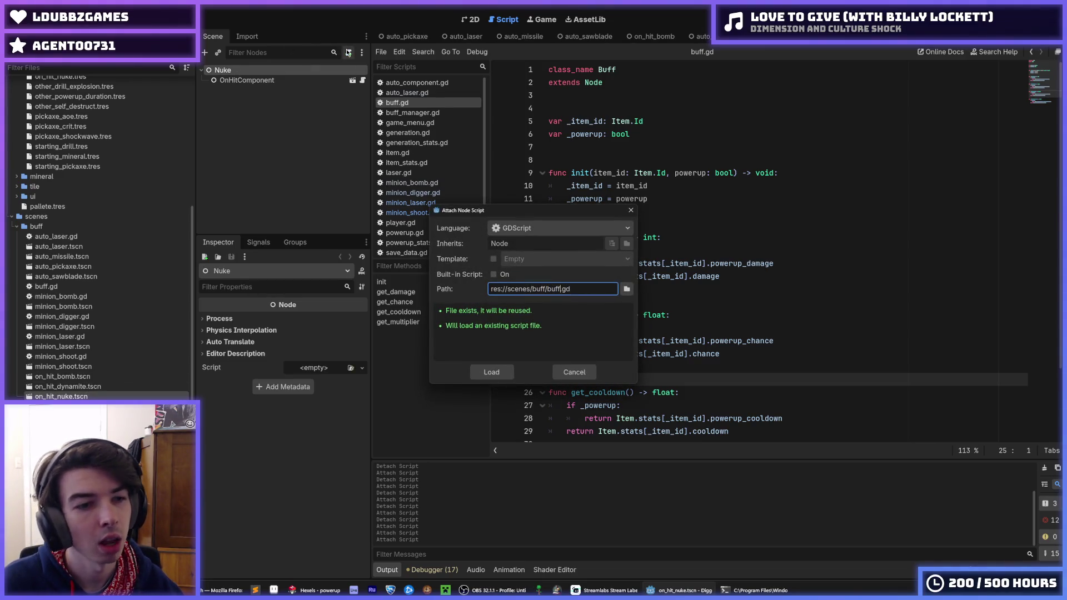
key(Return)
key(ctrl+s)
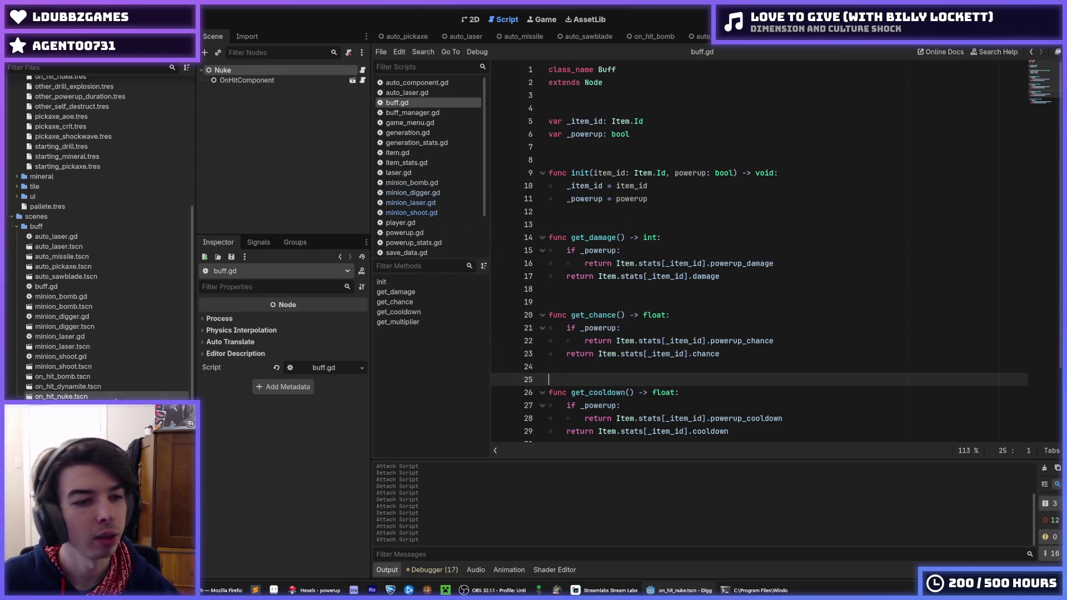
key(ctrl+shift+w)
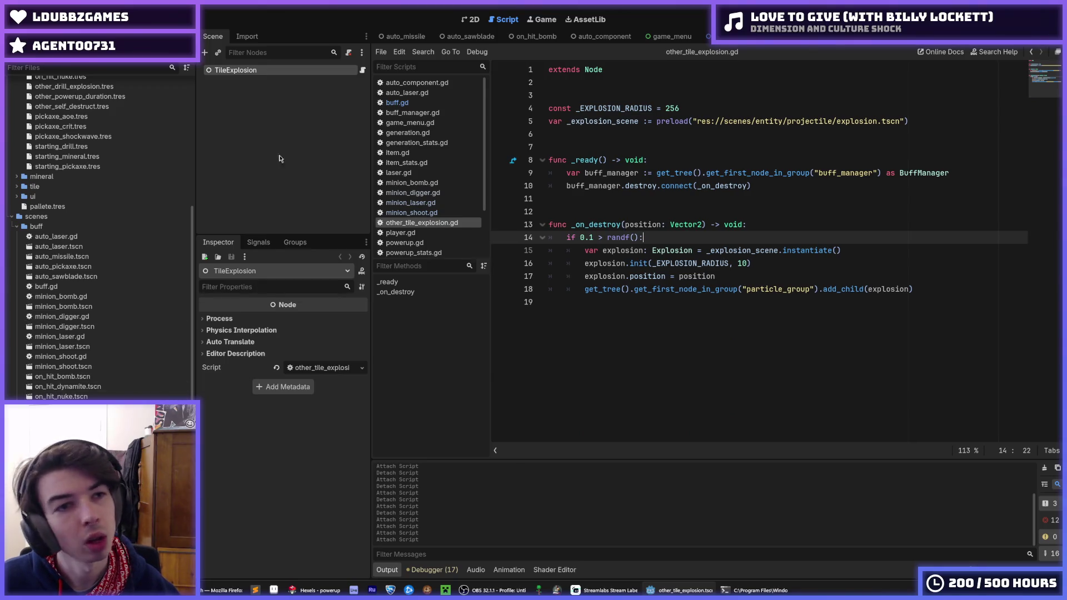
Change other_tile_explosion.gd and pickaxe_aoe.gd to extend Buff instead of Node, saving each.
double_click(593, 69)
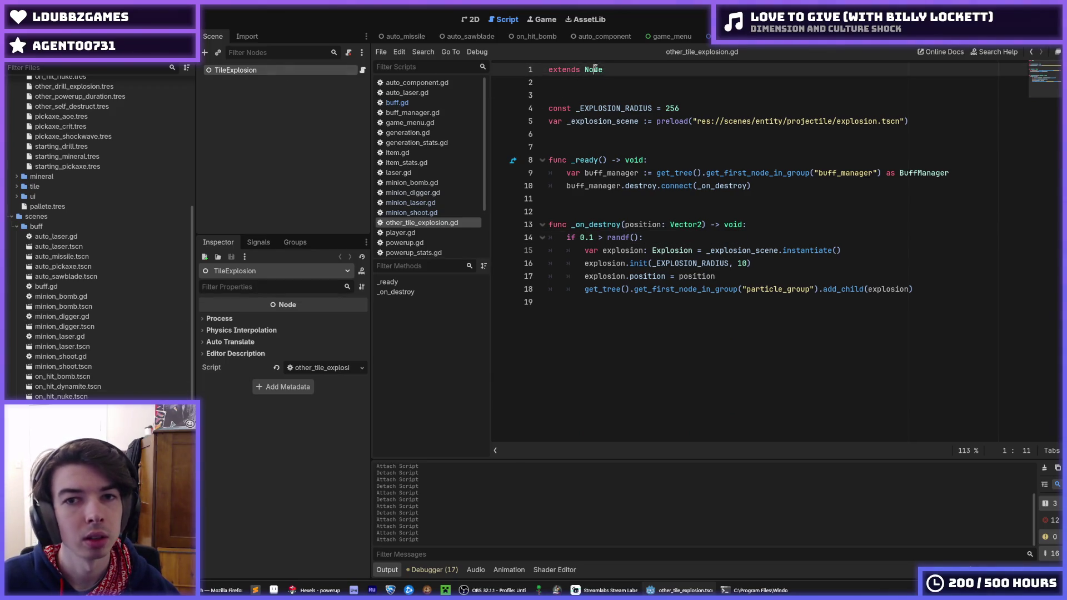
text(Buff)
key(ctrl+s)
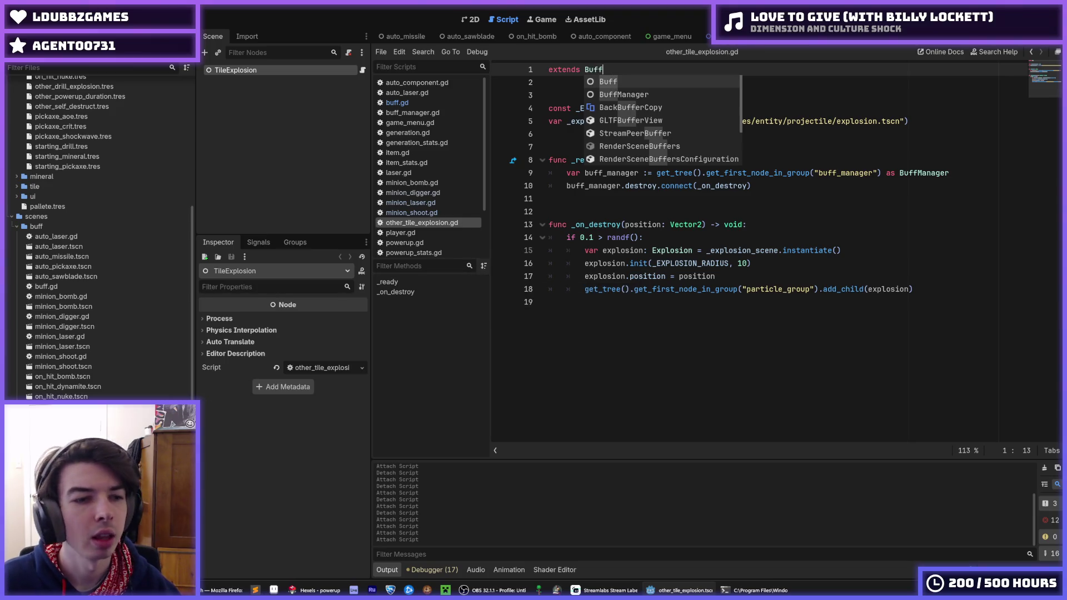
click(410, 232)
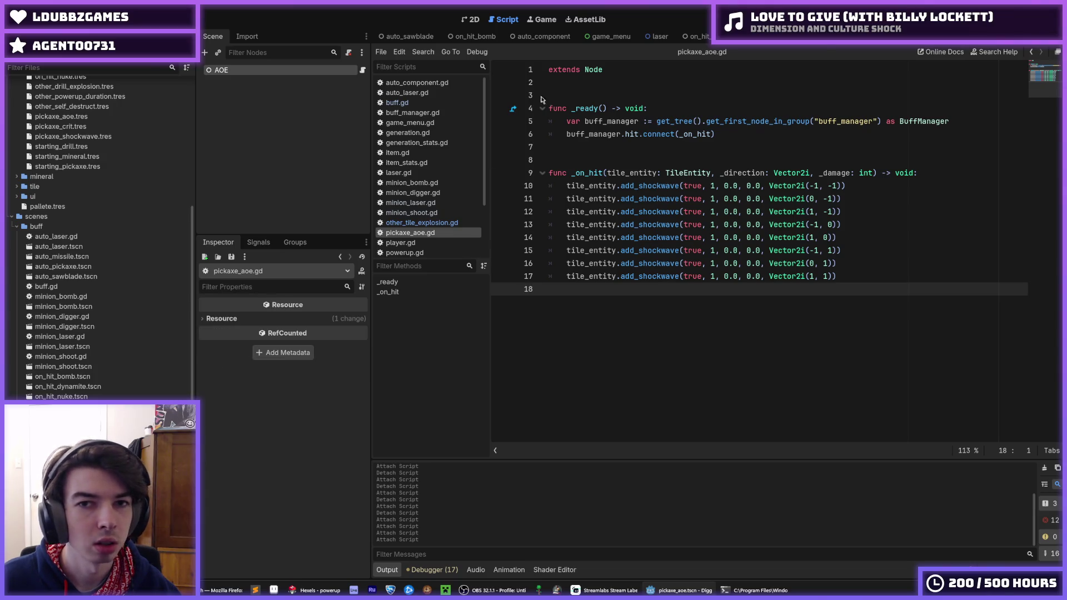
double_click(592, 69)
text(Buff)
key(ctrl+s)
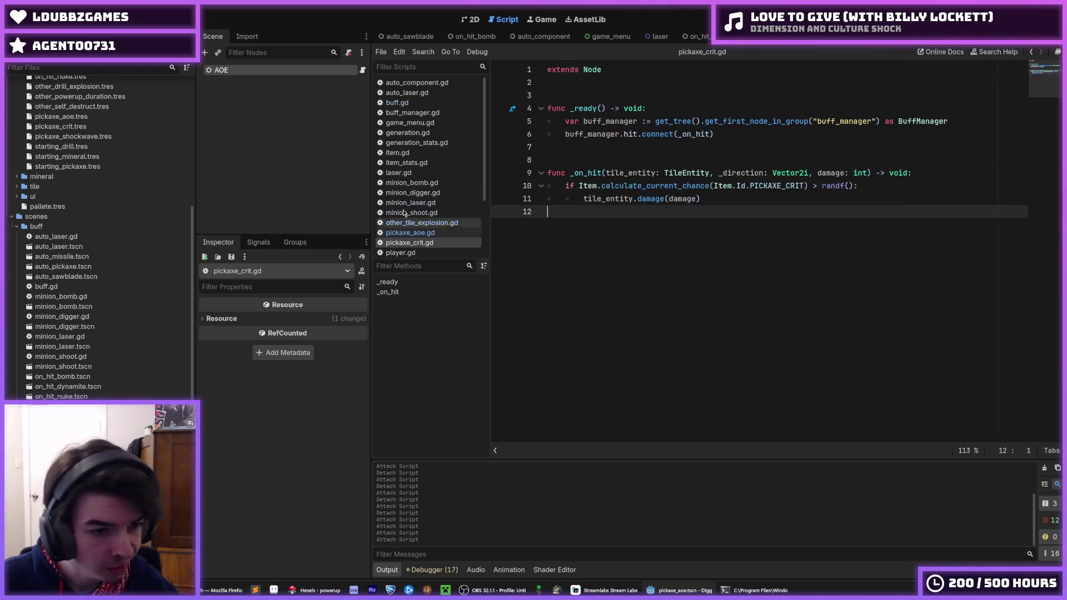
Change pickaxe_crit.gd and pickaxe_shockwave.gd to extend Buff, saving each.
double_click(592, 69)
text(Bu)
key(ctrl+s)
double_click(592, 69)
text(Buff)
key(ctrl+s)
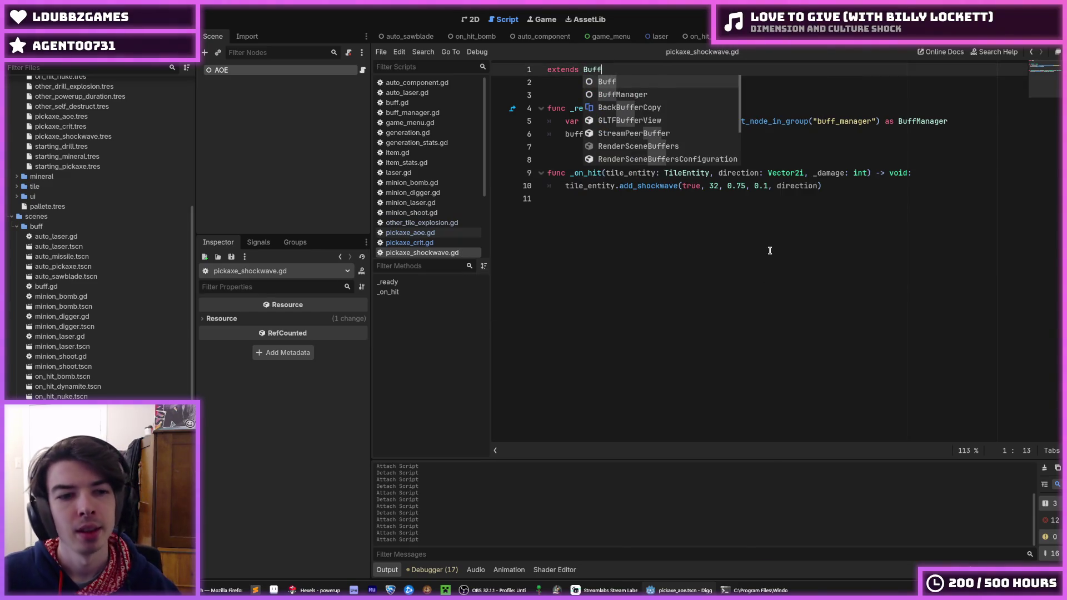
click(769, 250)
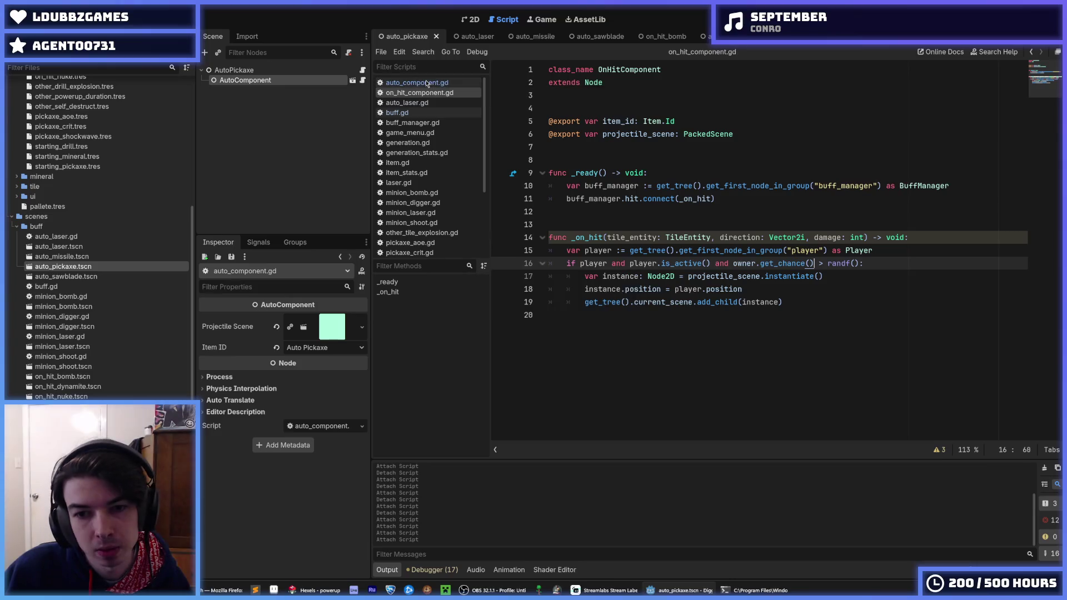
Select the damage init call on line 20 of auto_component.gd, then switch to on_hit_component.gd.
drag(738, 315, 606, 315)
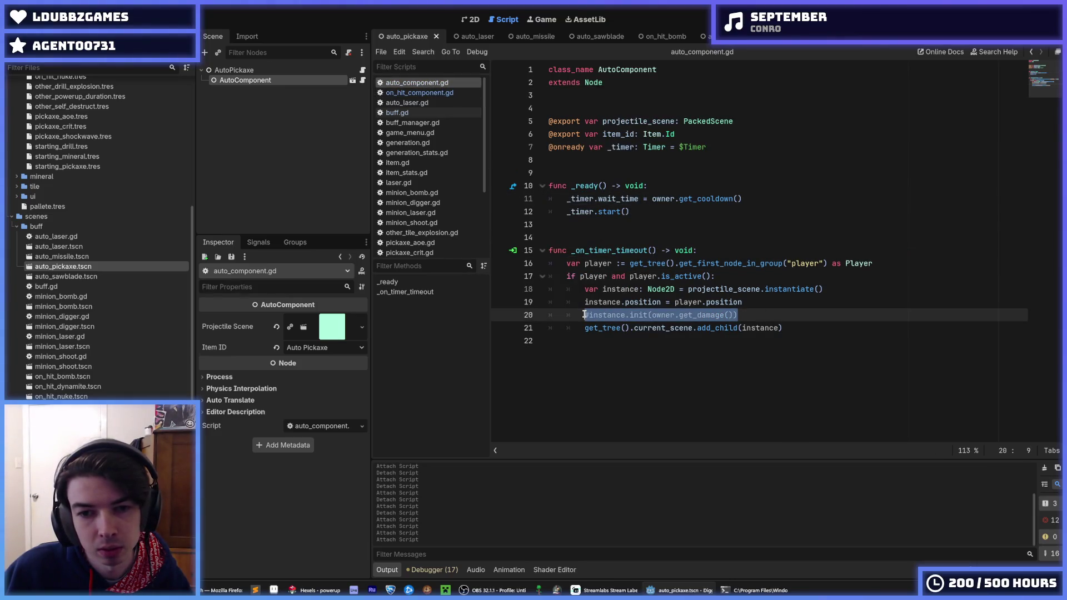
click(417, 92)
click(761, 291)
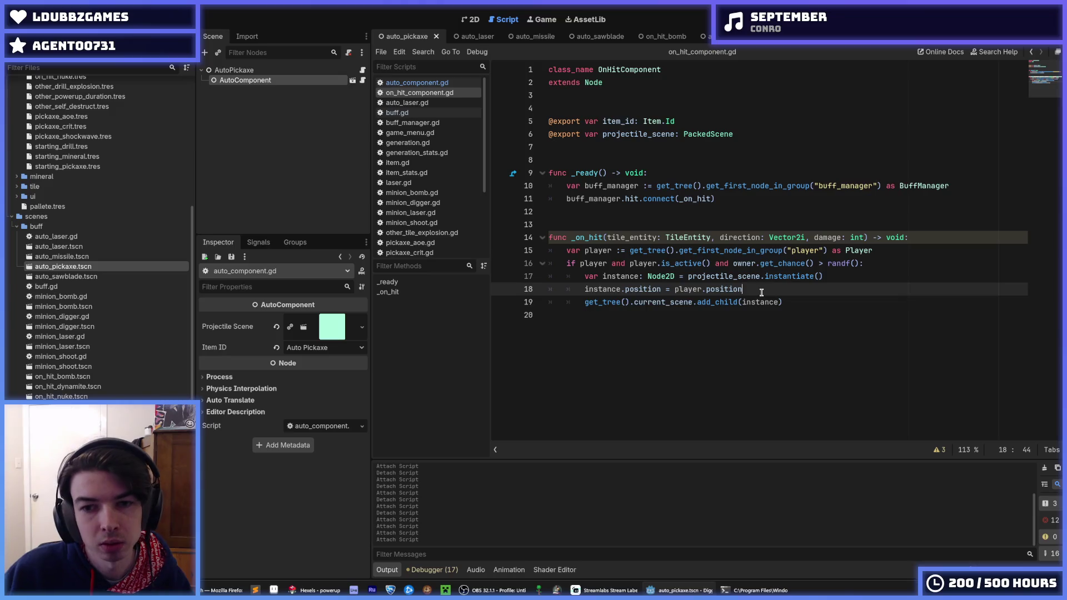